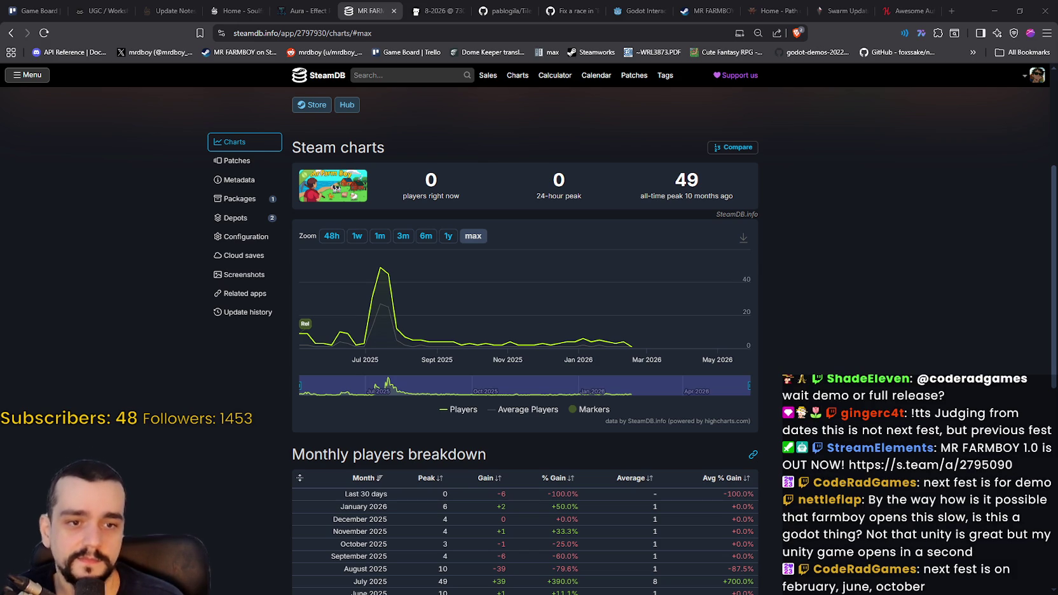
Return to the full MR FARMBOY game page on SteamDB and reload it for fresh player numbers
mouse_move(353, 347)
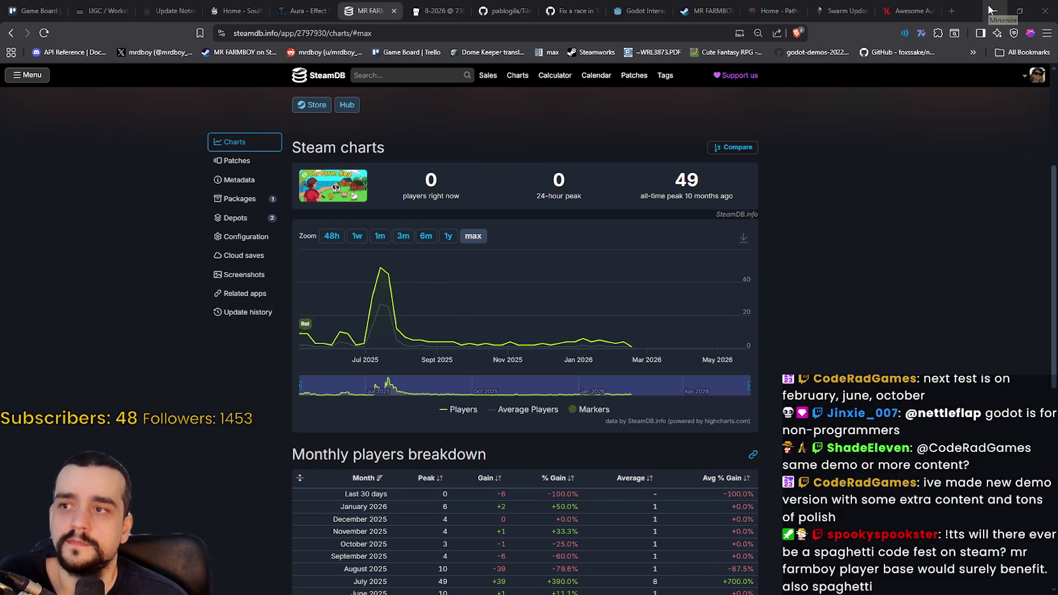
left_click(8, 36)
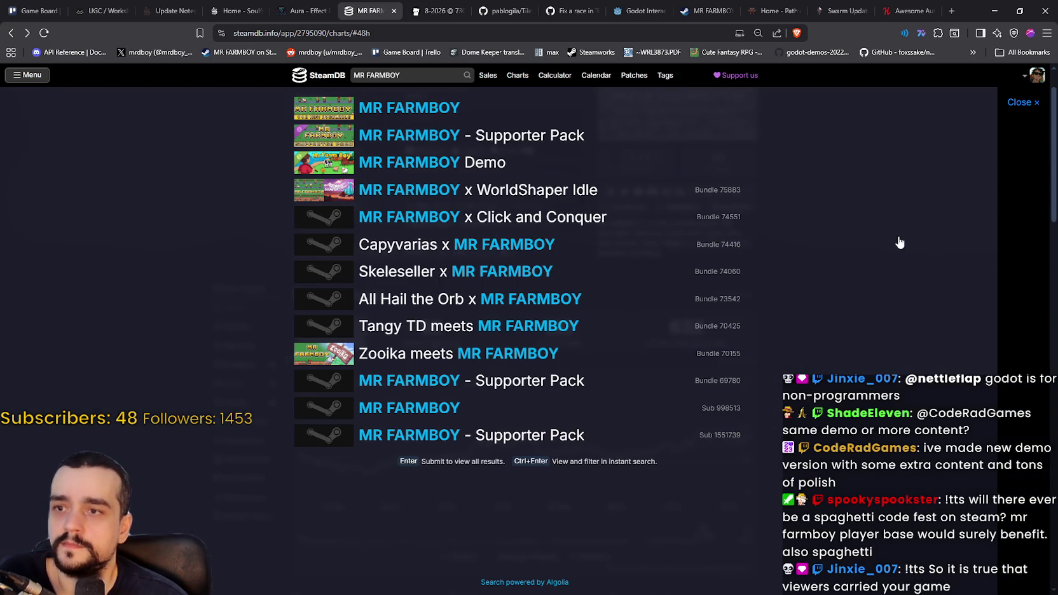
scroll(743, 445, "up", 1)
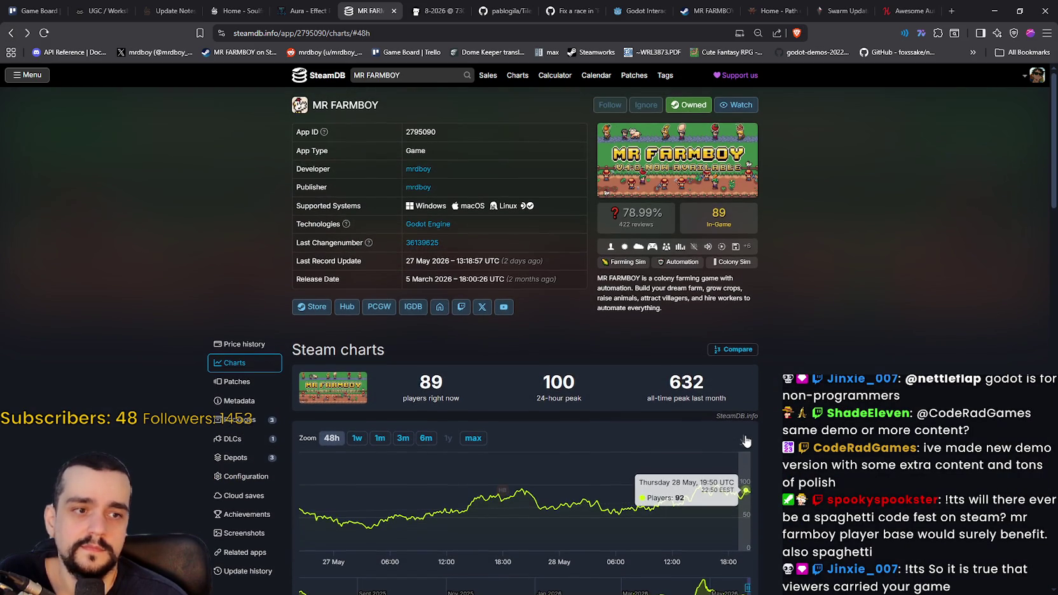
right_click(801, 273)
left_click(835, 318)
Check the refreshed counts of 73 players now and a 632 peak, then minimize the browser
scroll(833, 316, "down", 1)
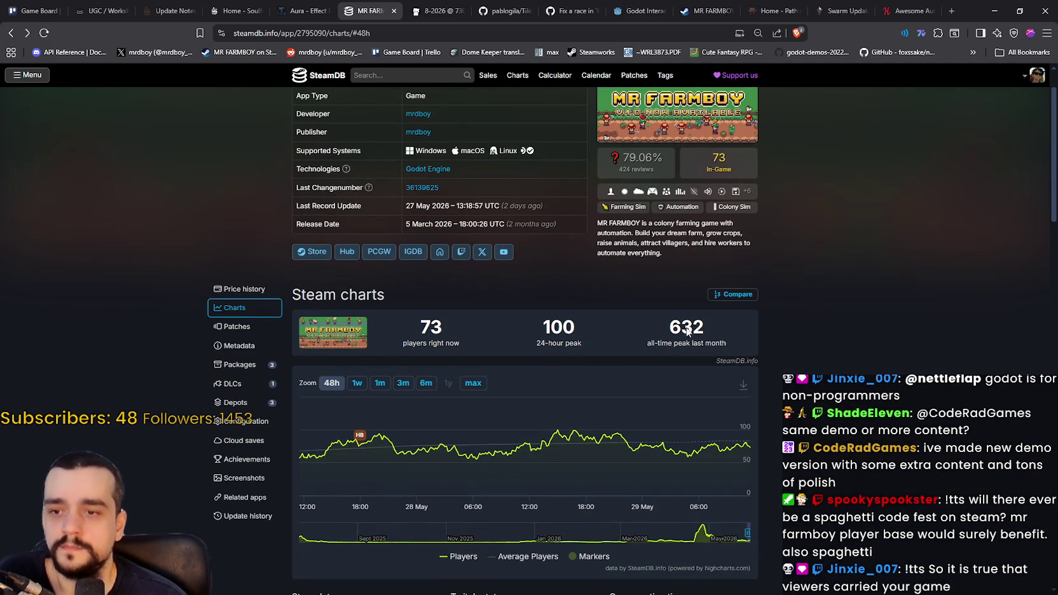
scroll(942, 146, "up", 1)
left_click(994, 11)
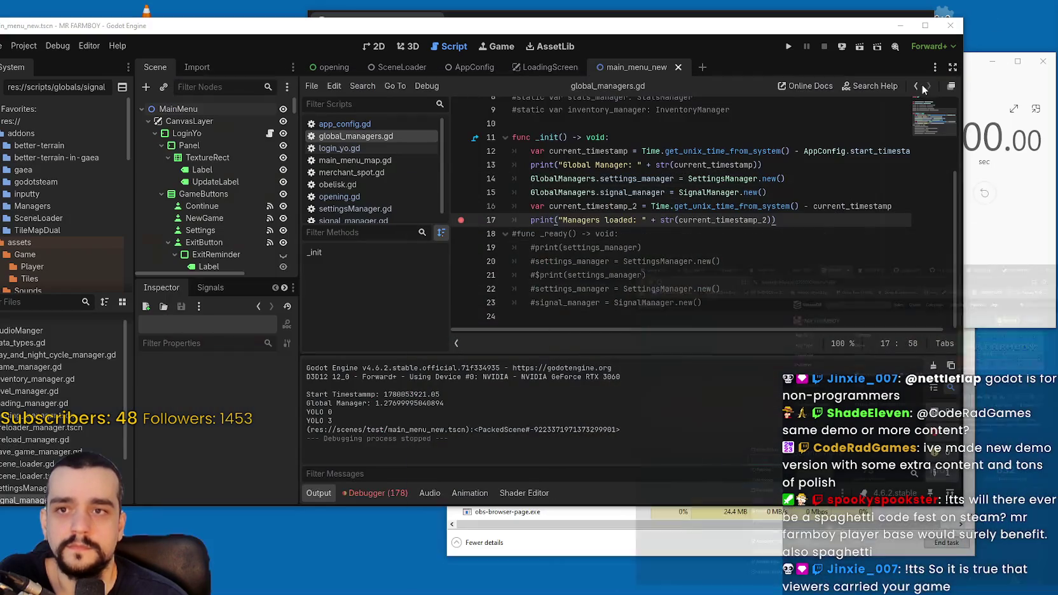
Close the Clock stopwatch window sitting over the editor
left_click(725, 248)
left_click(736, 235)
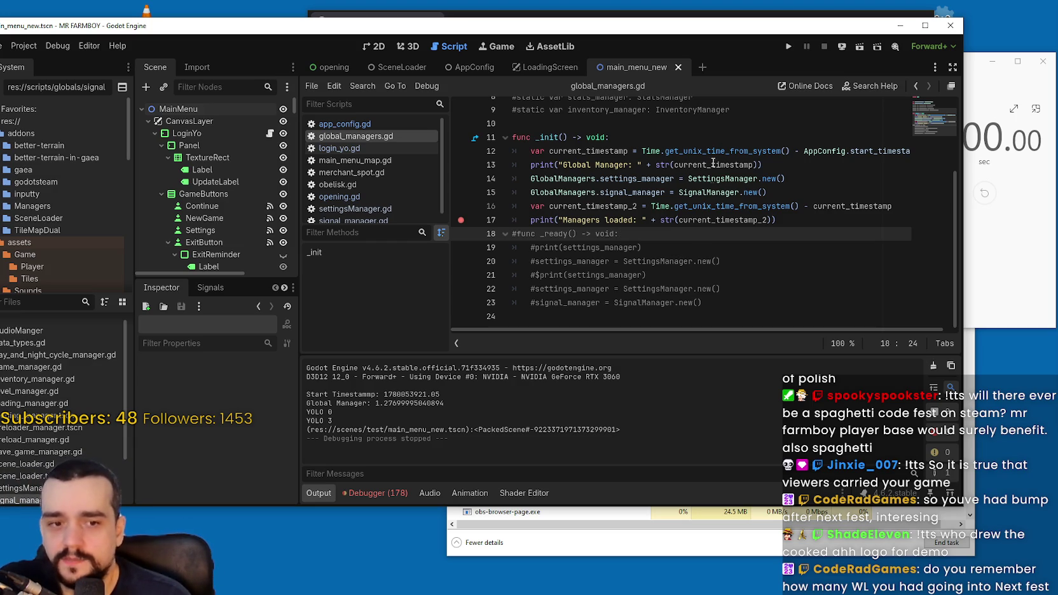
right_click(1031, 69)
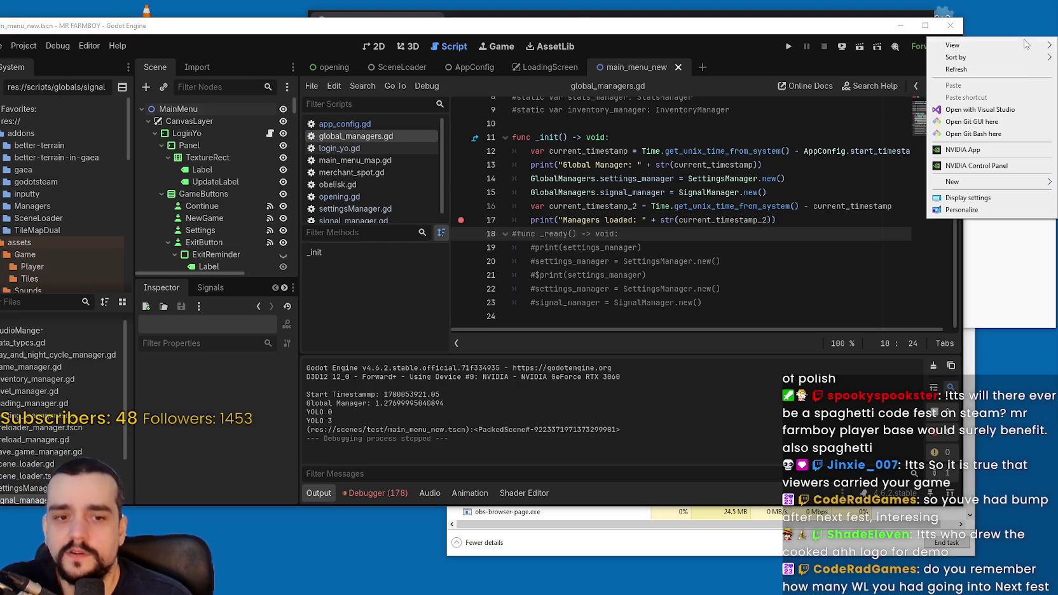
key("Escape")
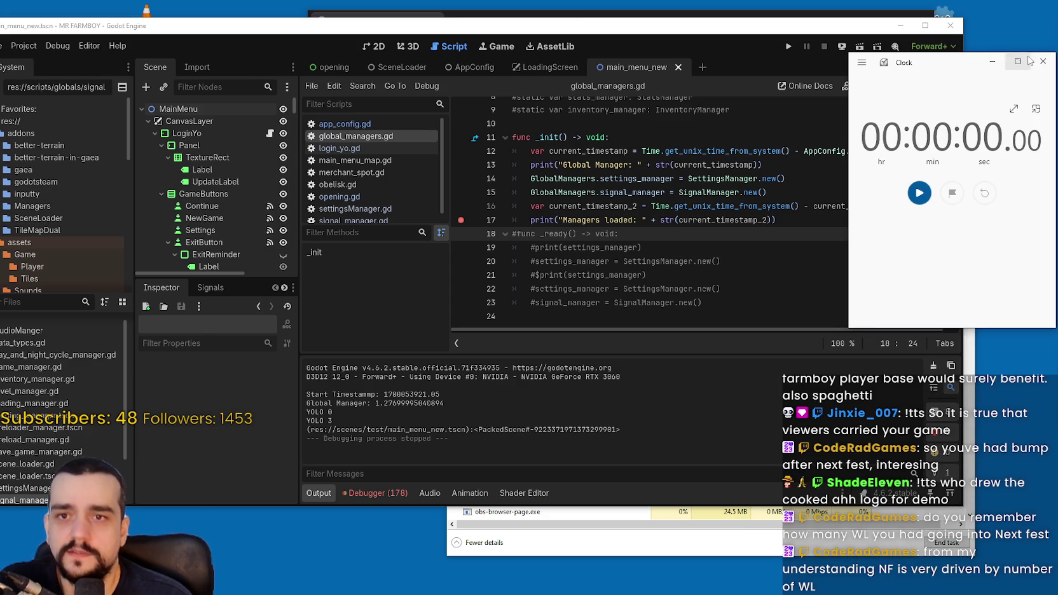
left_click(1042, 61)
Dismiss the desktop context menu and maximize the Godot editor on global_managers.gd
right_click(1008, 122)
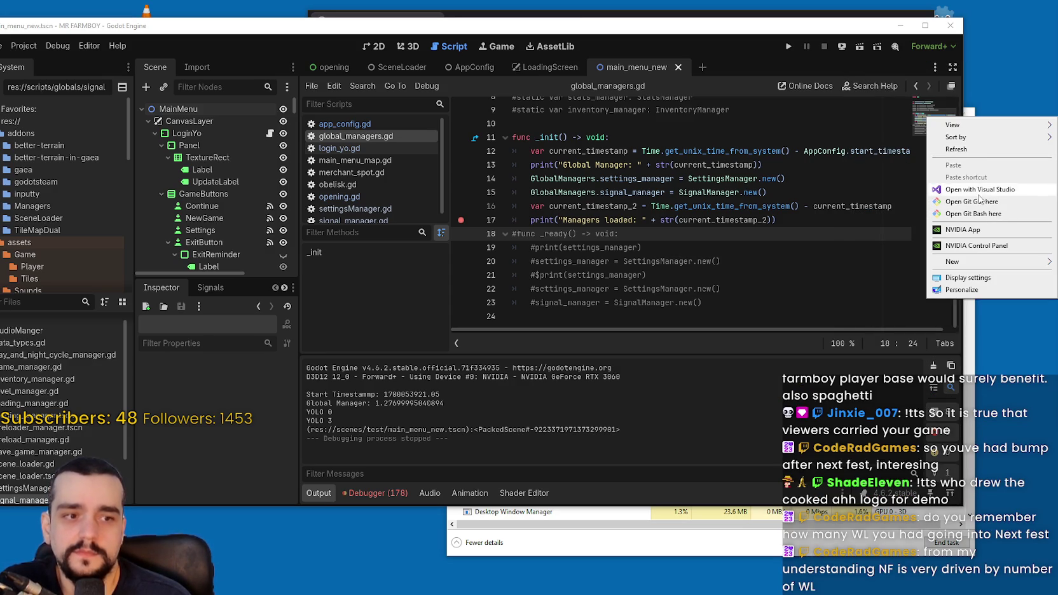
left_click(979, 190)
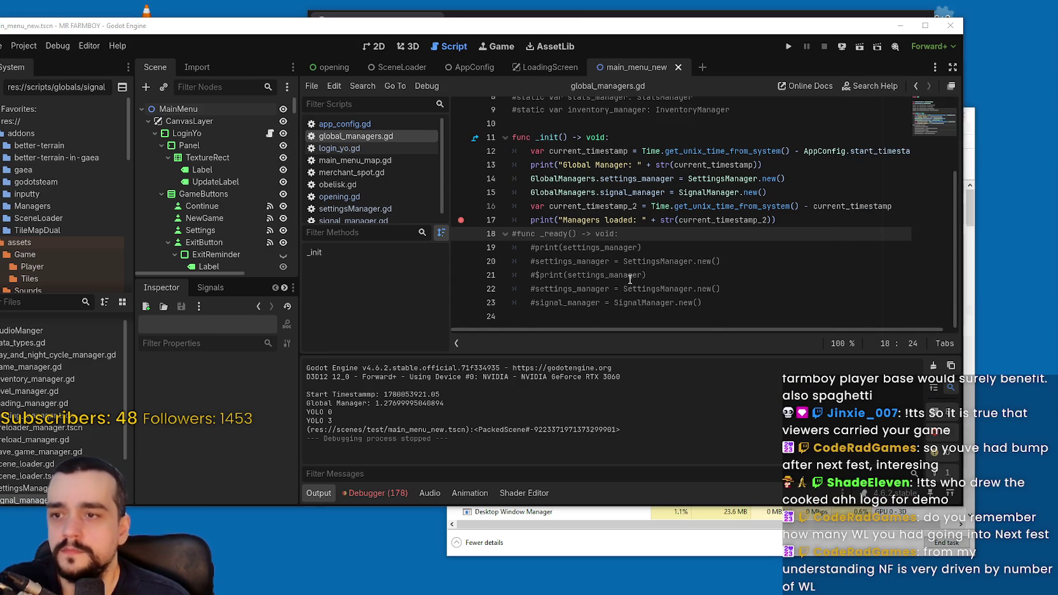
scroll(629, 279, "up", 1)
left_click(788, 261)
left_click(925, 25)
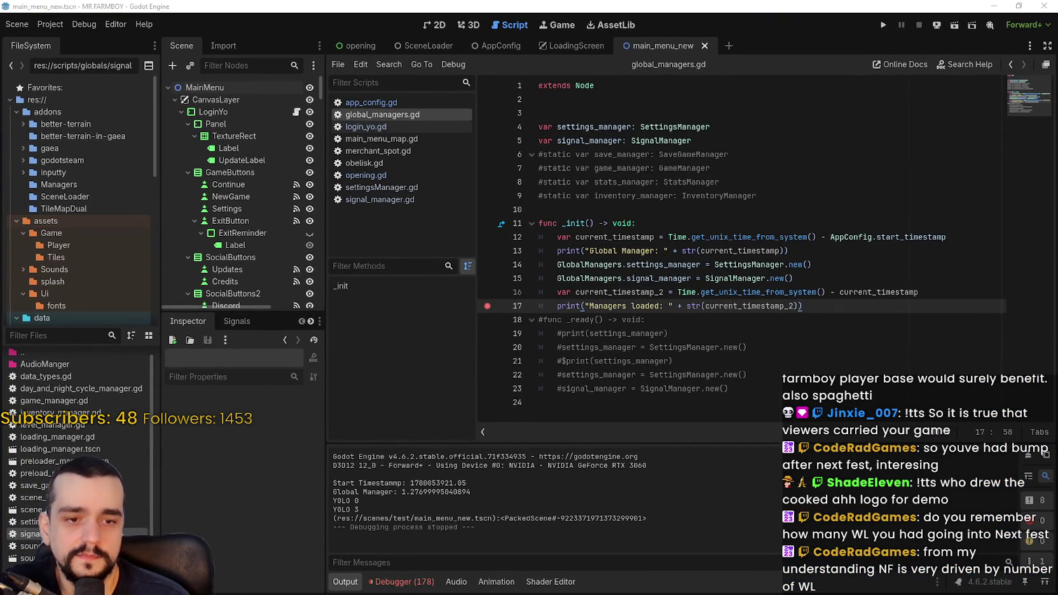
scroll(311, 454, "down", 4)
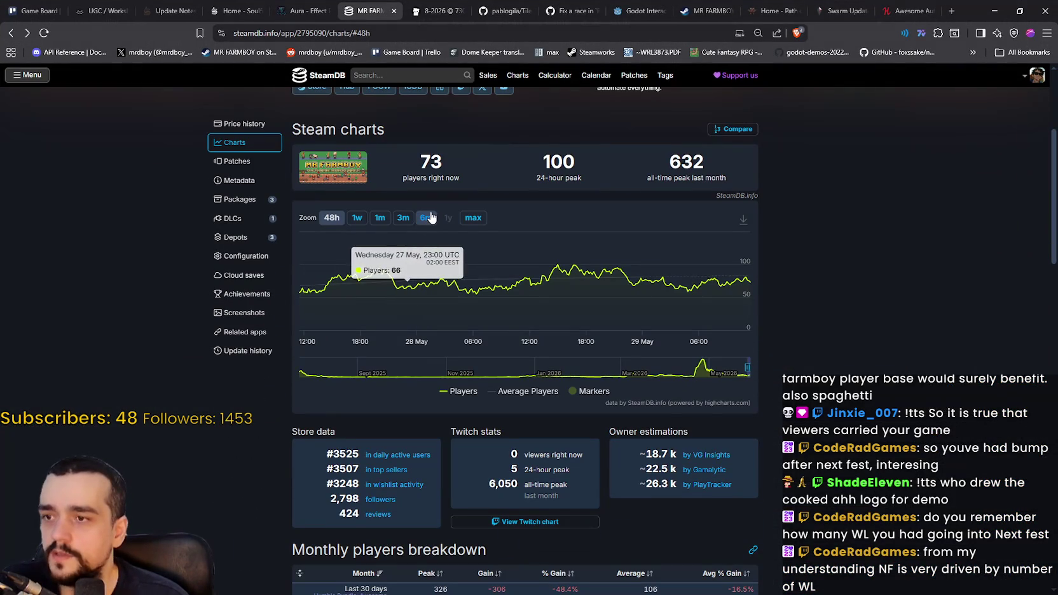
Show MR FARMBOY's full player history from Aug 2025 at max zoom, then minimize the browser
left_click(473, 218)
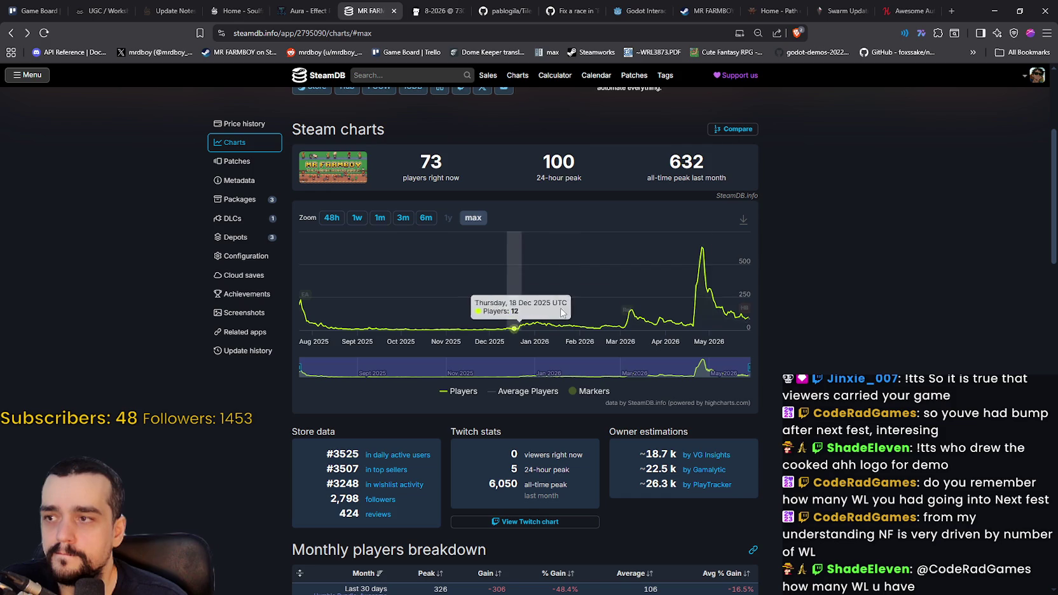
scroll(995, 337, "up", 3)
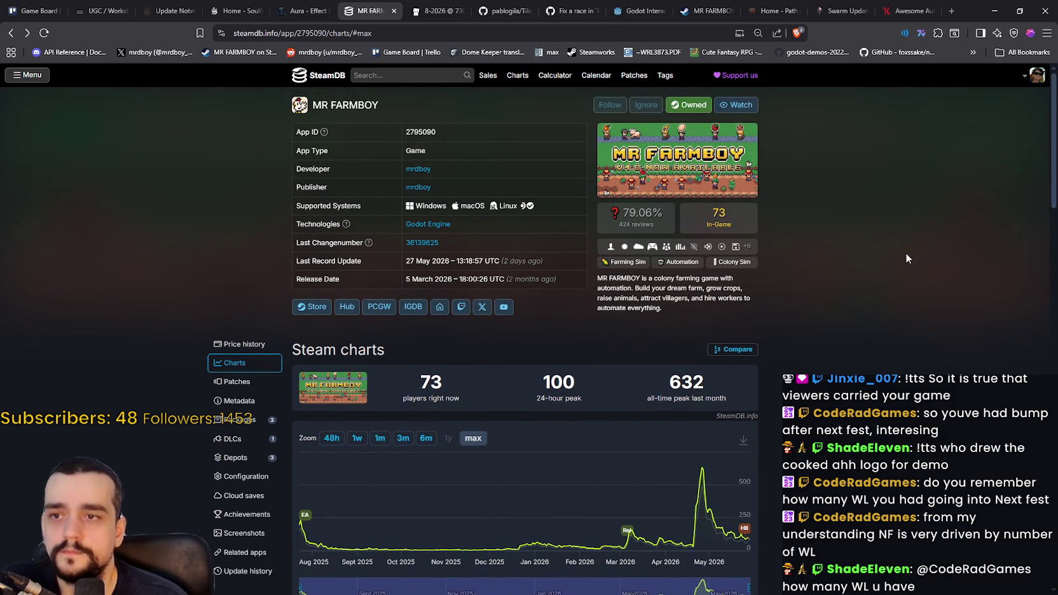
left_click(994, 11)
left_click(697, 264)
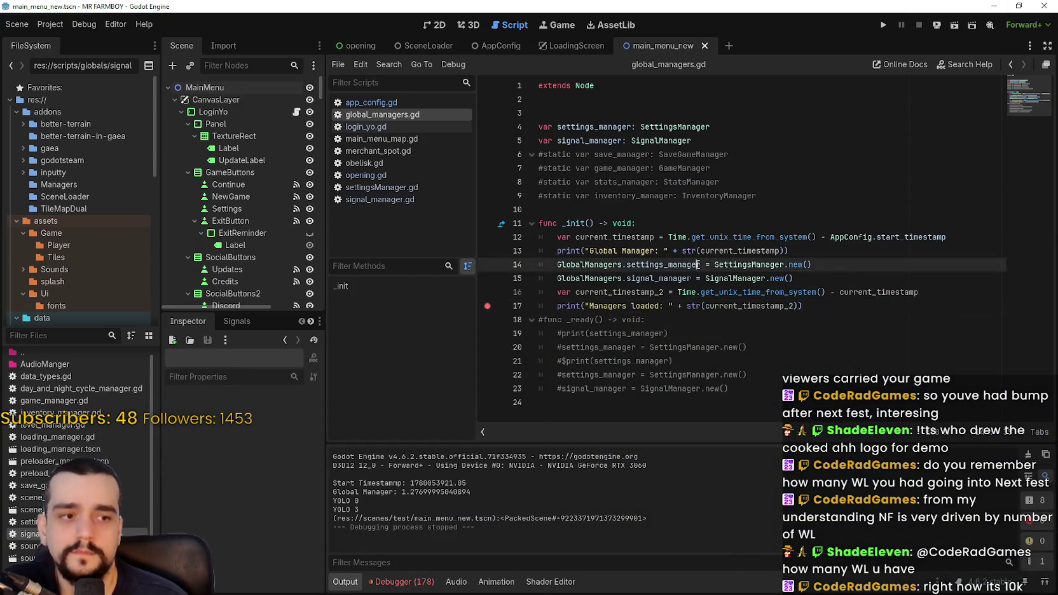
Read the settings_manager tooltip on line 14, then bring the Steam store window forward
mouse_move(694, 265)
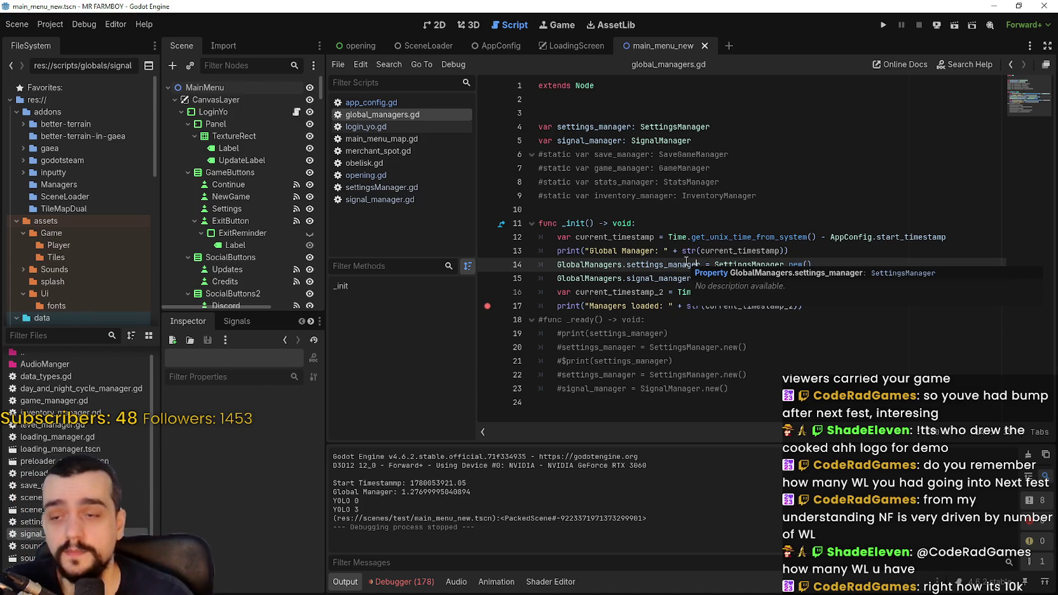
left_click(678, 316)
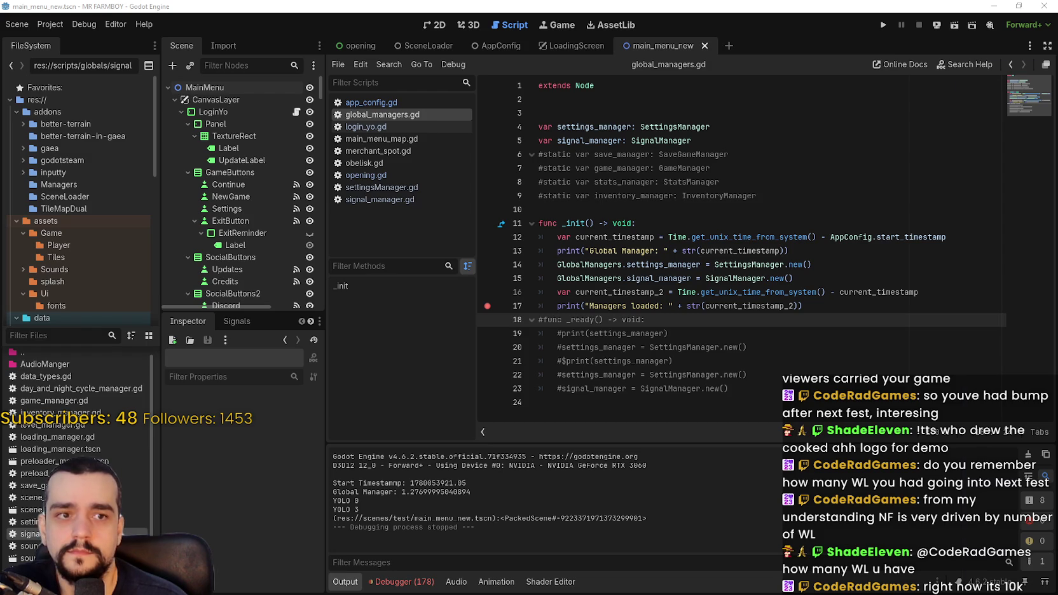
key("alt+Tab")
scroll(286, 357, "down", 10)
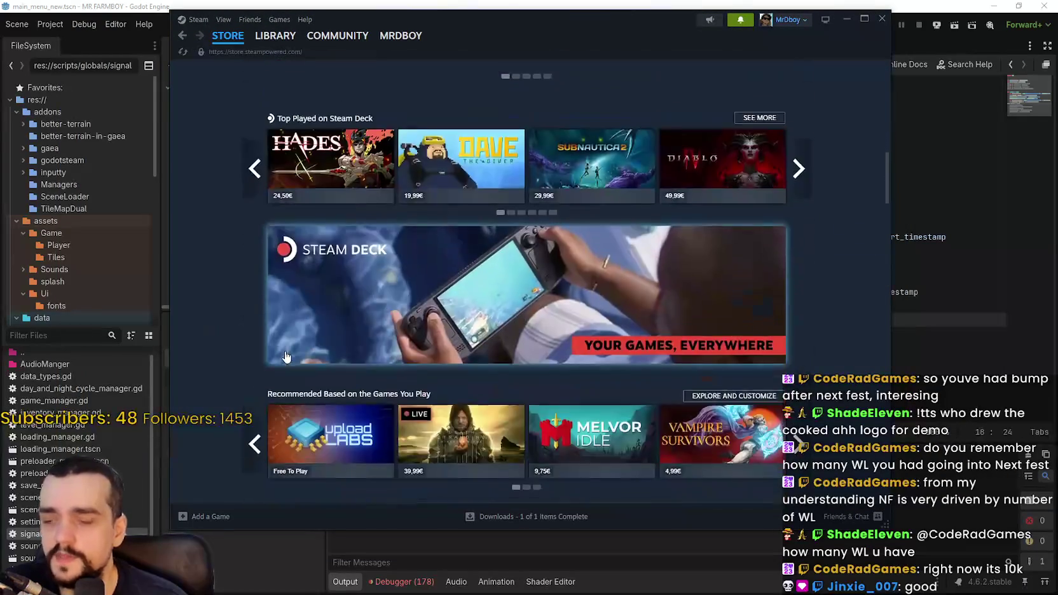
Browse the Steam store's New & Trending game list, then return to the Godot editor
scroll(286, 357, "down", 15)
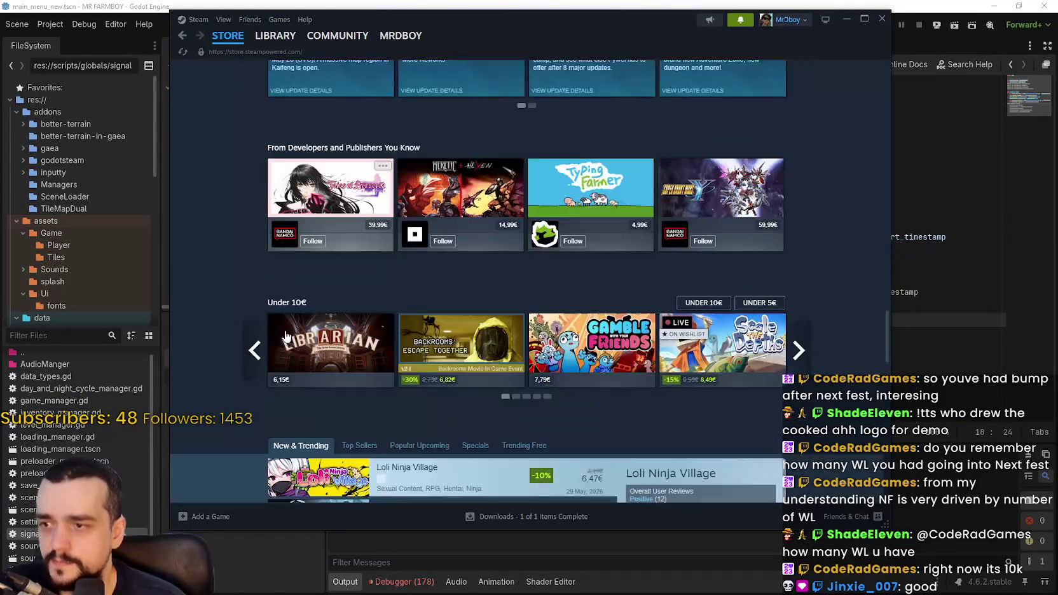
scroll(286, 336, "down", 4)
mouse_move(418, 220)
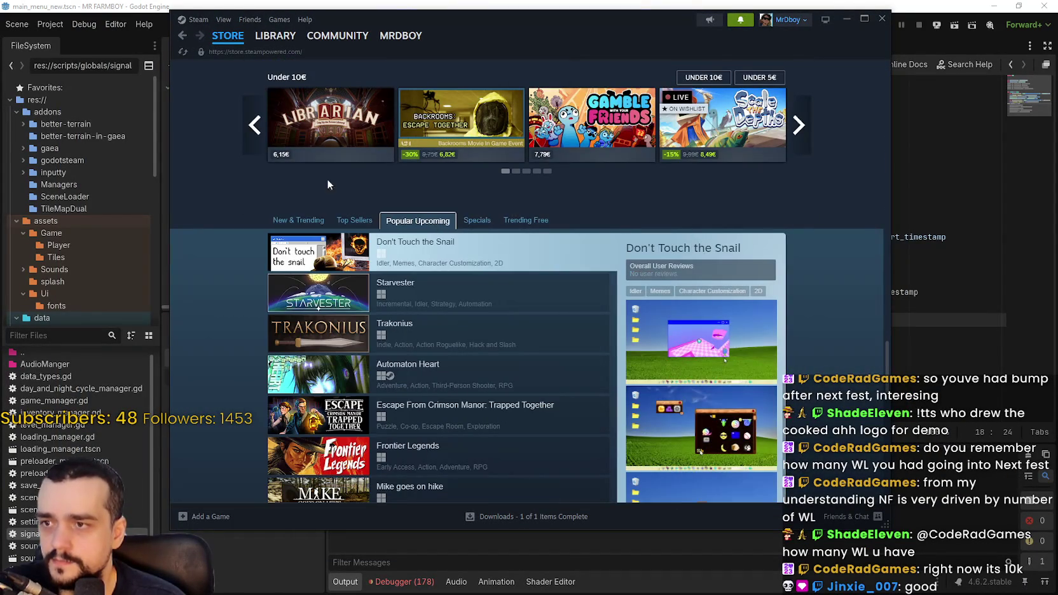
left_click(299, 220)
scroll(218, 205, "down", 4)
scroll(217, 214, "up", 1)
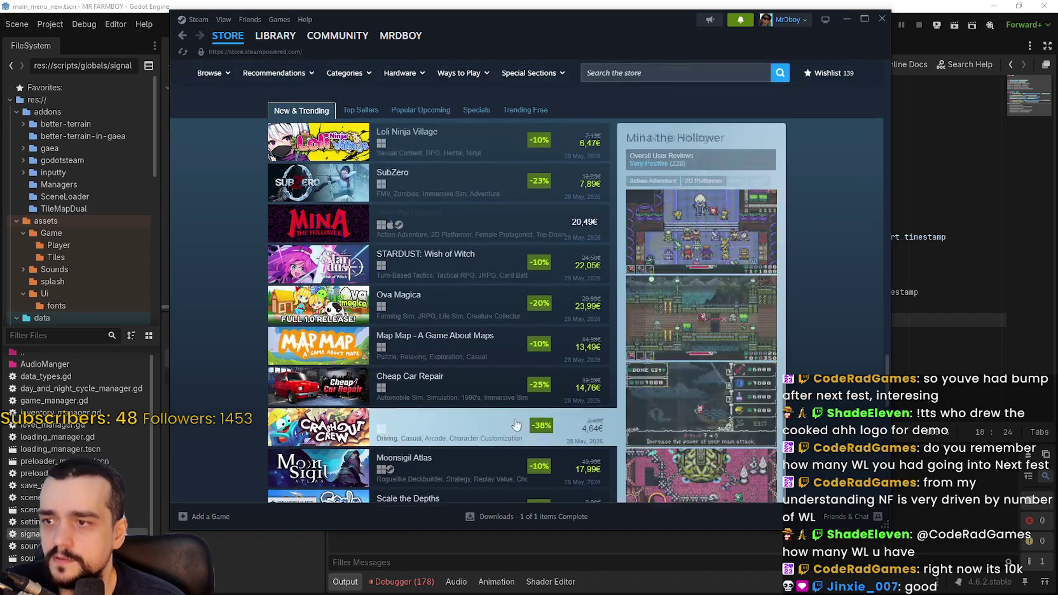
scroll(378, 191, "down", 2)
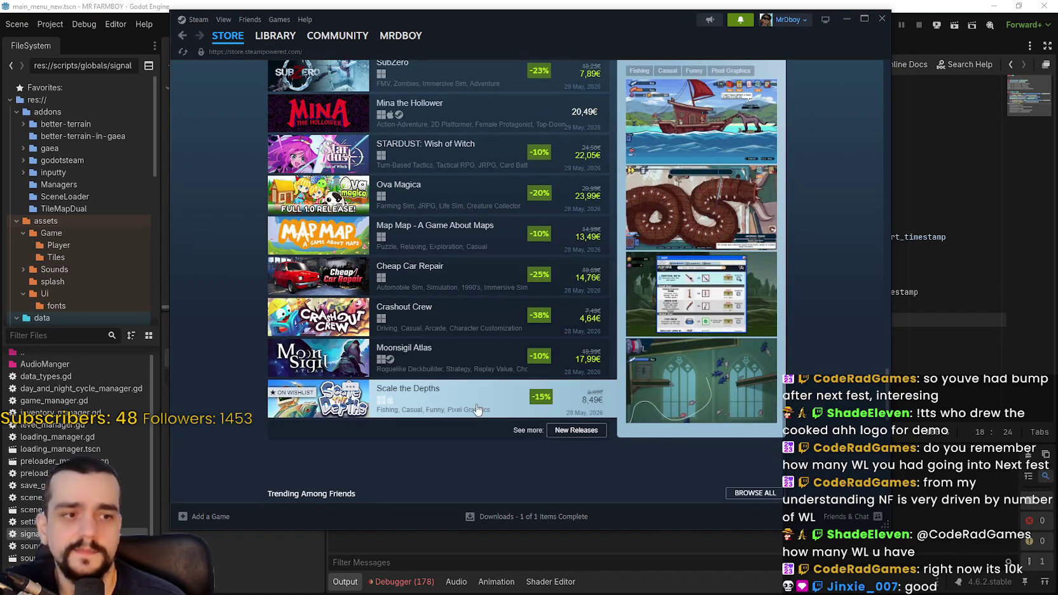
scroll(480, 402, "up", 2)
scroll(455, 243, "up", 4)
scroll(358, 264, "down", 3)
scroll(412, 220, "up", 4)
scroll(356, 254, "down", 4)
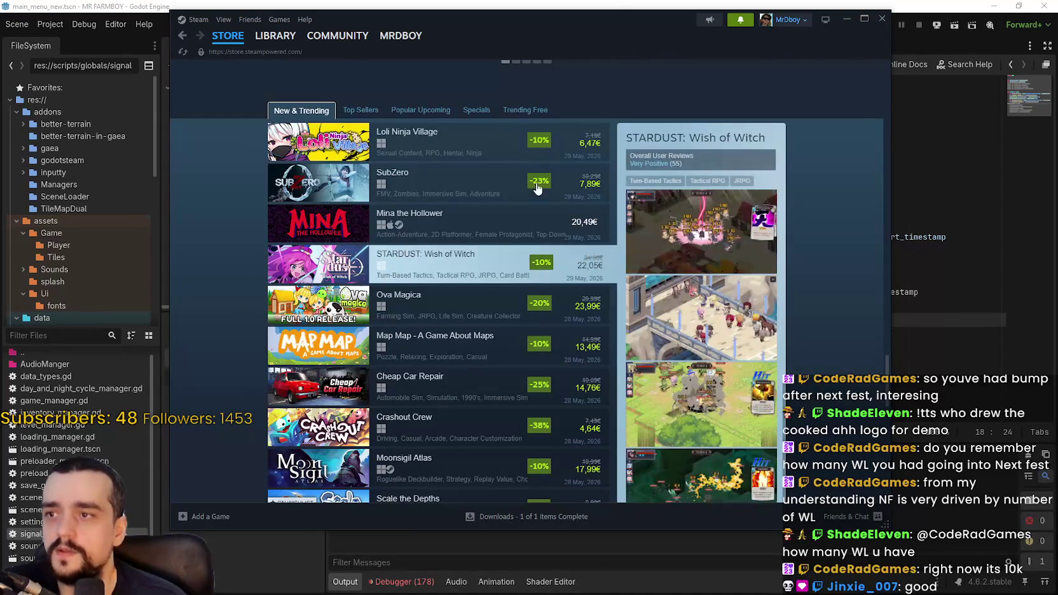
key("alt+Tab")
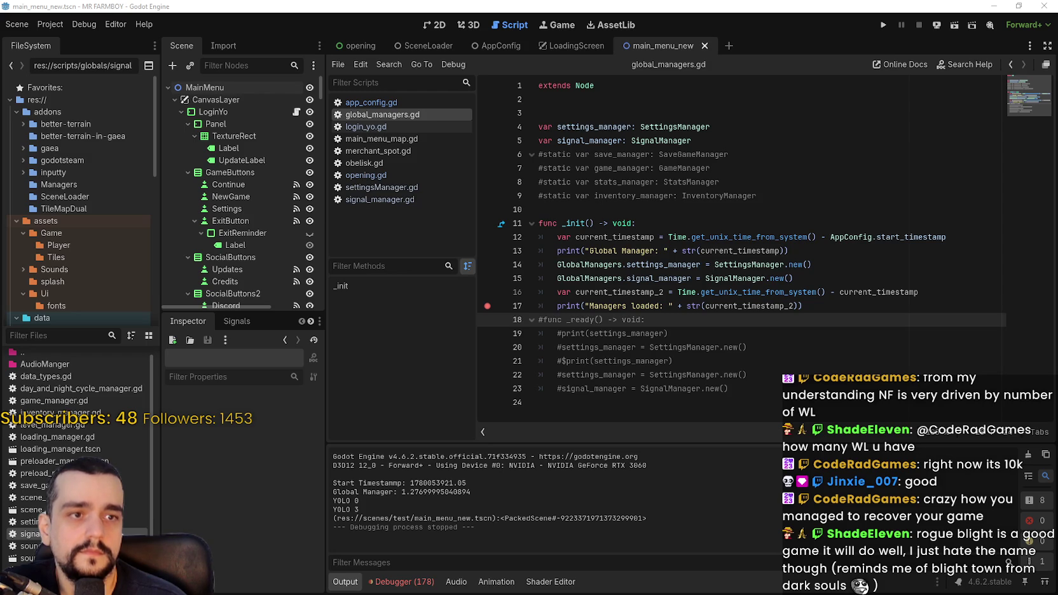
Bring the MR FARMBOY 'New workers update' discussion over the editor and read its comments
left_click_drag(1057, 64, 583, 51)
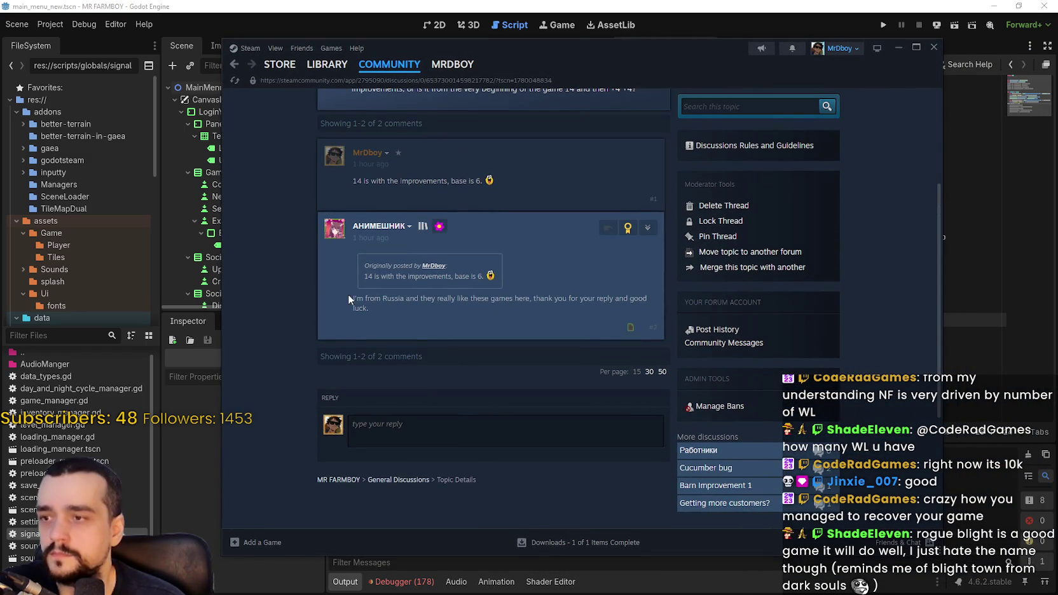
mouse_move(397, 301)
left_mouse_down()
mouse_move(648, 294)
mouse_move(436, 322)
left_mouse_up()
left_click(426, 316)
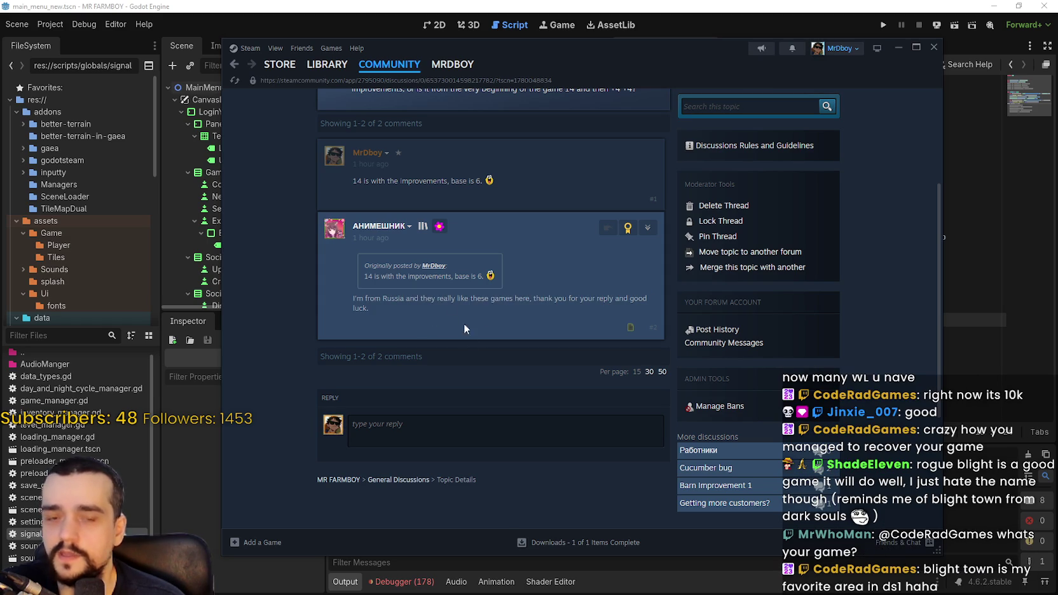
scroll(539, 338, "up", 1)
scroll(539, 339, "up", 1)
scroll(518, 290, "down", 1)
scroll(518, 289, "up", 2)
Minimize Steam, place the caret on line 17, then switch back to the discussion
left_click(897, 47)
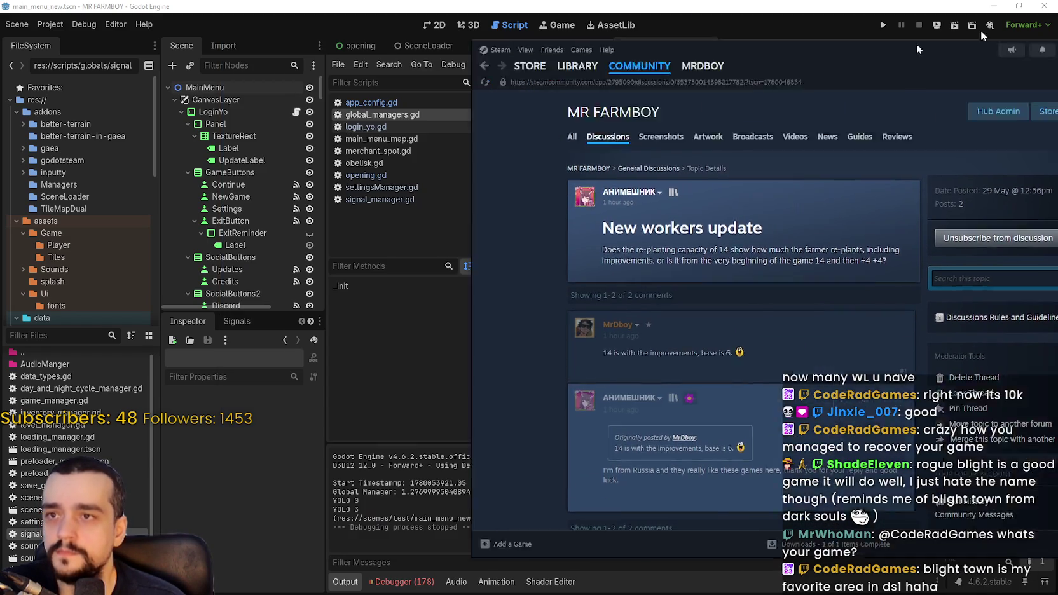
left_click(765, 306)
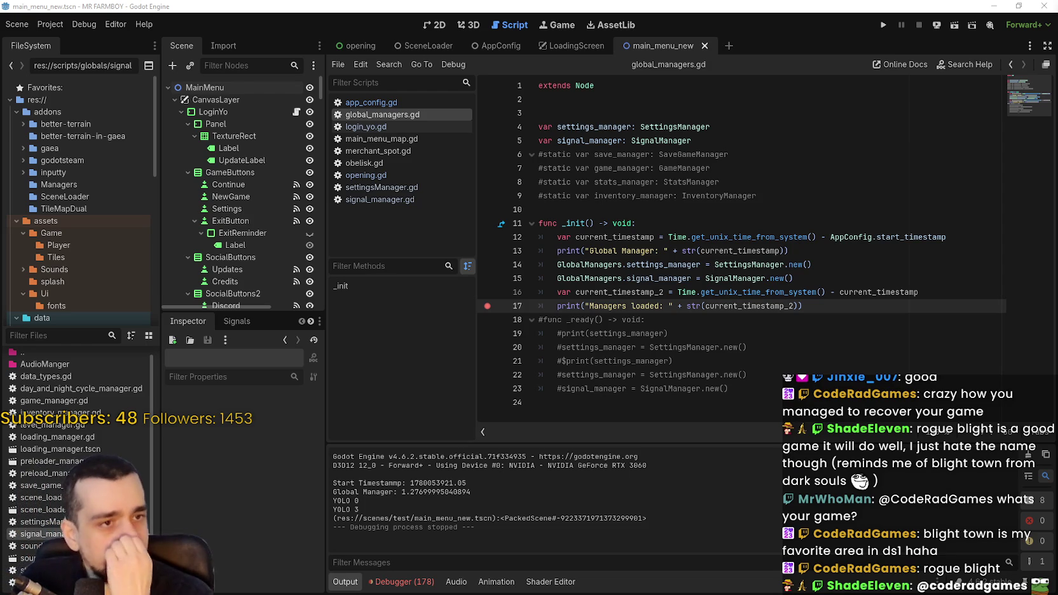
key("alt+Tab")
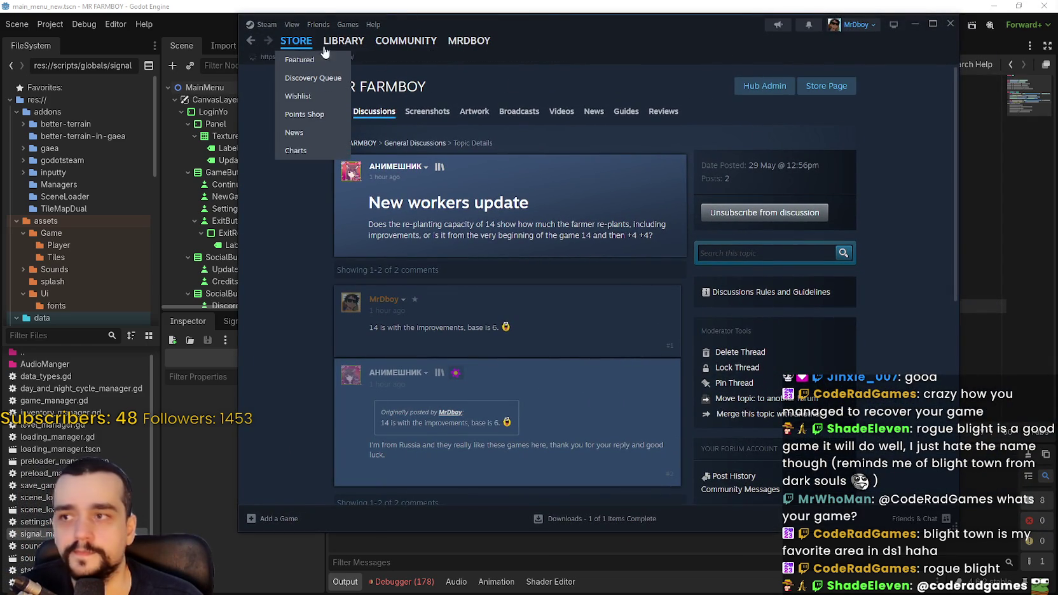
Search the Steam store for 'blight', then 'rogue', and open the Rogue Blight page
left_click(296, 40)
left_click_drag(742, 33, 639, 61)
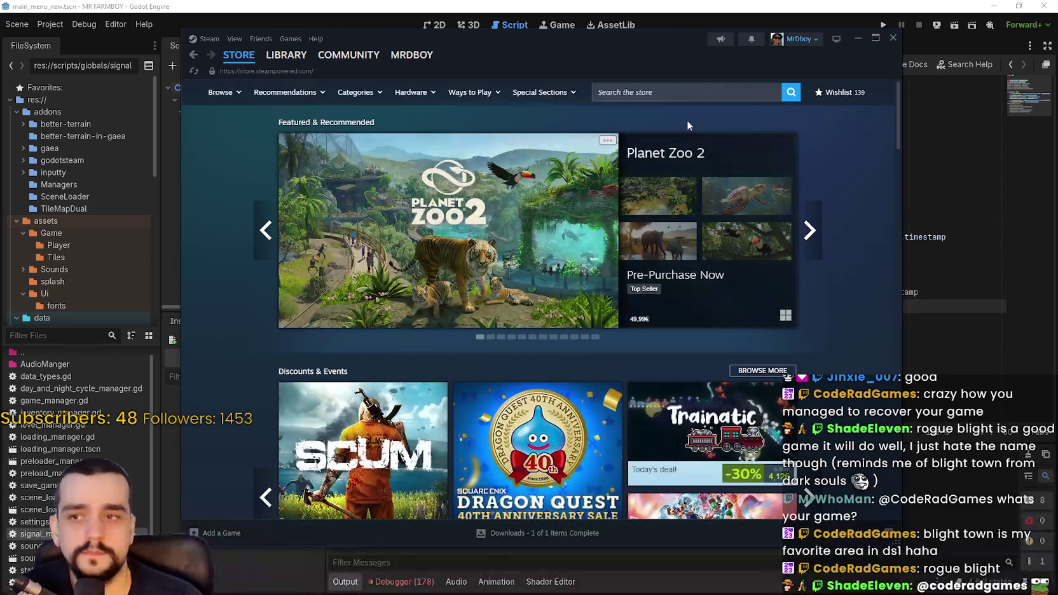
left_click(669, 94)
type("blight")
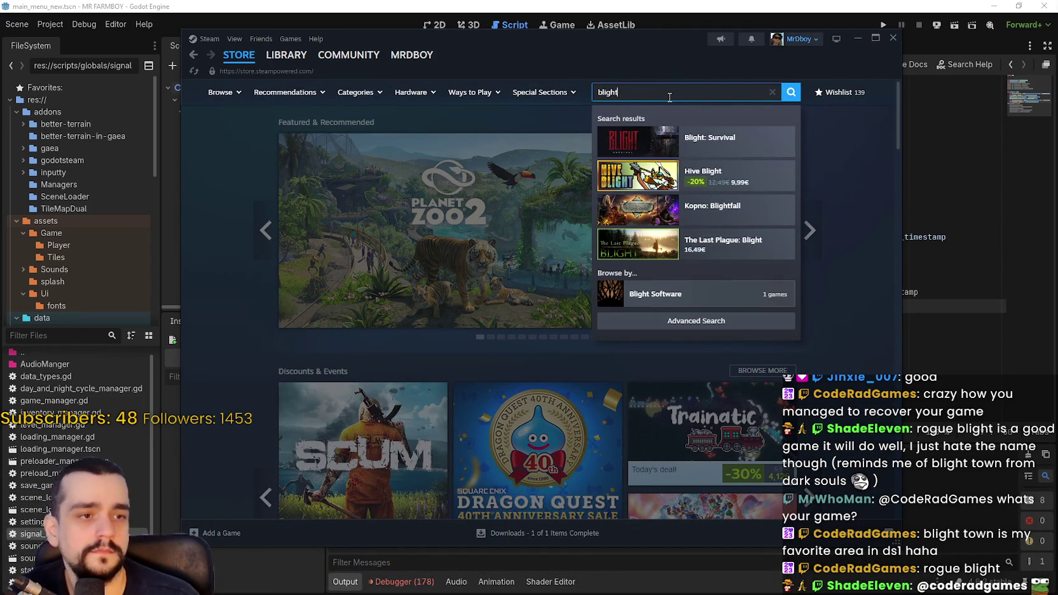
key("BackSpace")
key("BackSpace")
key("BackSpace")
type("rogue")
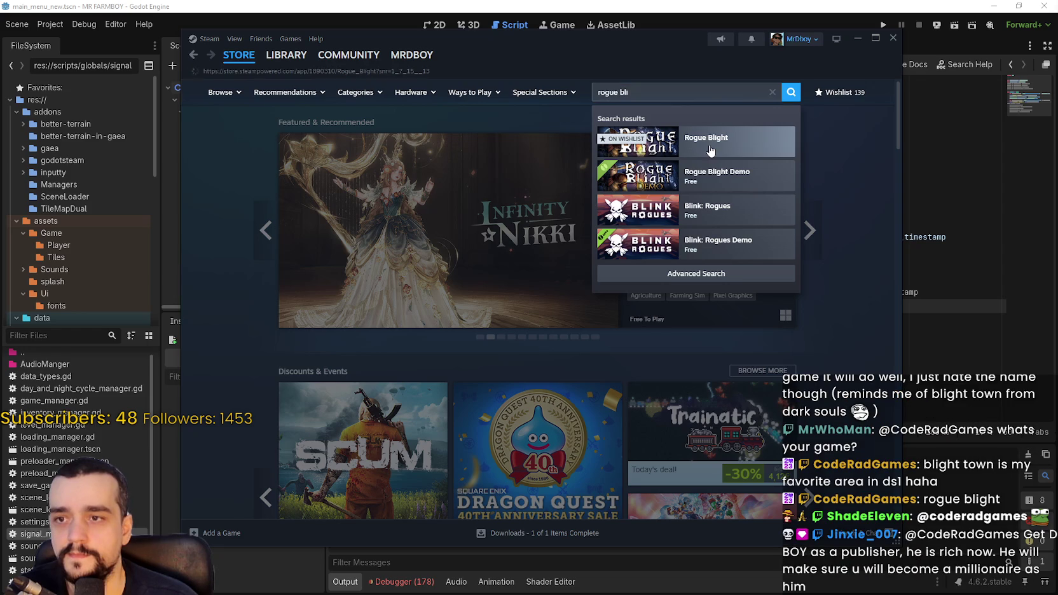
left_click(710, 150)
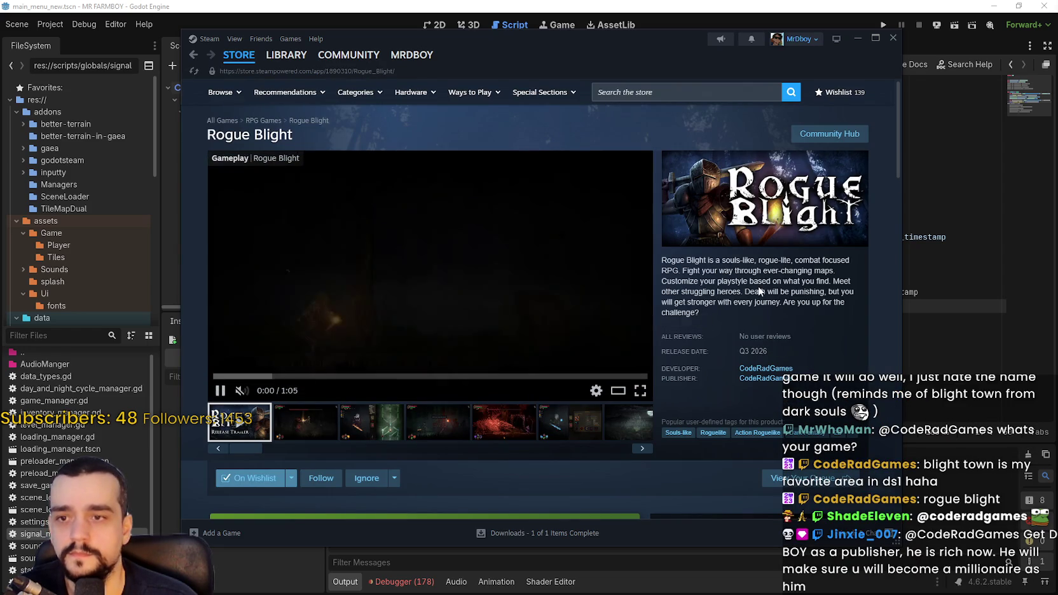
Scroll through the Rogue Blight store page and expand its full game description
right_click(738, 298)
key("Escape")
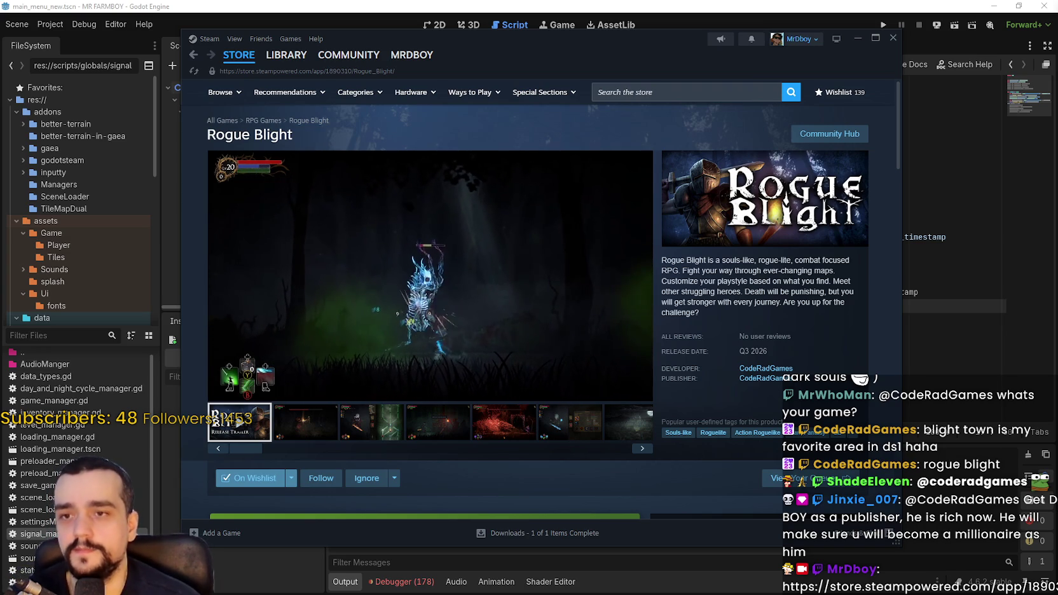
scroll(569, 312, "down", 10)
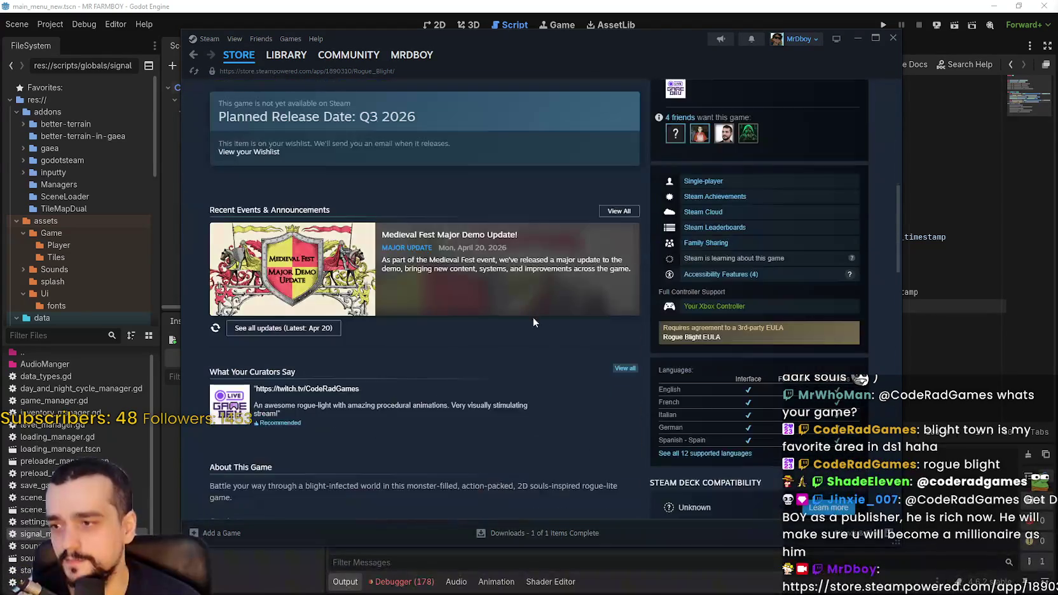
scroll(568, 395, "up", 6)
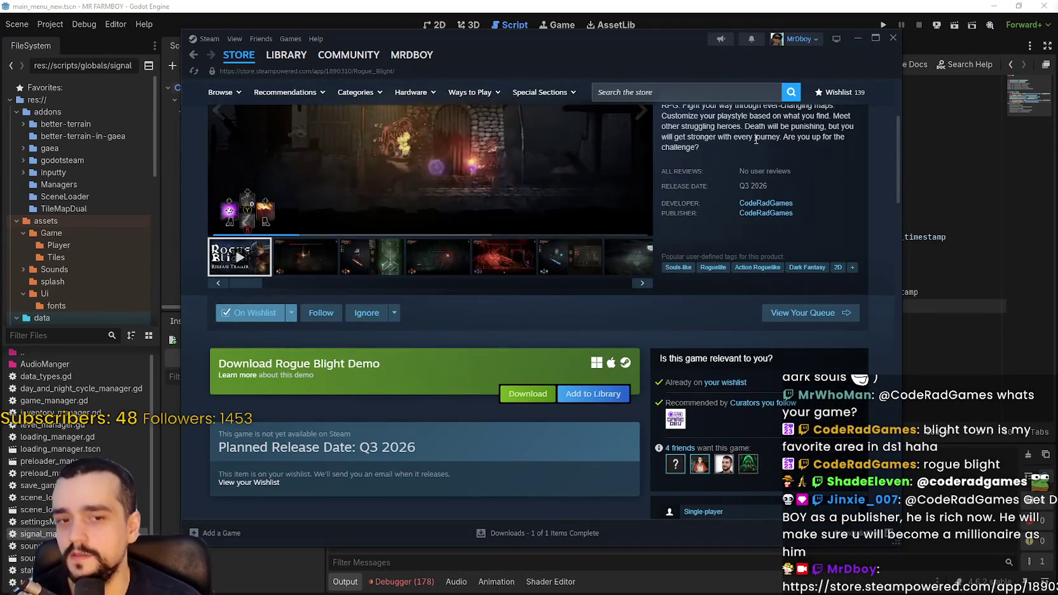
scroll(426, 286, "down", 5)
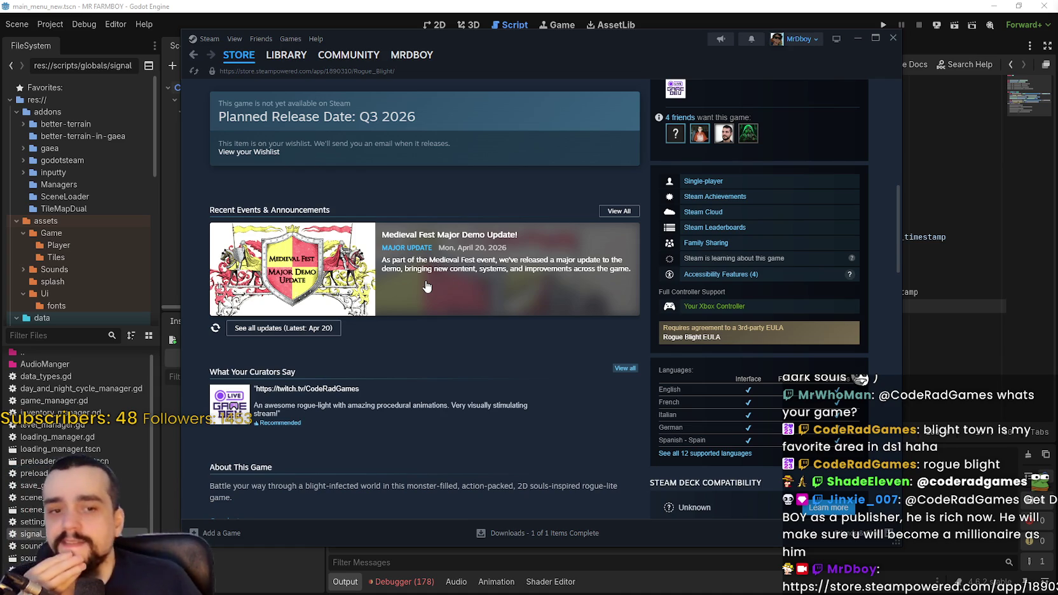
scroll(440, 377, "down", 4)
scroll(440, 373, "down", 5)
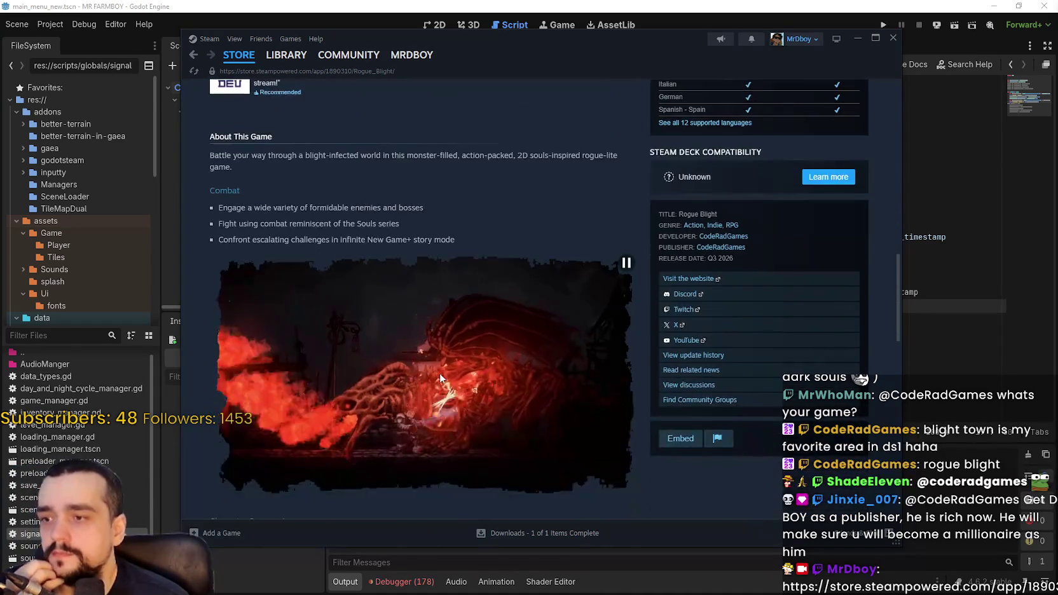
left_click(506, 315)
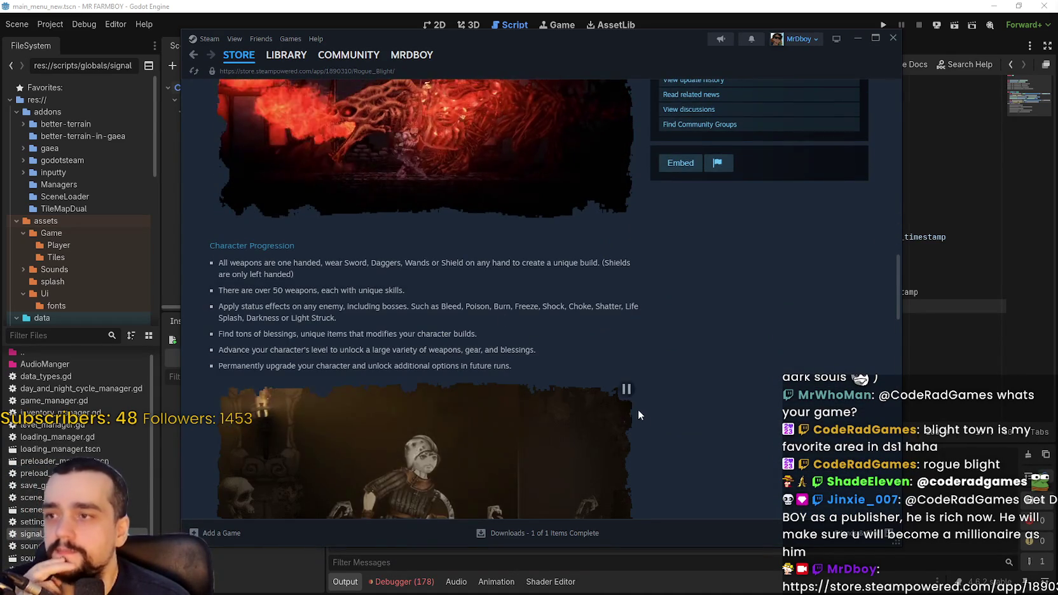
scroll(632, 419, "down", 3)
scroll(645, 413, "up", 2)
scroll(461, 407, "up", 7)
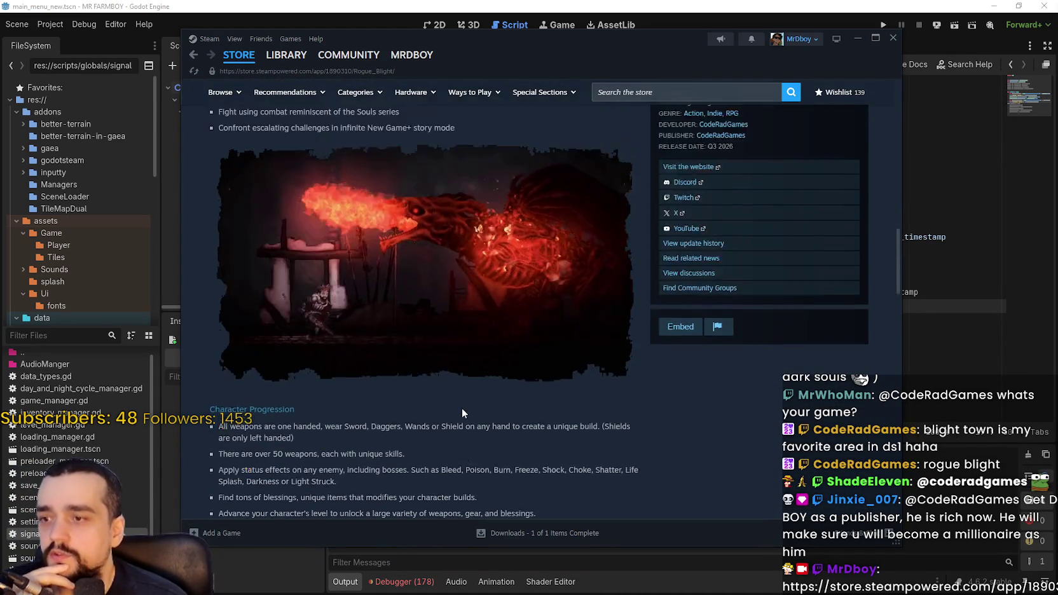
scroll(460, 410, "down", 3)
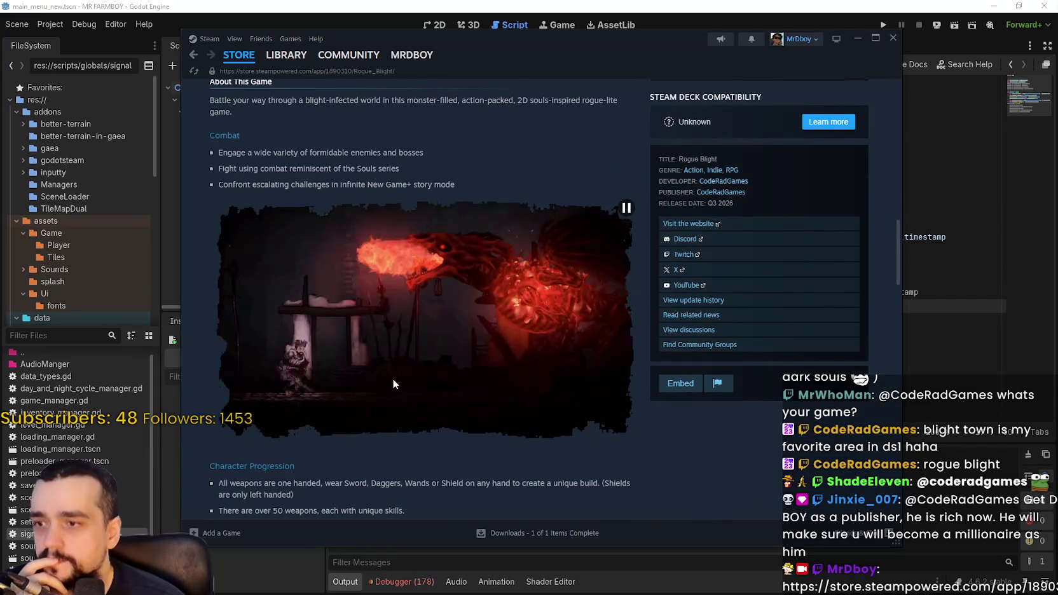
scroll(386, 360, "up", 5)
scroll(387, 360, "up", 4)
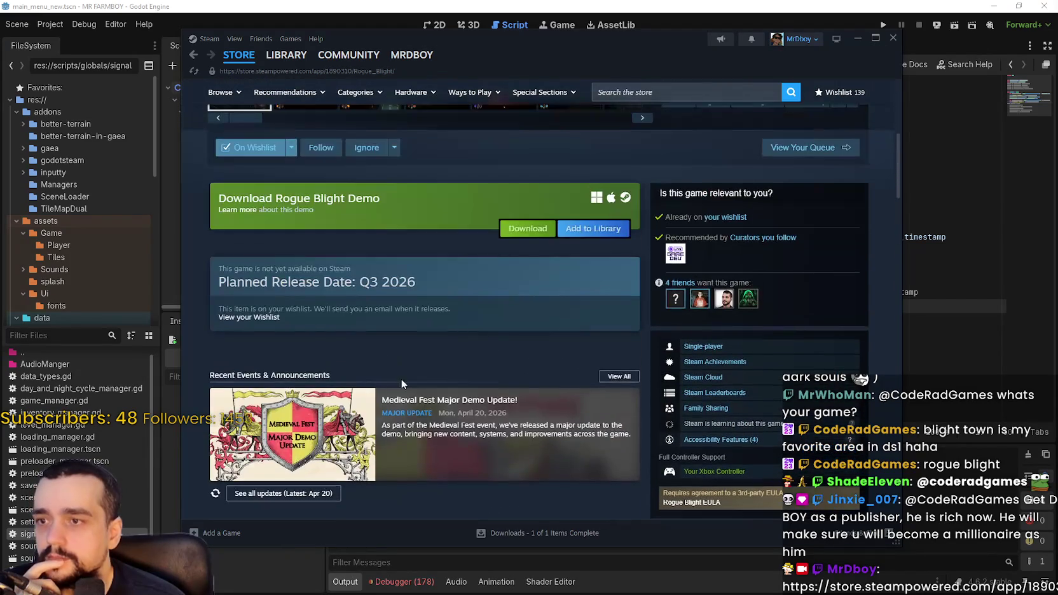
scroll(454, 368, "up", 4)
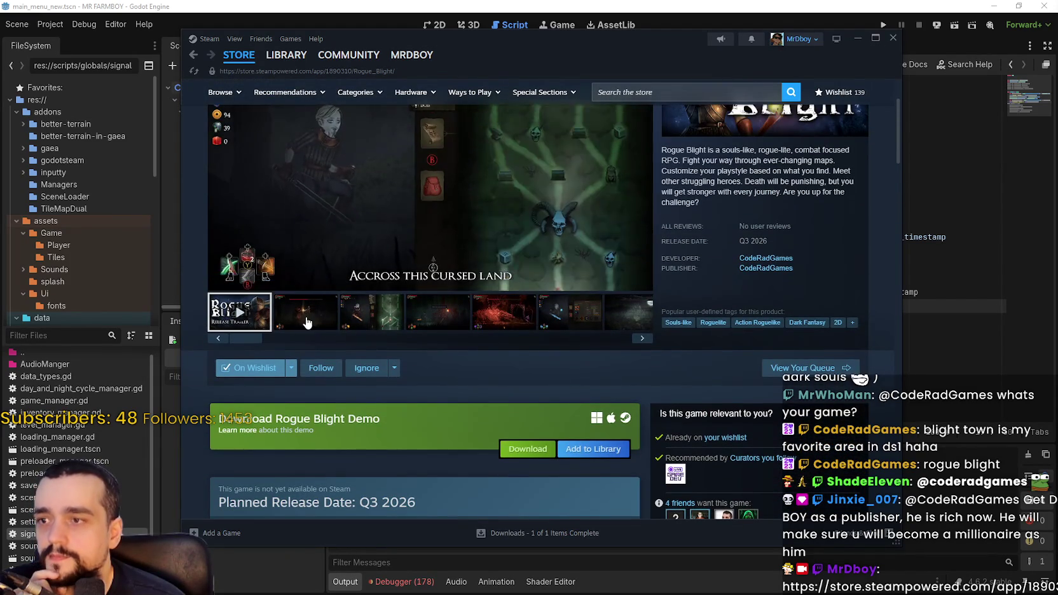
scroll(427, 349, "up", 2)
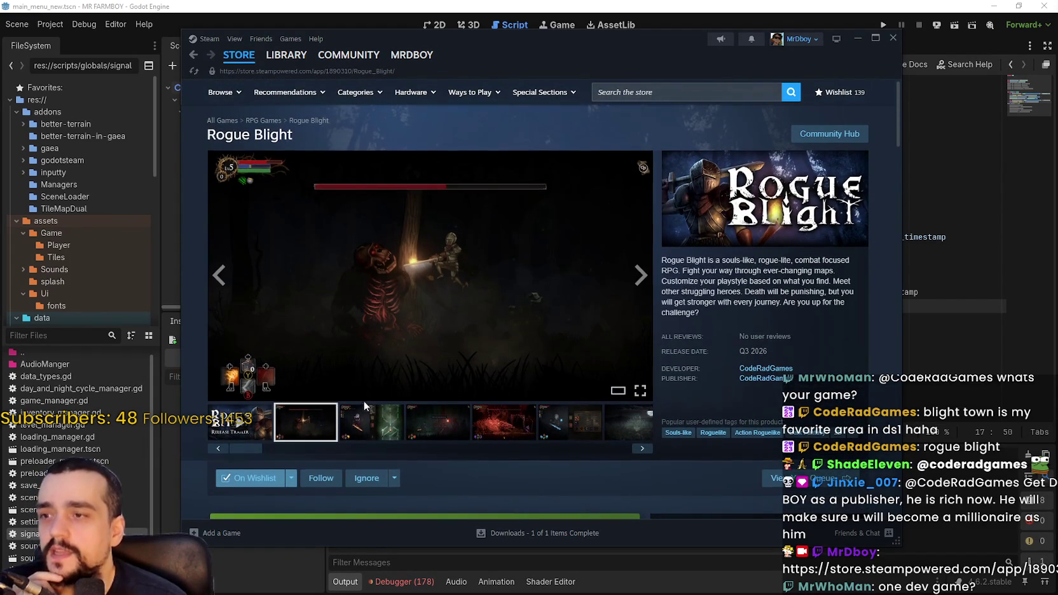
View the third, fifth, sixth and castle-and-moon screenshots in the media viewer
left_click(366, 410)
scroll(436, 300, "down", 3)
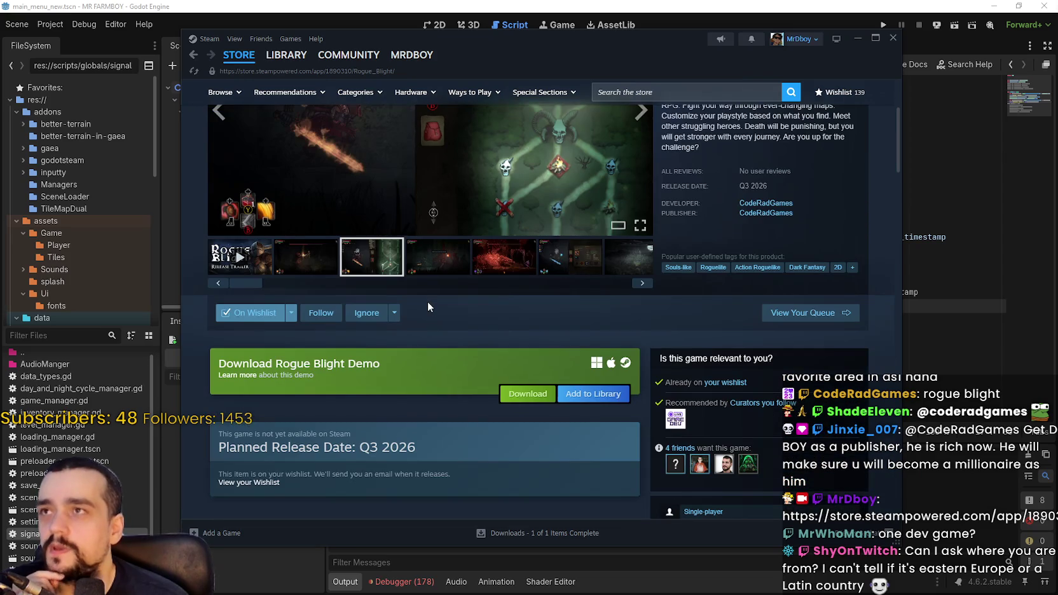
scroll(427, 301, "down", 2)
scroll(439, 299, "up", 2)
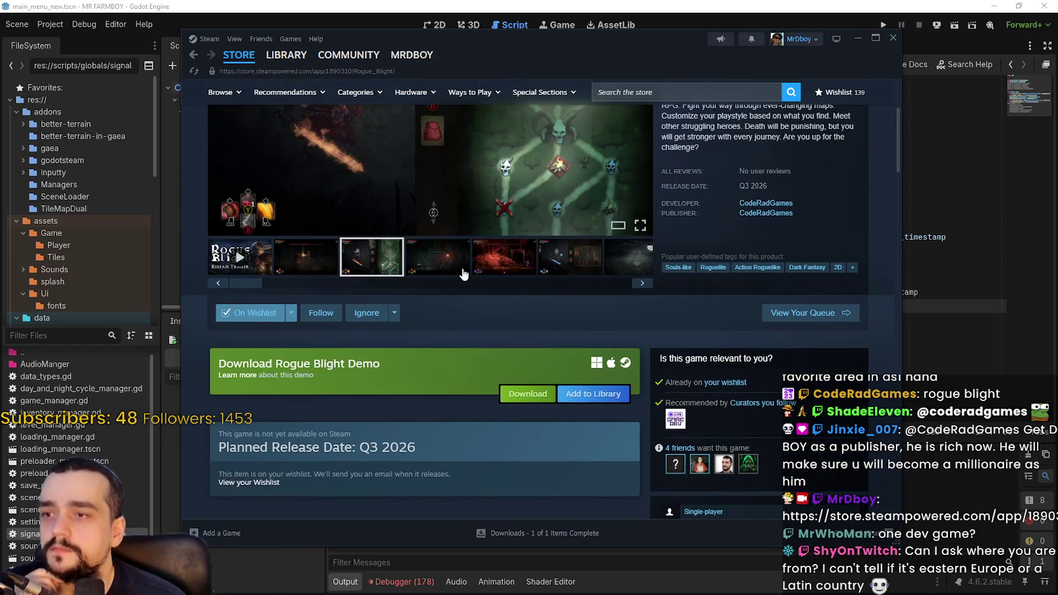
scroll(458, 276, "up", 2)
left_click(499, 368)
left_click(604, 379)
left_click(626, 371)
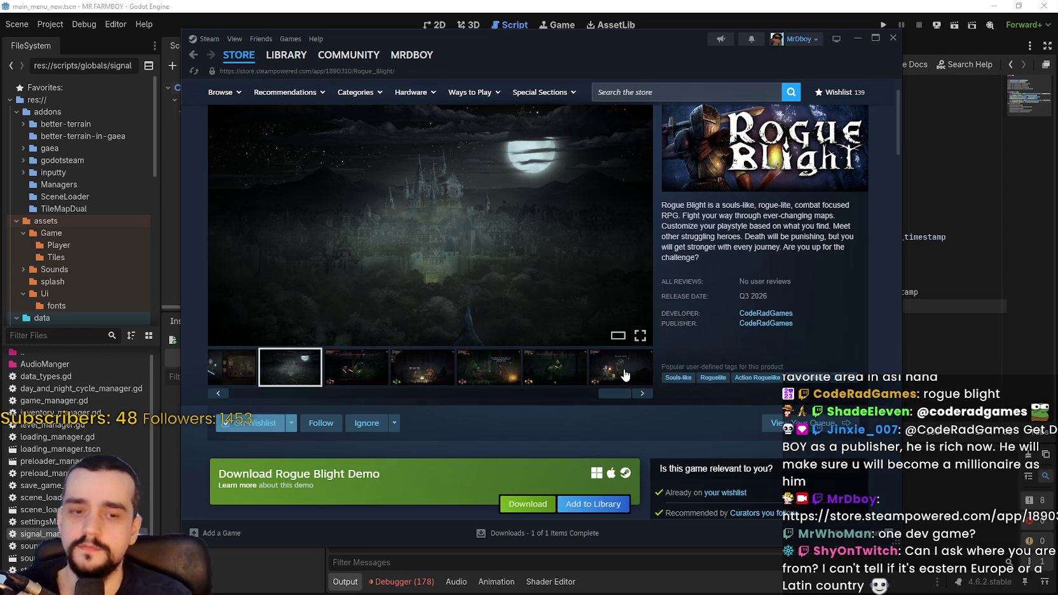
Replay the Release Trailer, pause it on the title card at 0:56, and shift the window right
left_click(234, 390)
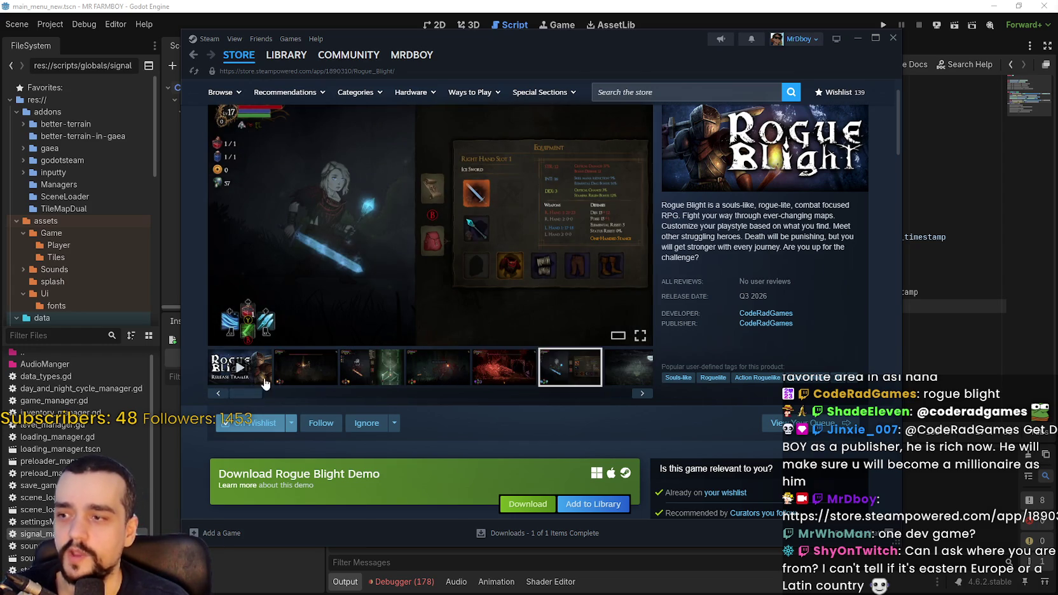
scroll(398, 295, "up", 2)
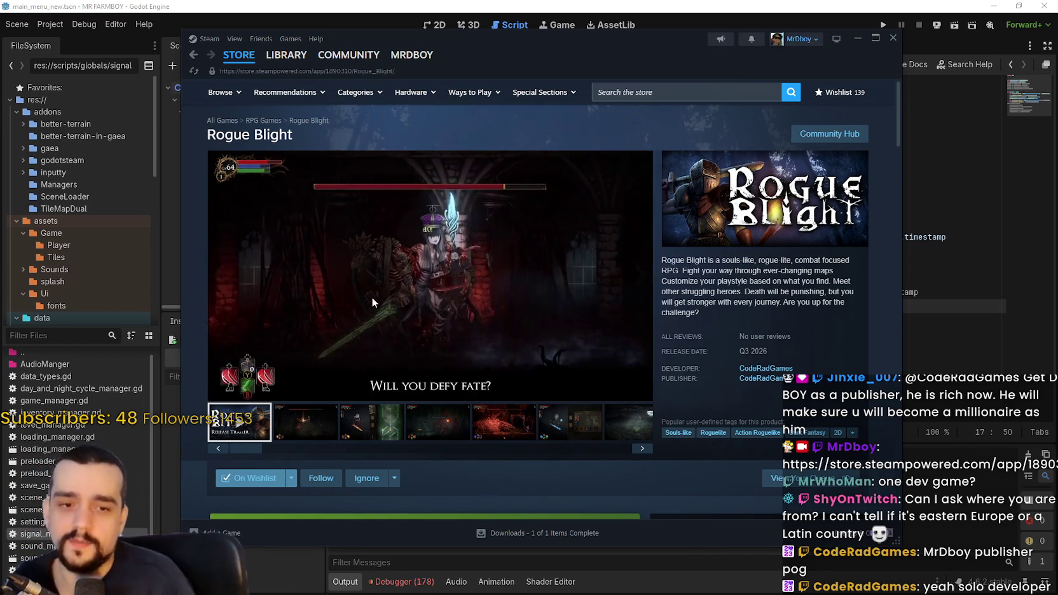
scroll(375, 331, "down", 3)
scroll(394, 324, "up", 3)
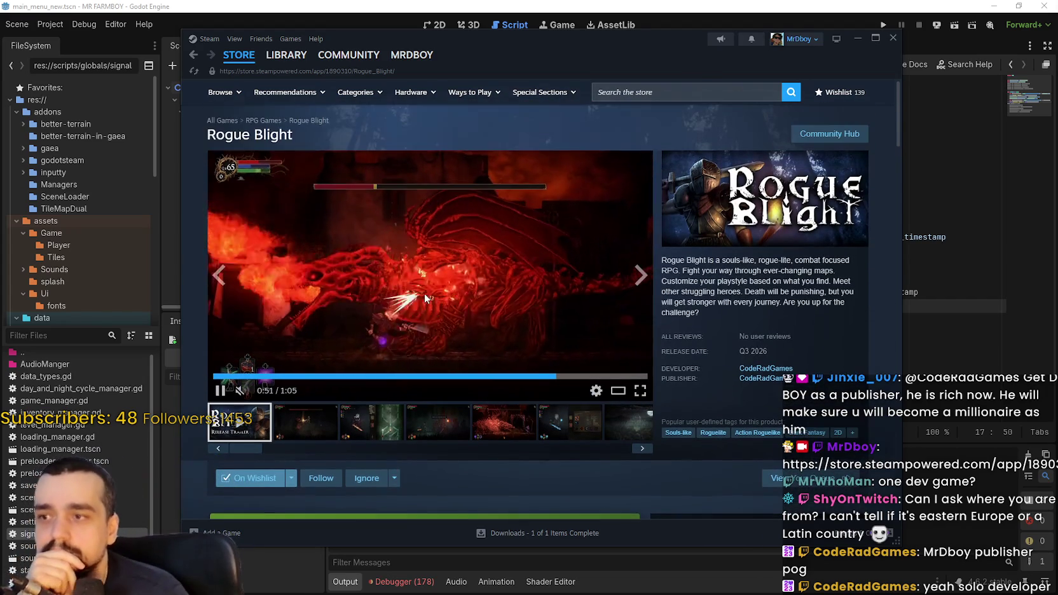
left_click(424, 293)
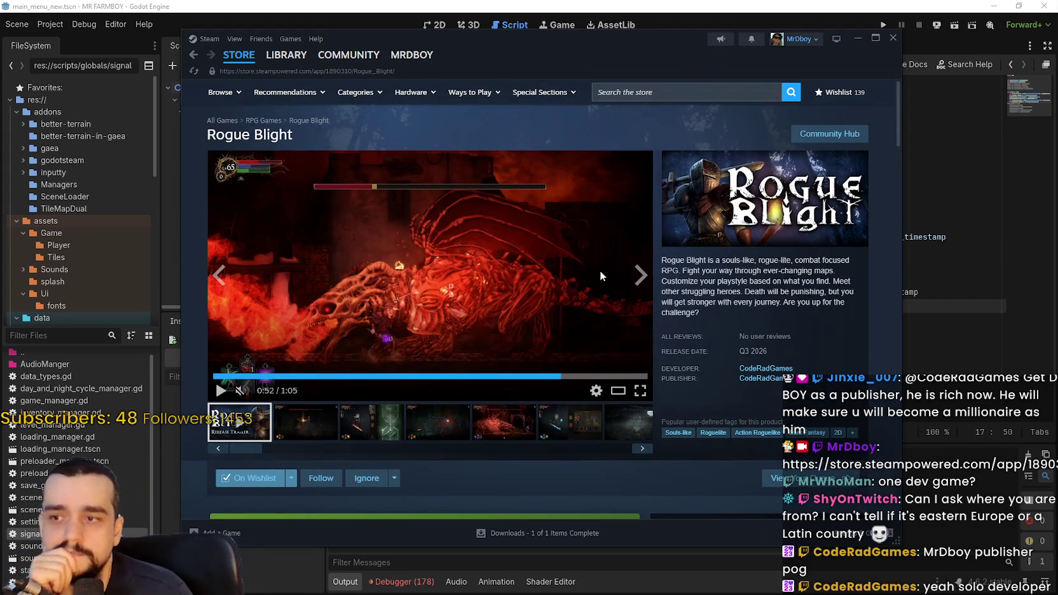
left_click(519, 285)
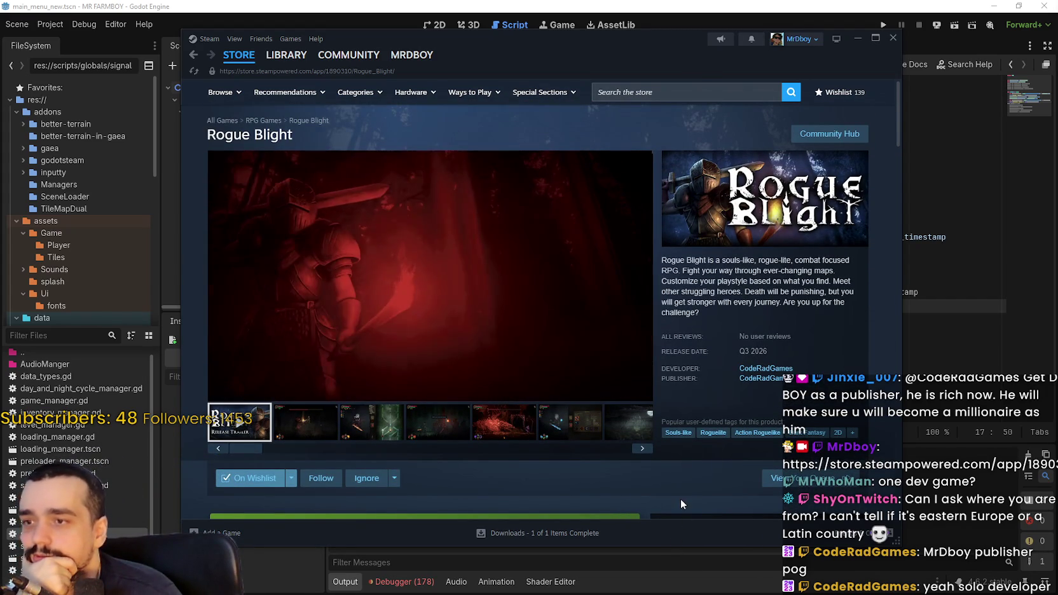
left_click(469, 245)
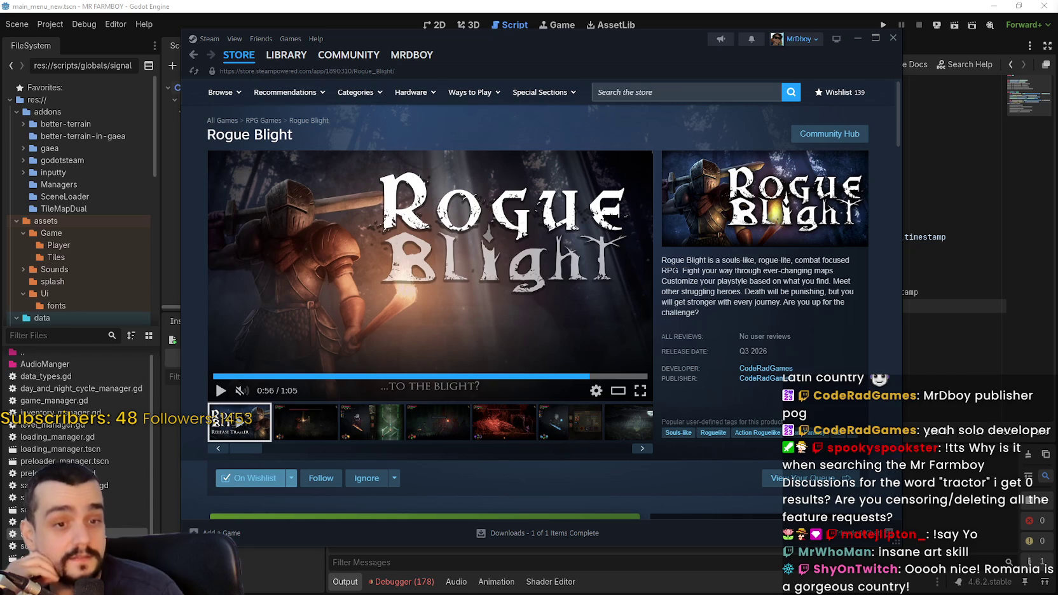
left_click_drag(661, 72, 705, 77)
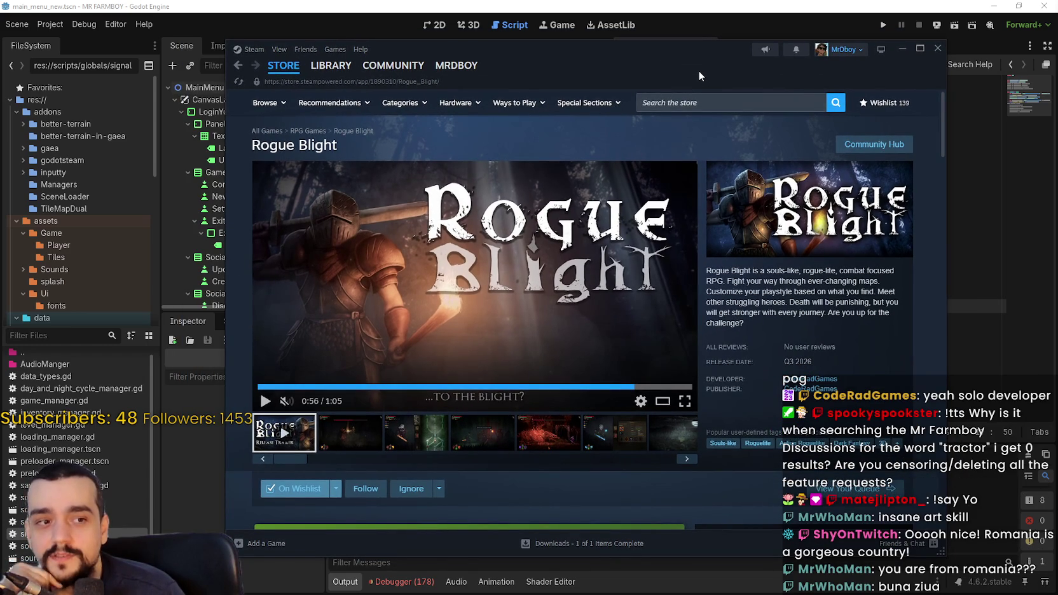
Open the Dragon Quest 40th Anniversary Sale page and scroll down to Browse All Titles
left_click(283, 66)
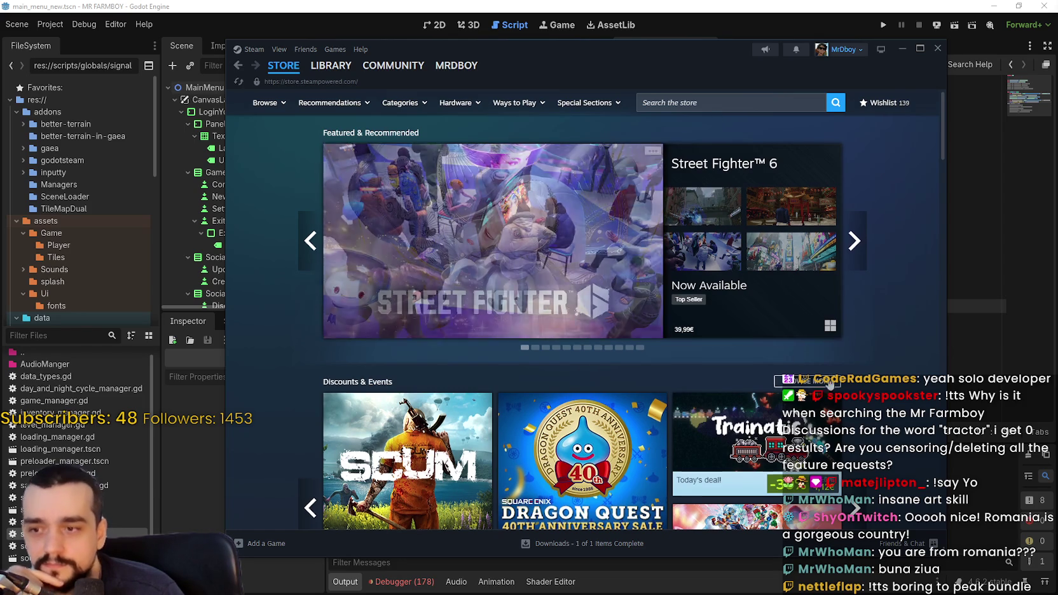
scroll(574, 382, "down", 2)
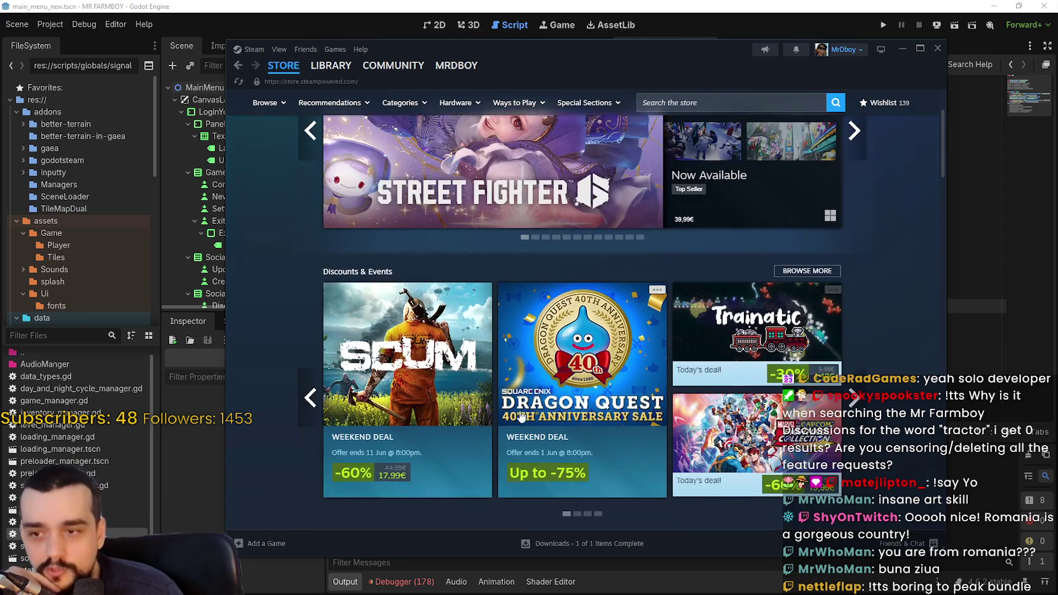
left_click(575, 371)
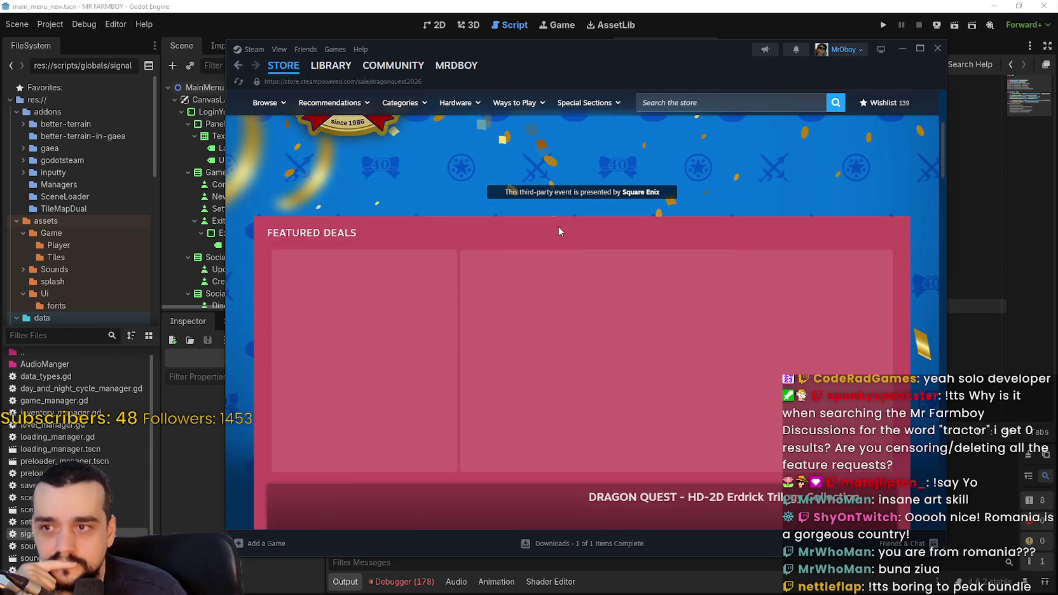
scroll(764, 372, "down", 6)
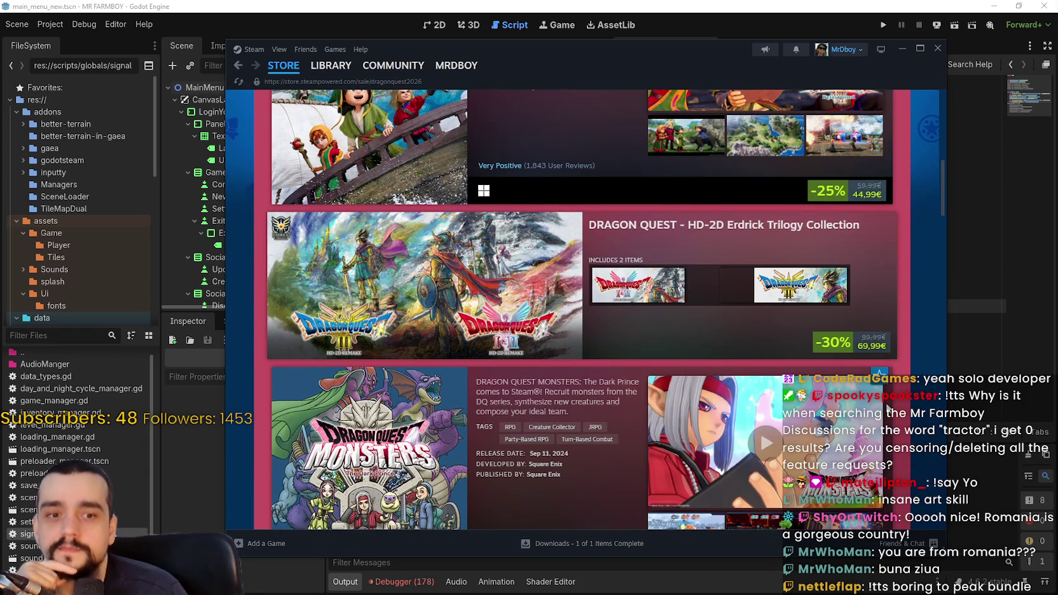
scroll(886, 410, "down", 5)
scroll(877, 403, "up", 2)
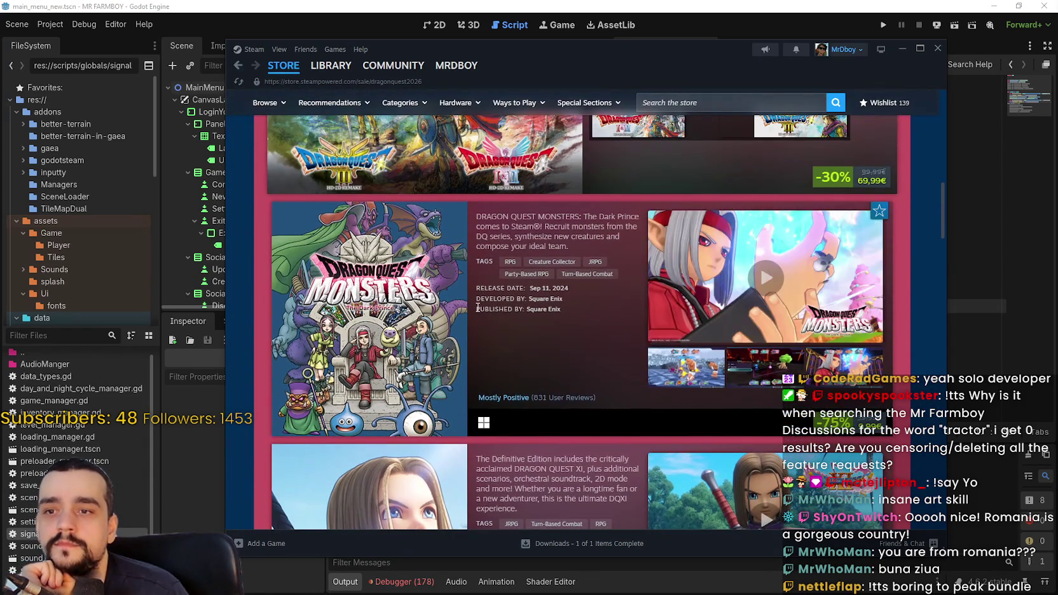
scroll(450, 301, "down", 3)
scroll(448, 297, "down", 10)
scroll(439, 309, "up", 3)
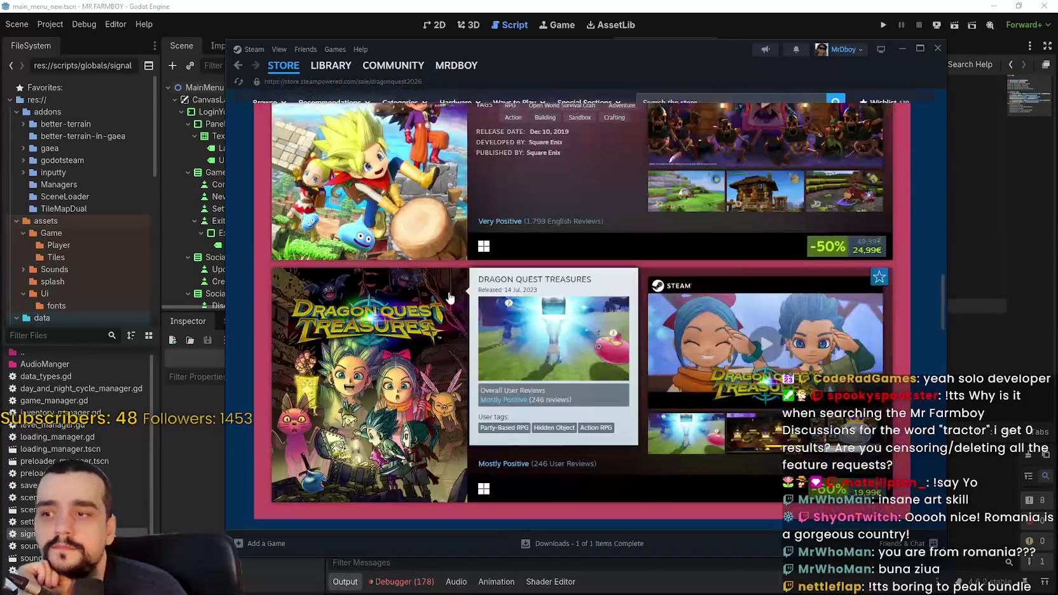
scroll(381, 331, "down", 12)
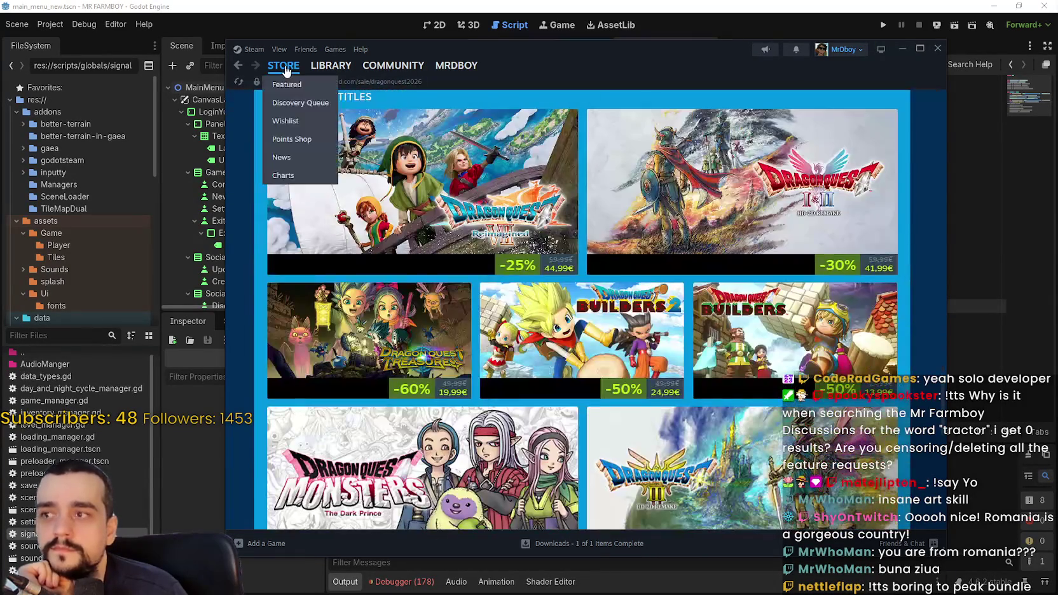
Close Steam and return to the SettingsManager assignment on line 14 of global_managers.gd
left_click(285, 68)
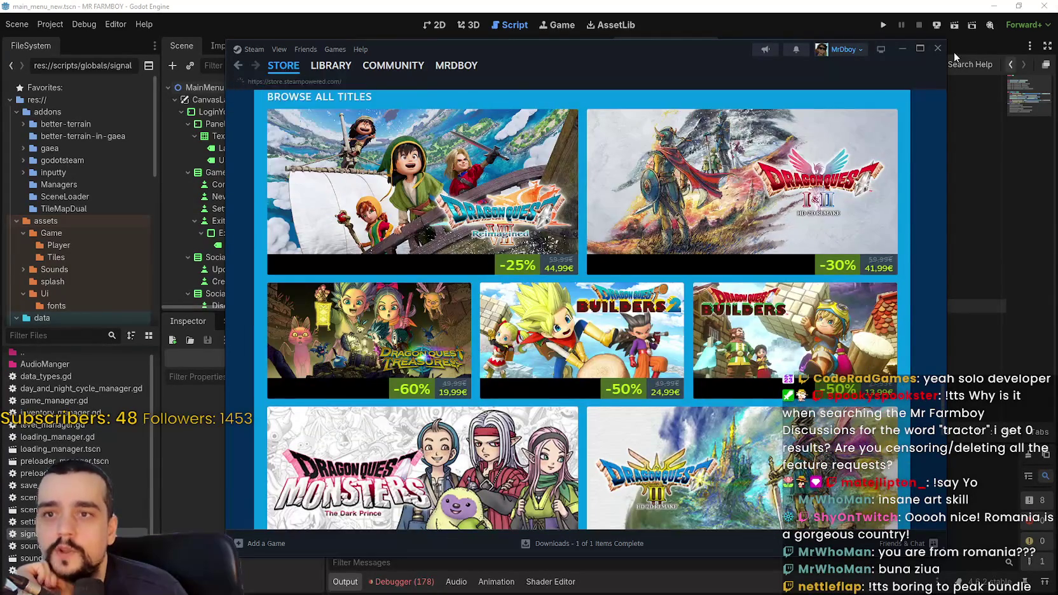
left_click(937, 48)
left_click(757, 265)
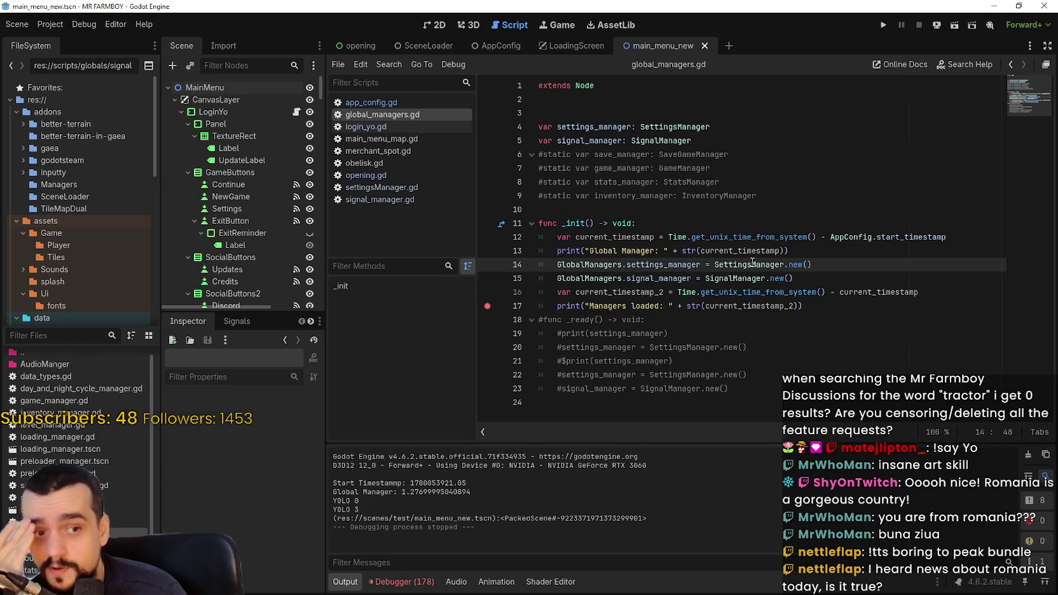
Review the timing code on lines 9, 10, 17 and 18, then switch to SteamDB
left_click(720, 198)
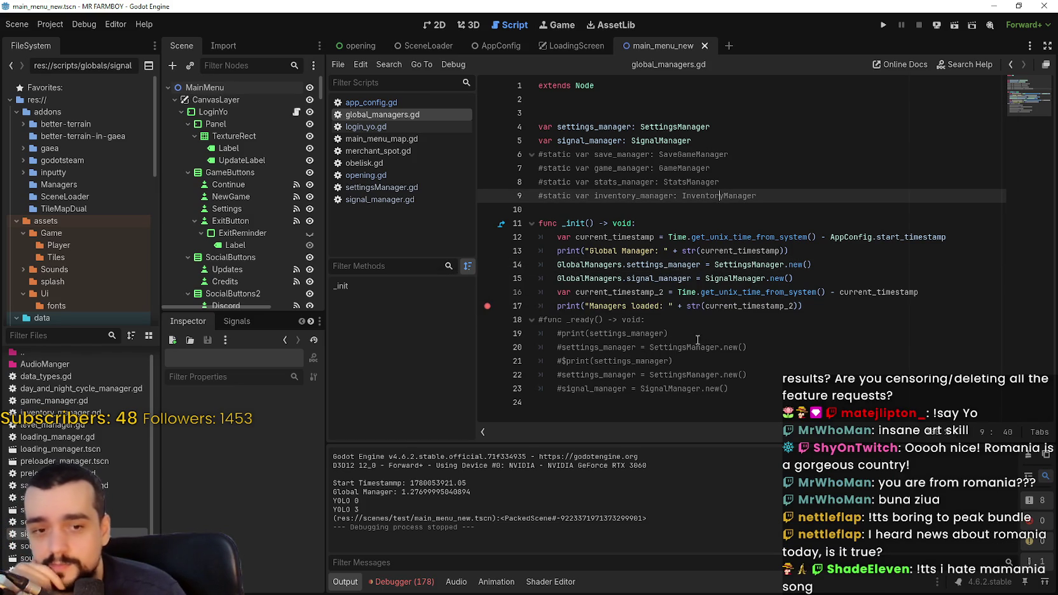
left_click(680, 320)
left_click(814, 304)
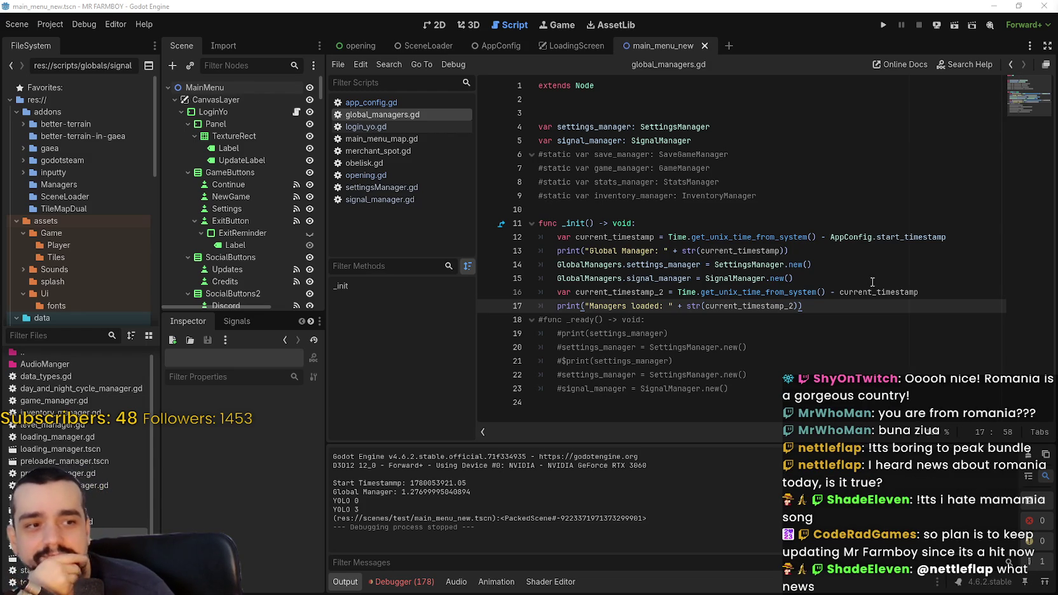
left_click(732, 210)
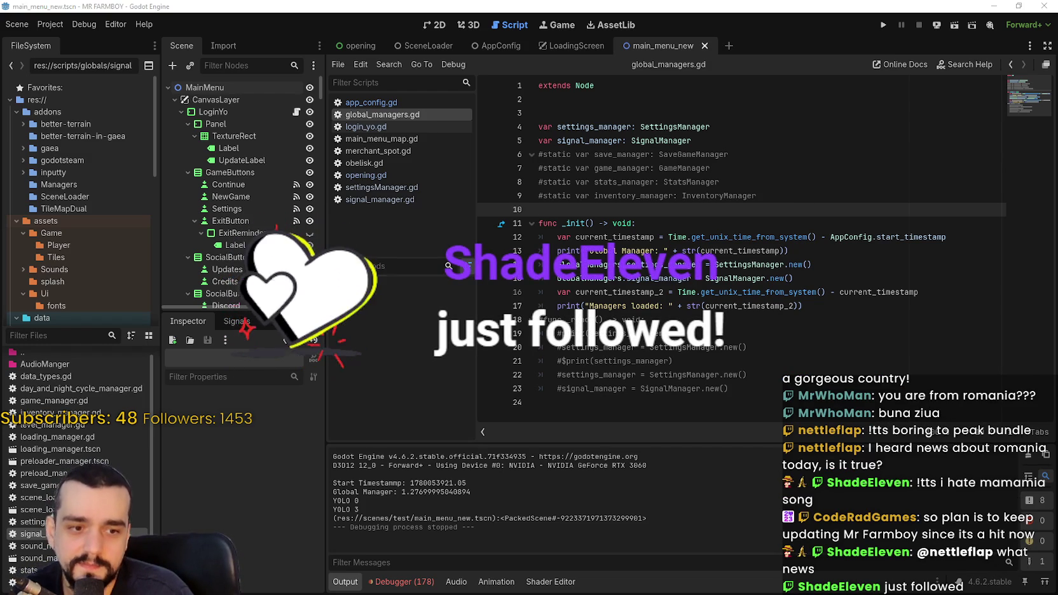
key("alt+Tab")
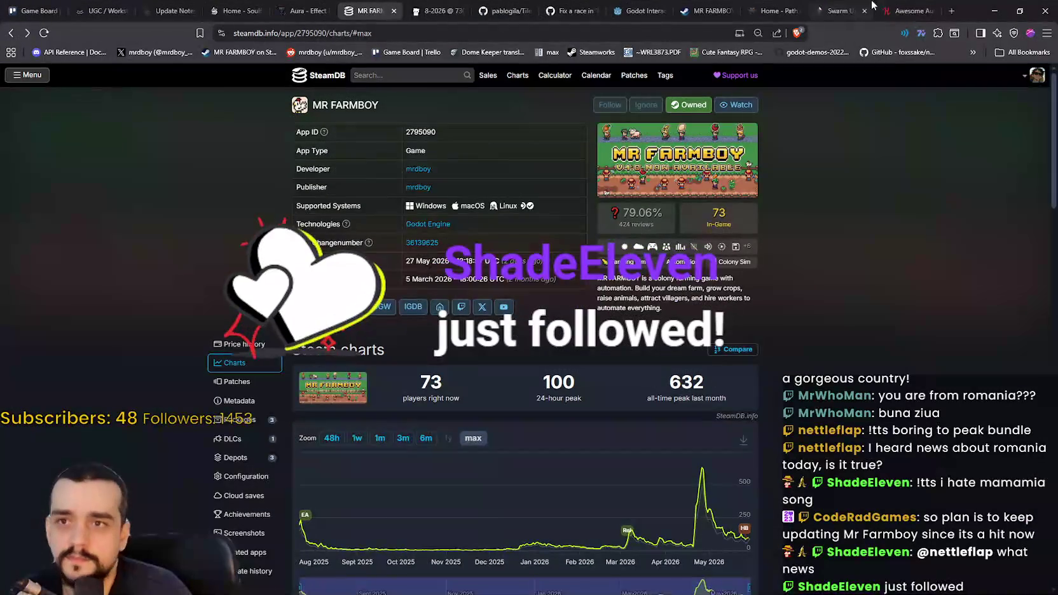
On Humble Bundle, go to the game bundles list and open the Awesome Automation Bundle page
left_click(884, 5)
scroll(403, 378, "down", 2)
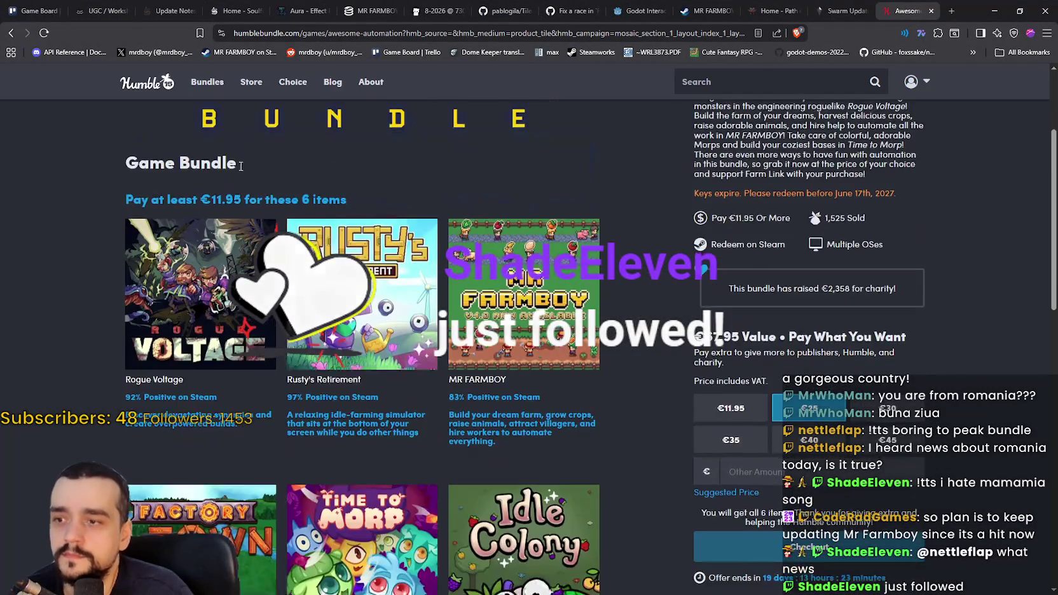
scroll(403, 377, "up", 2)
left_click(207, 151)
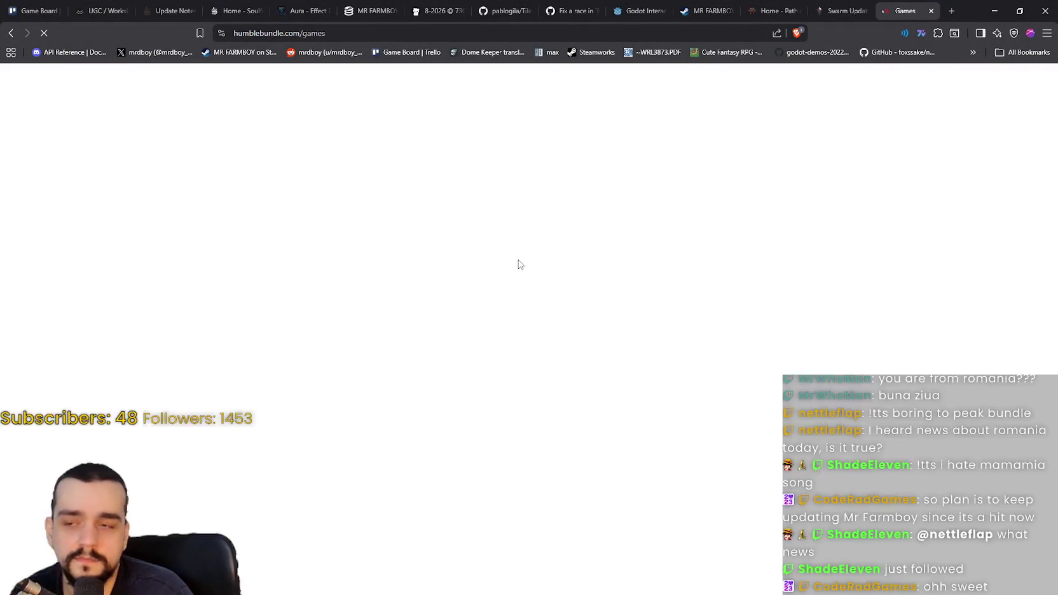
scroll(610, 280, "down", 2)
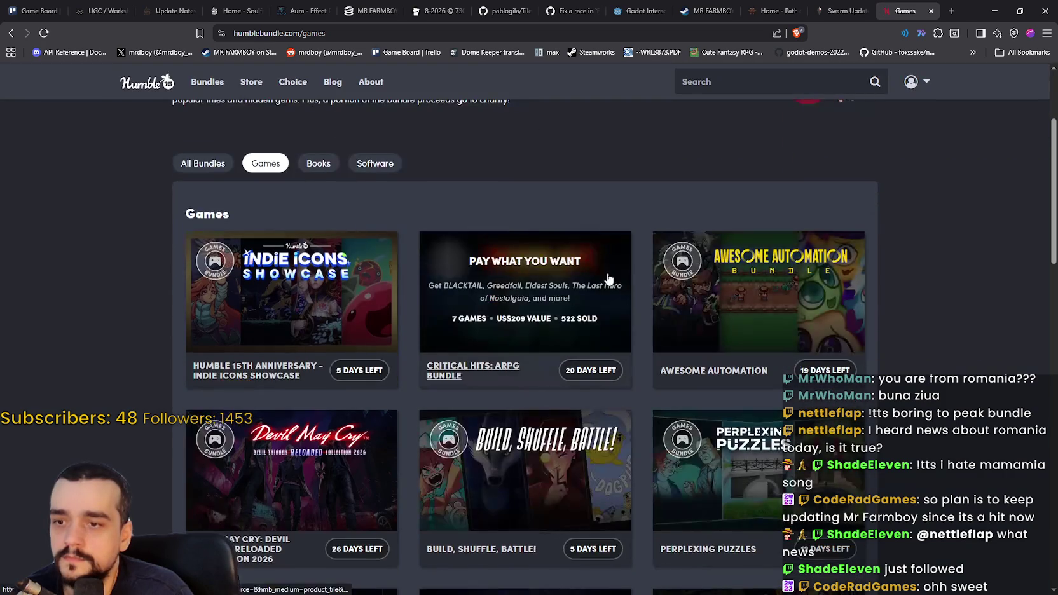
left_click(745, 310)
scroll(657, 265, "down", 2)
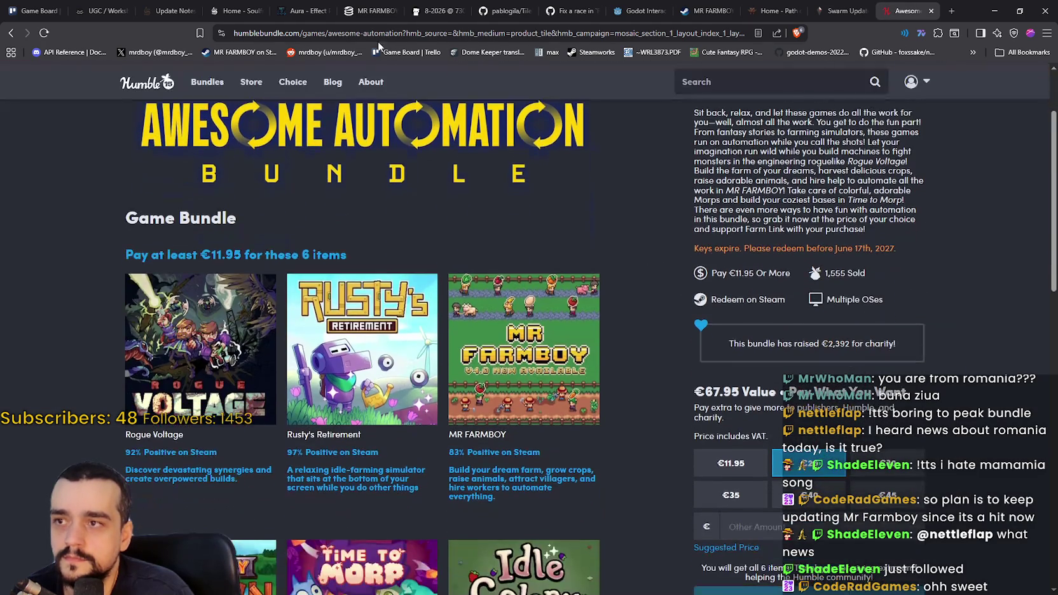
Copy the Awesome Automation Bundle page's URL from the address bar
left_click_drag(402, 32, 234, 33)
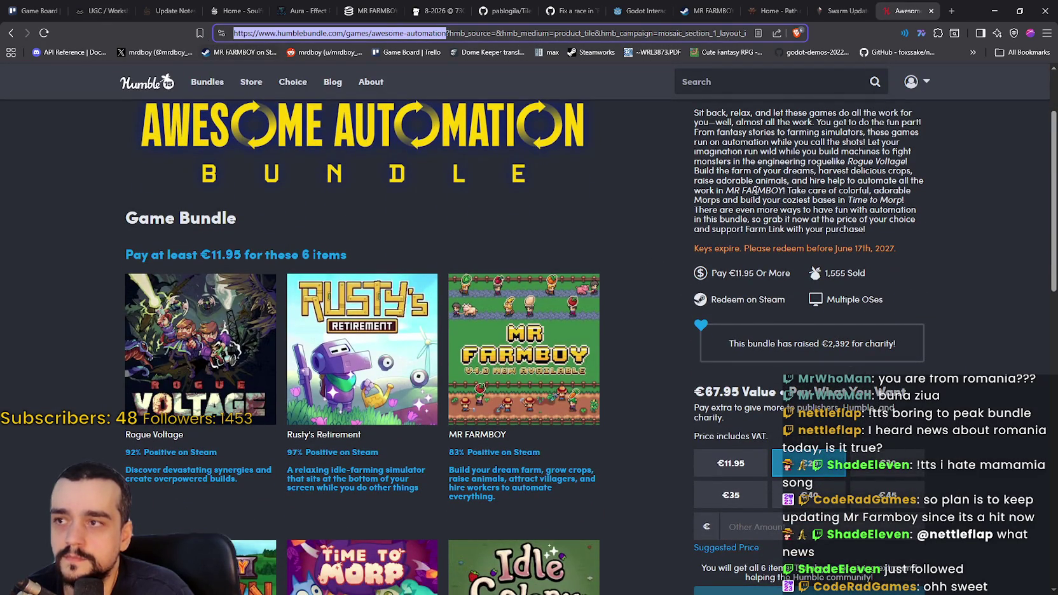
key("Escape")
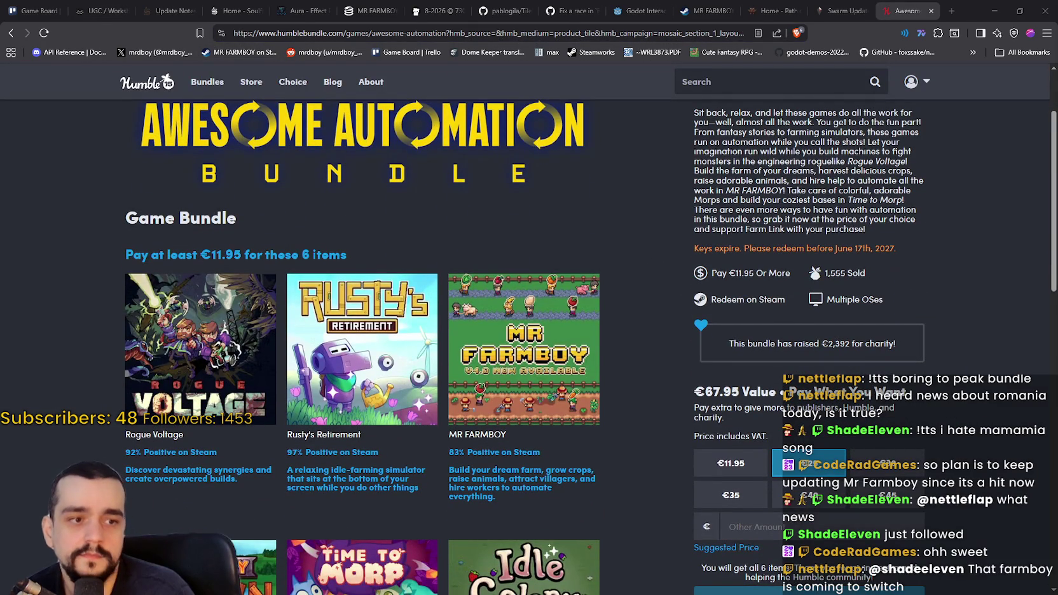
scroll(626, 403, "down", 3)
scroll(639, 395, "up", 2)
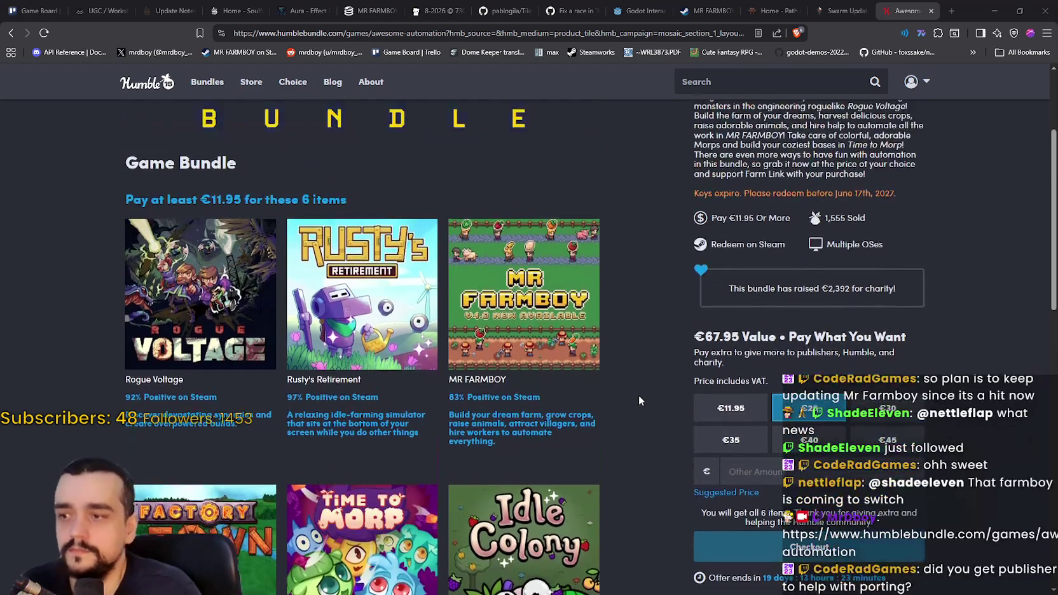
scroll(639, 396, "up", 1)
scroll(639, 423, "down", 5)
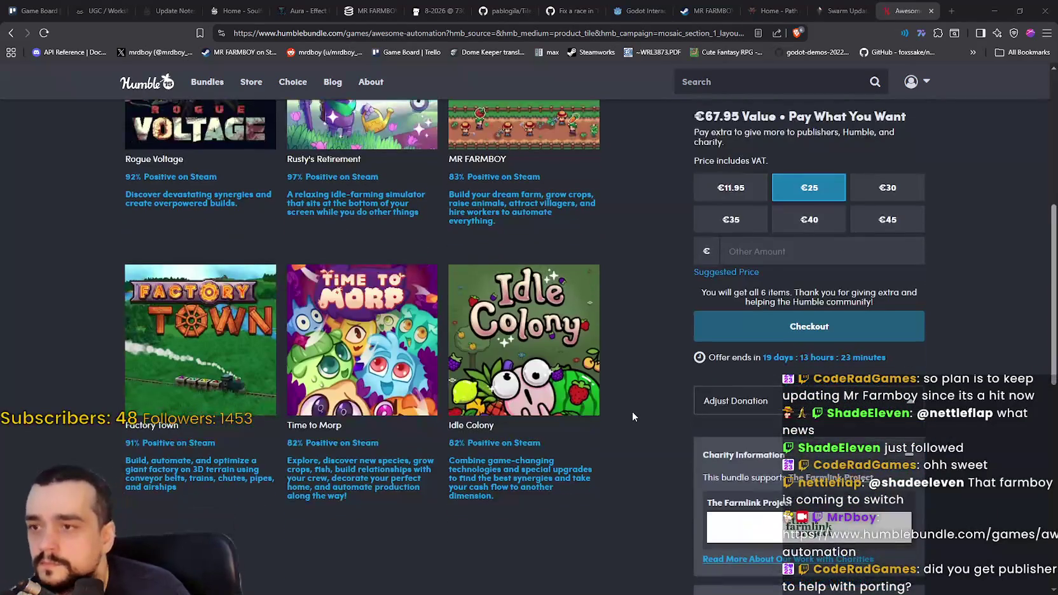
scroll(630, 410, "up", 2)
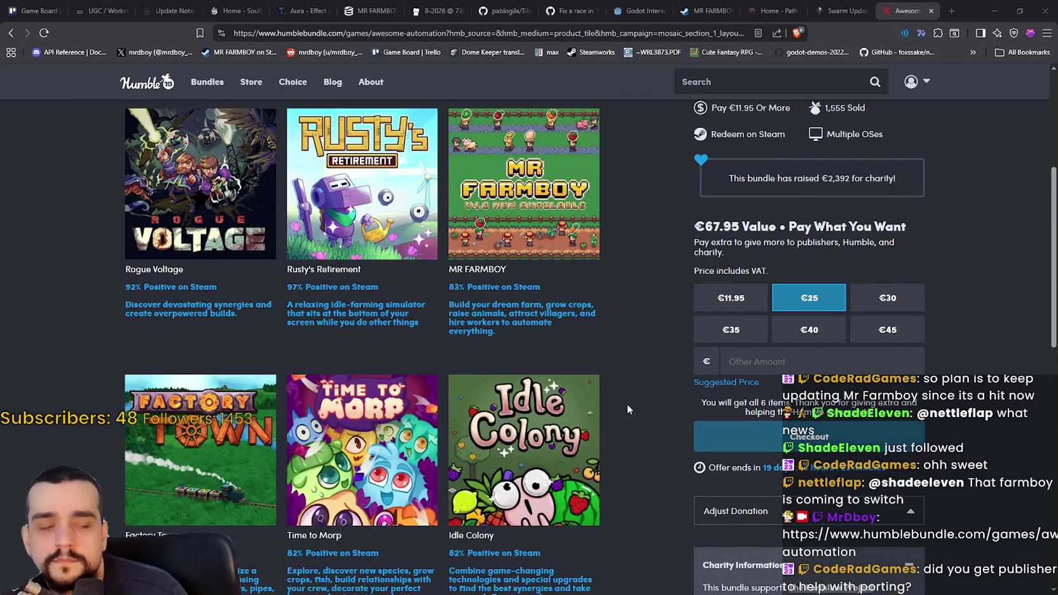
scroll(626, 399, "up", 5)
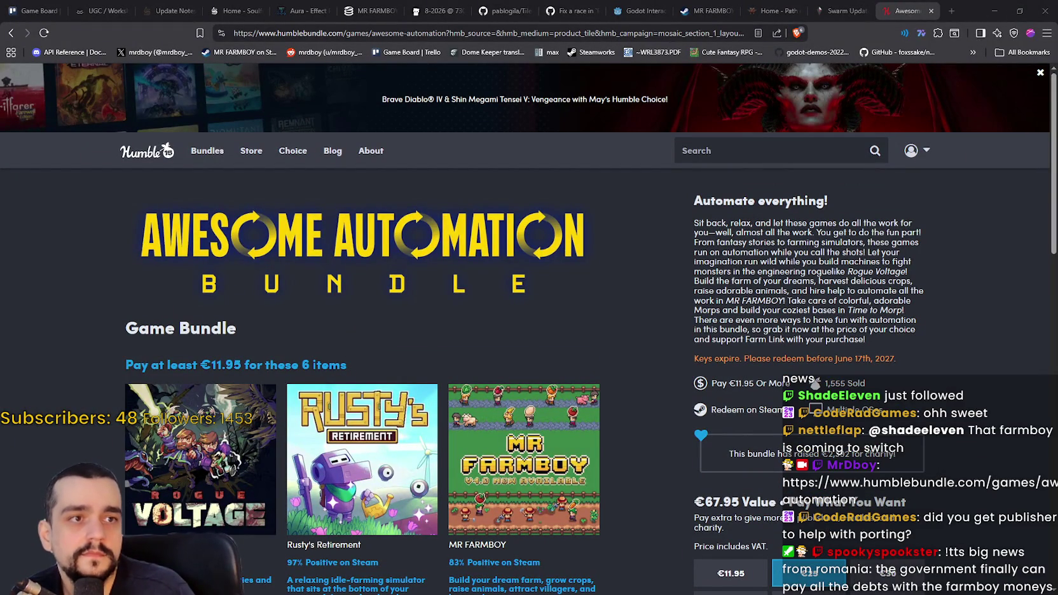
Close the Shipmates website window and minimize the browser back to Godot
left_click_drag(1057, 39, 636, 39)
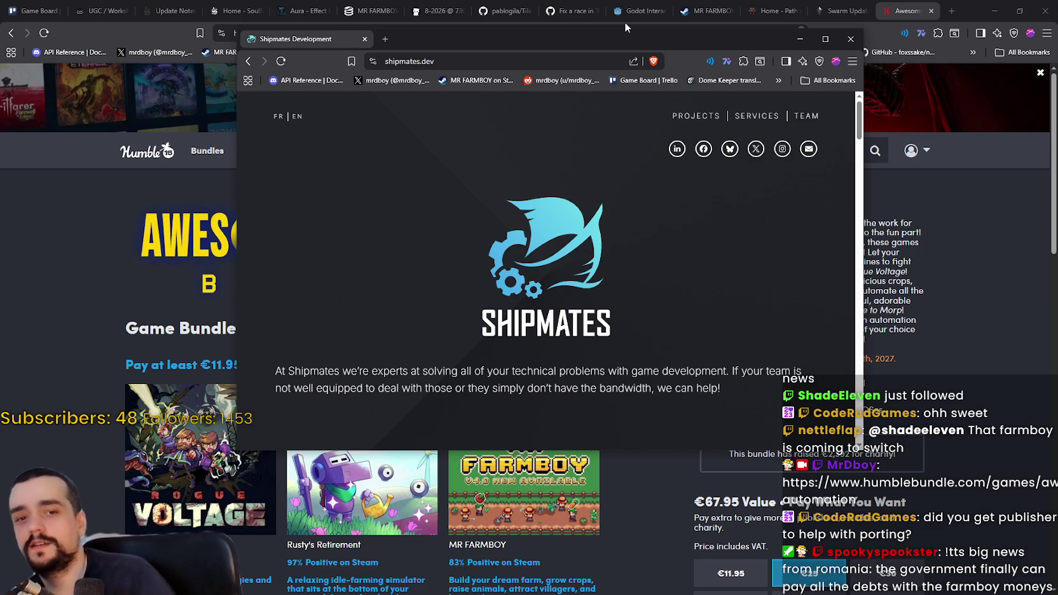
left_click_drag(643, 32, 651, 58)
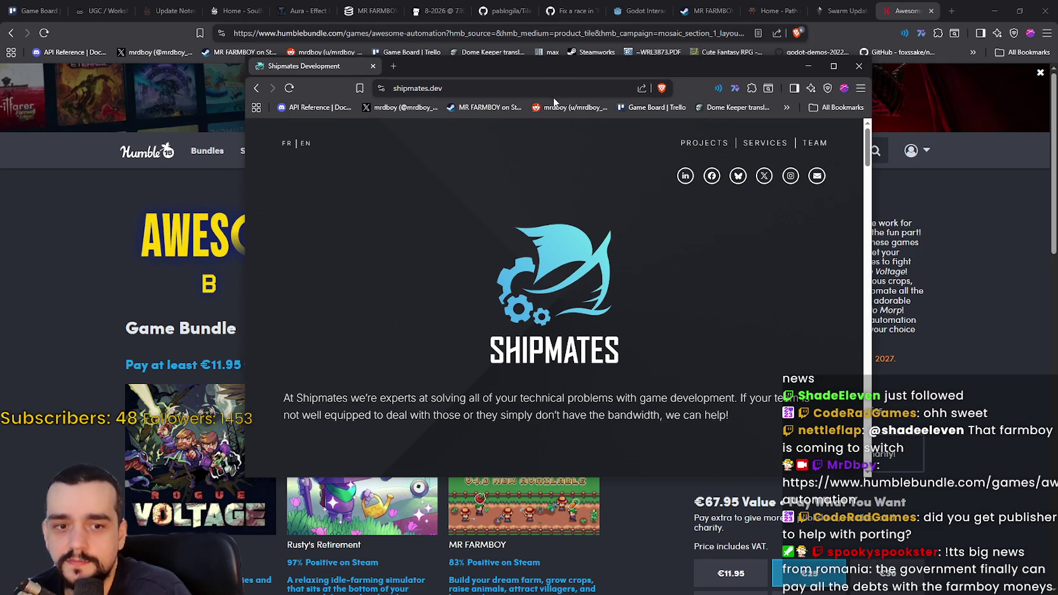
left_click(859, 66)
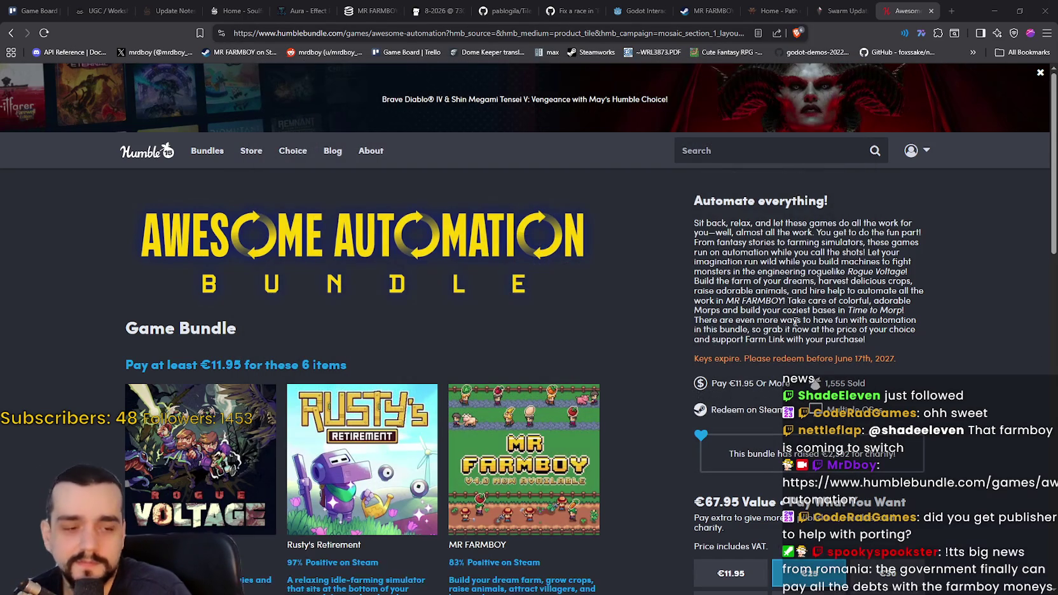
left_click(982, 9)
left_click(994, 11)
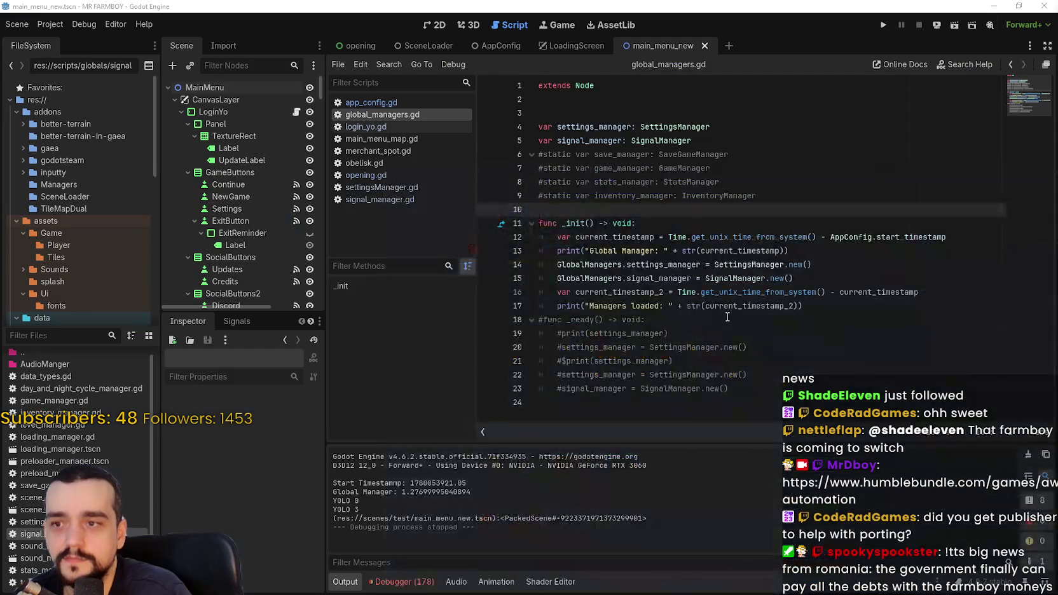
Review the AppConfig and manager creation lines 12–21 in global_managers.gd
left_click(728, 318)
left_click(885, 358)
left_click(821, 260)
left_click(833, 237)
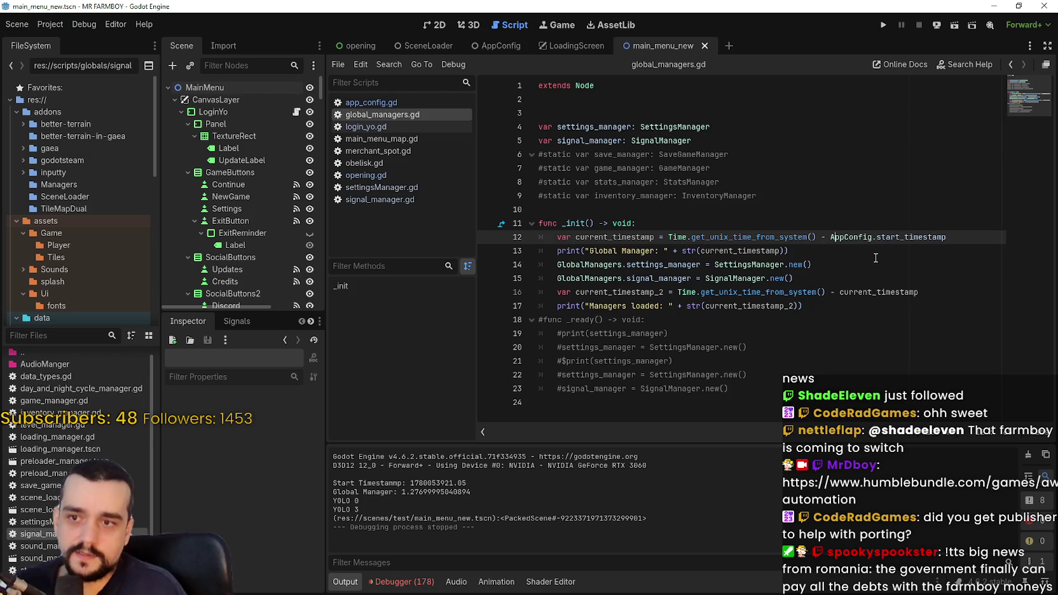
left_click(852, 278)
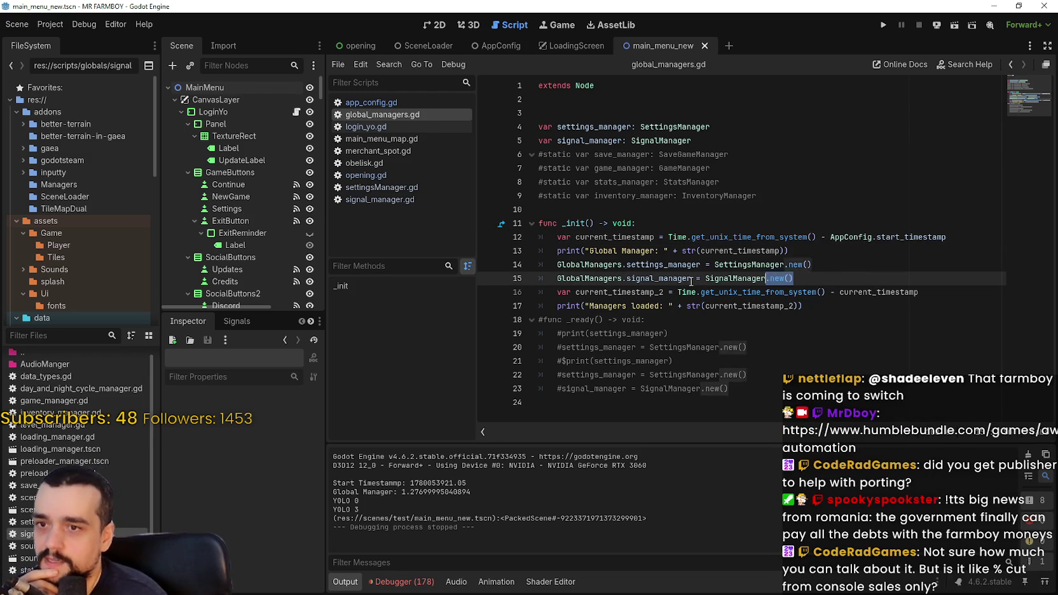
left_click_drag(794, 279, 513, 271)
left_click(620, 295)
Check current_timestamp and current_timestamp_2, then put a breakpoint on line 17
double_click(902, 292)
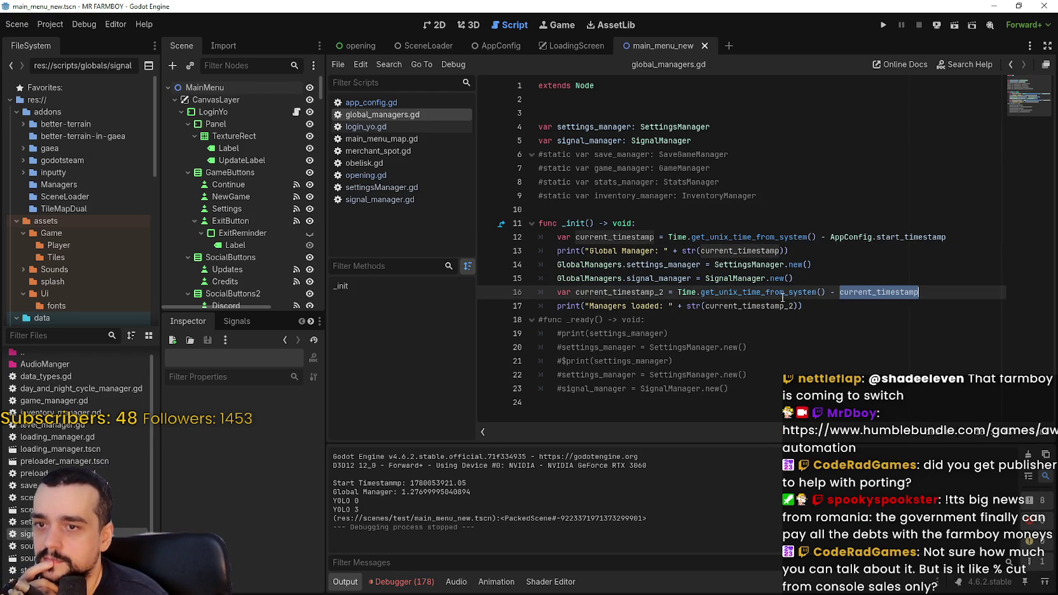
double_click(717, 300)
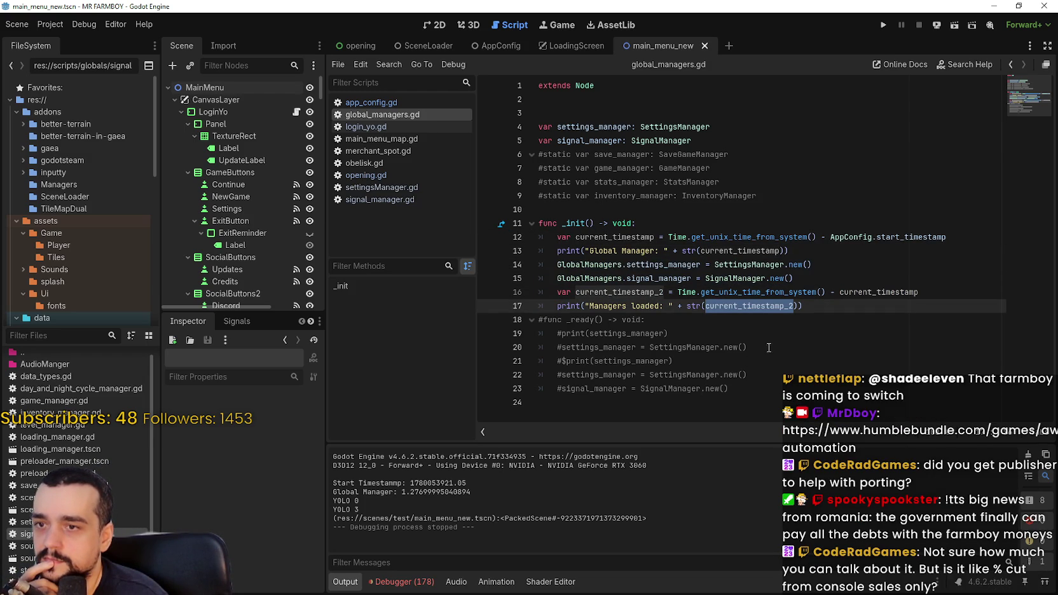
left_click(487, 311)
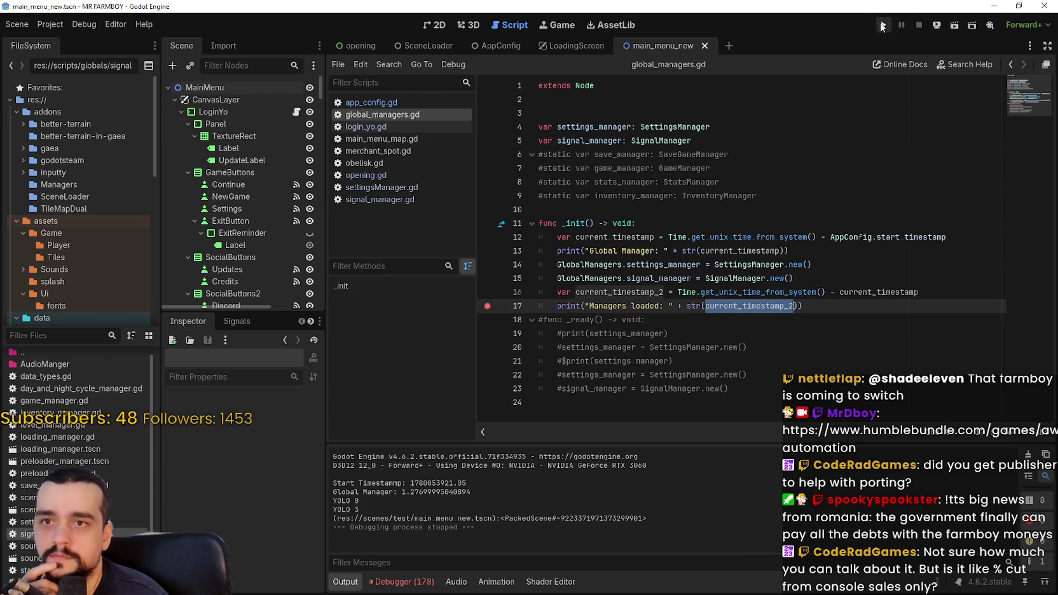
Run the game to the breakpoint, check the stack trace, then relaunch with the Output log showing
key("F5")
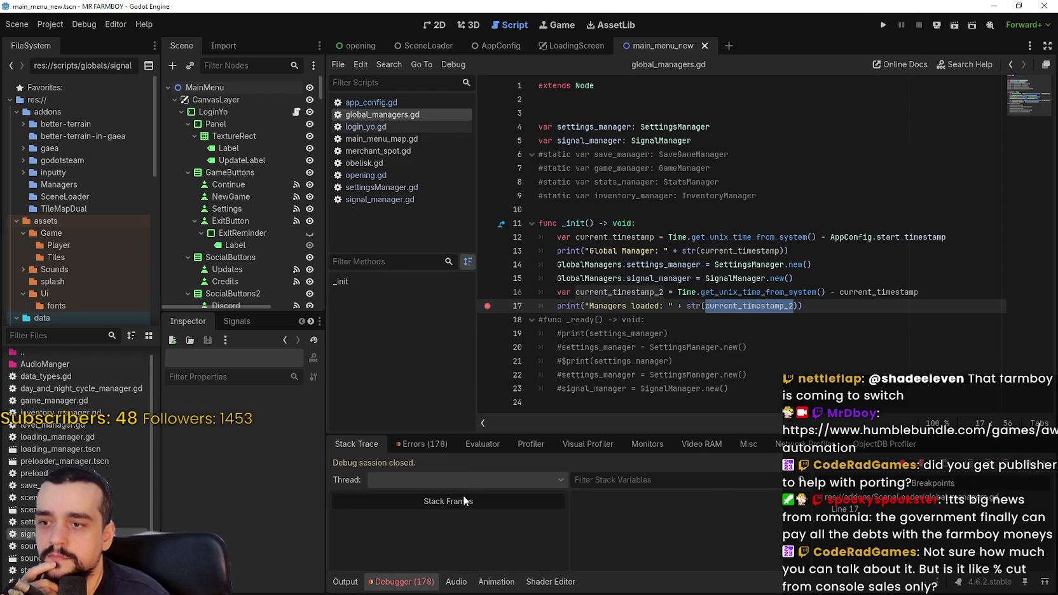
left_click_drag(1056, 483, 1052, 583)
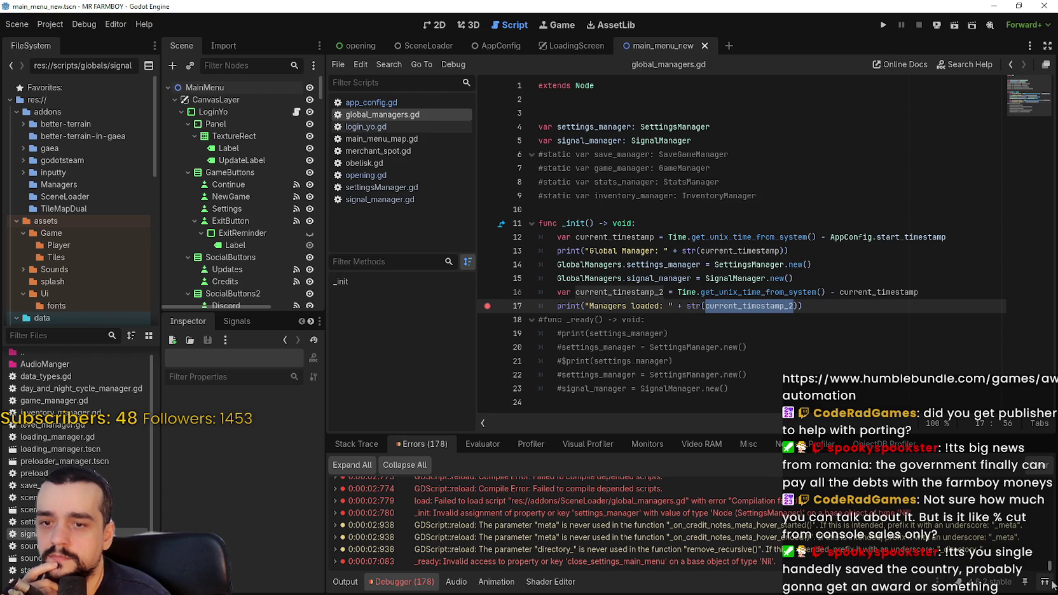
left_click(360, 445)
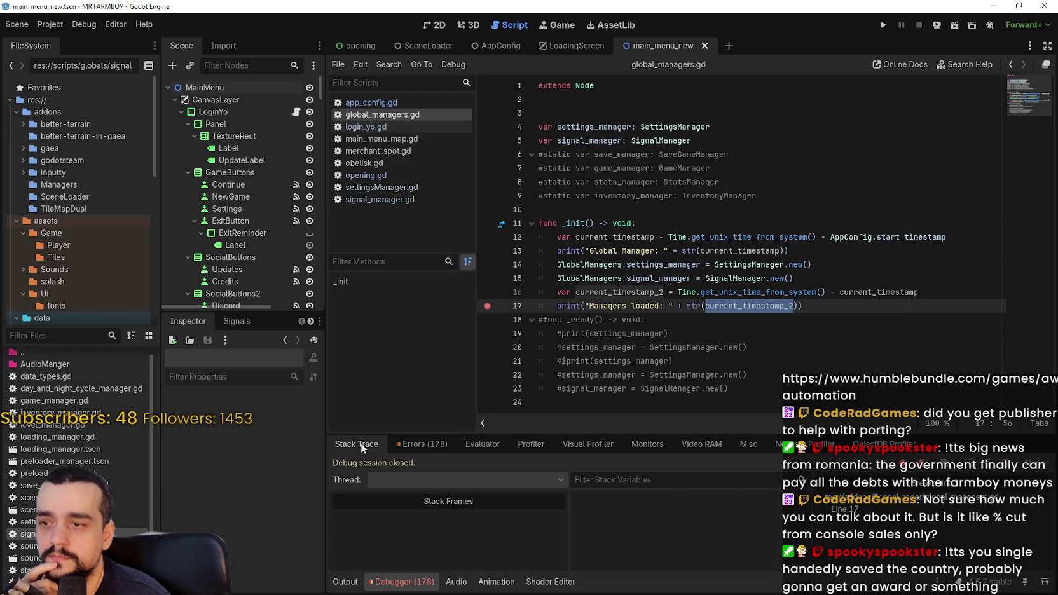
left_click(774, 277)
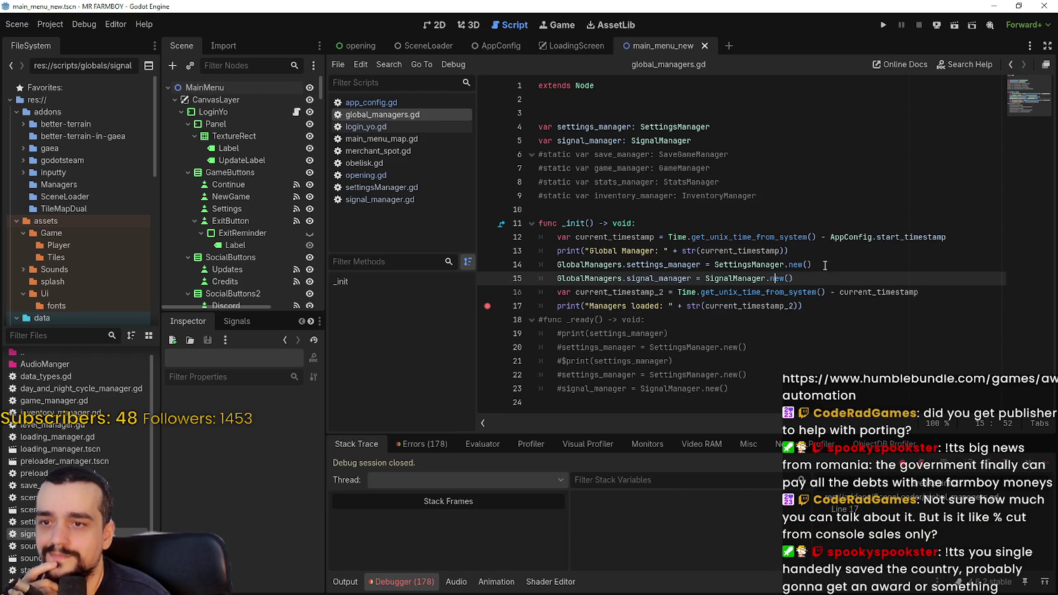
left_click(345, 581)
key("F5")
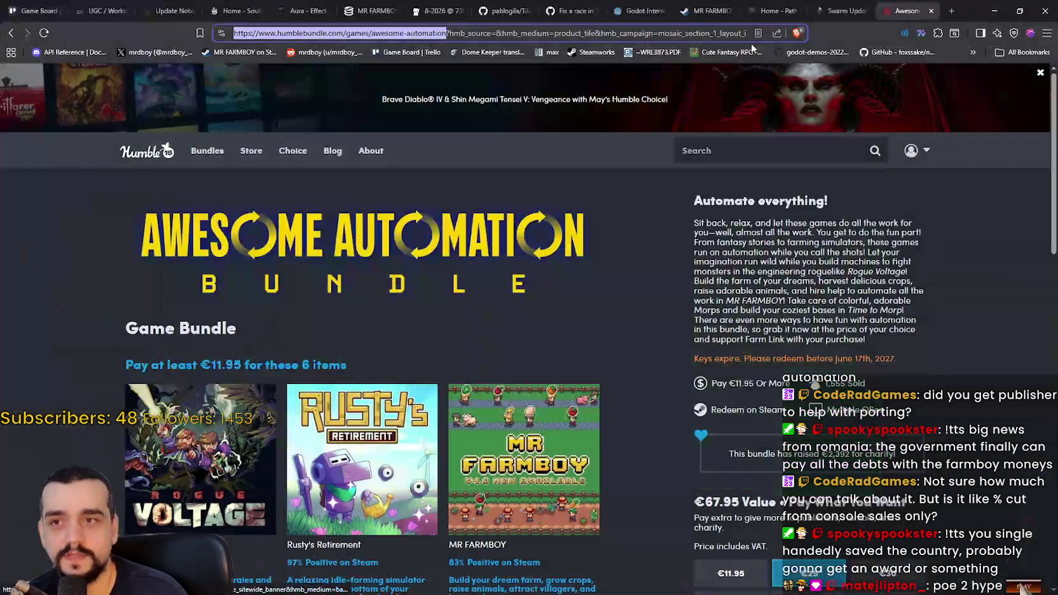
Reload the 'Home - Path of Exile' tab and scroll down to the News section and back
left_click(778, 4)
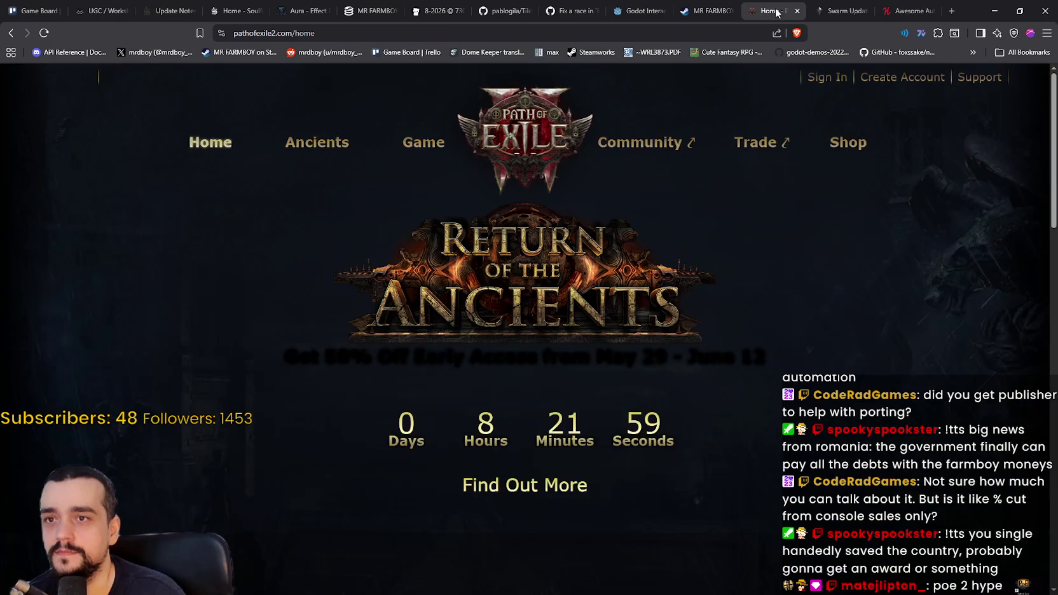
right_click(857, 170)
left_click(903, 216)
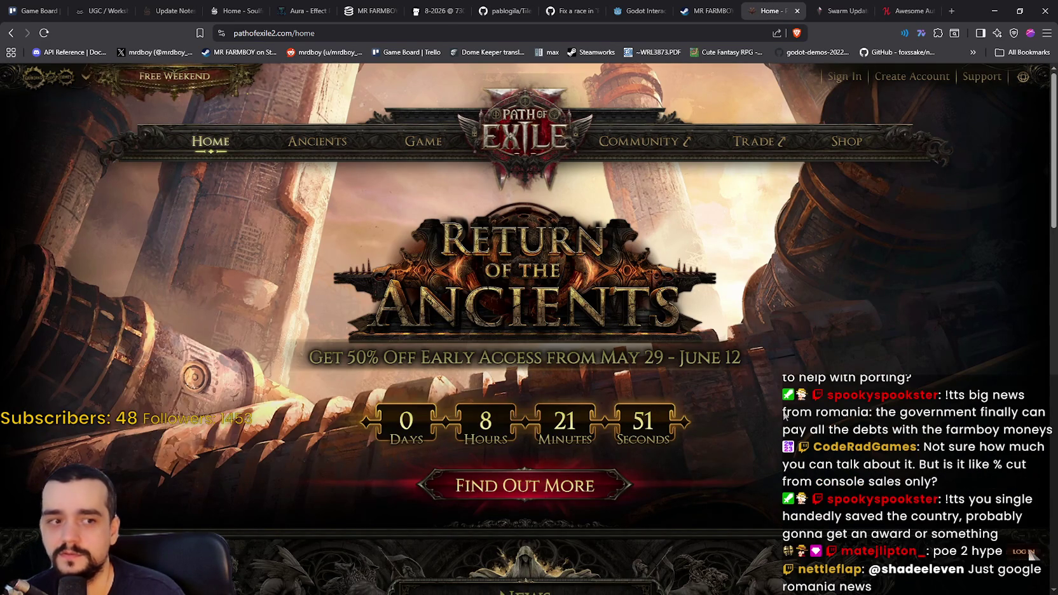
scroll(785, 415, "down", 6)
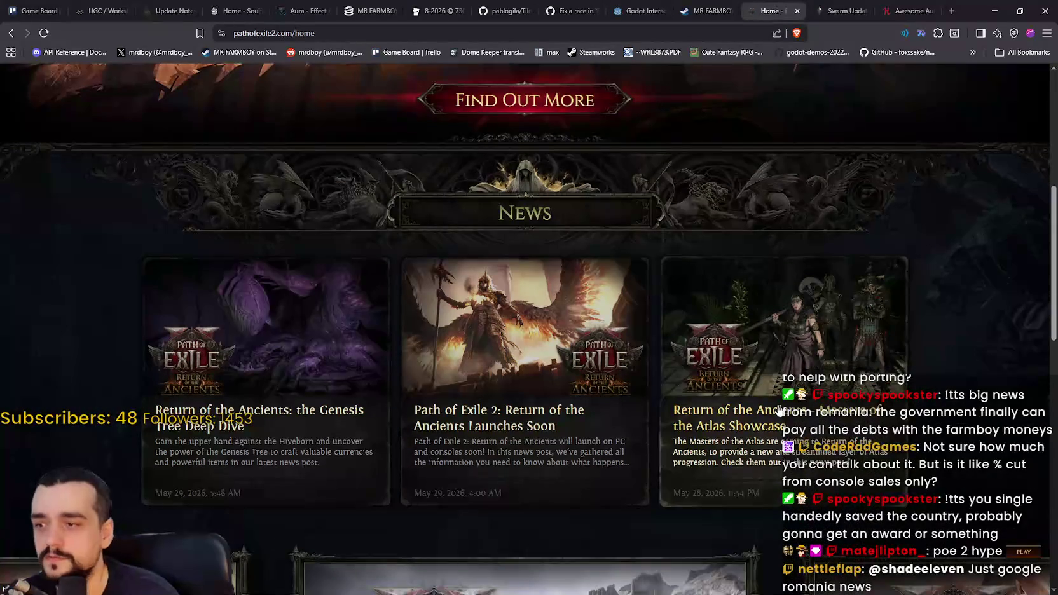
scroll(779, 412, "up", 6)
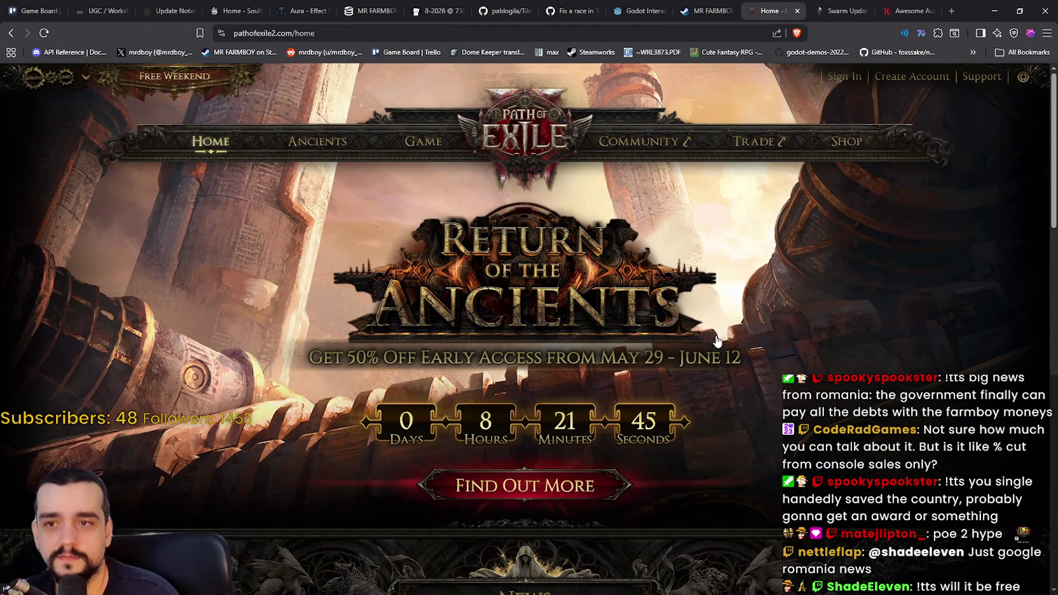
scroll(691, 413, "down", 3)
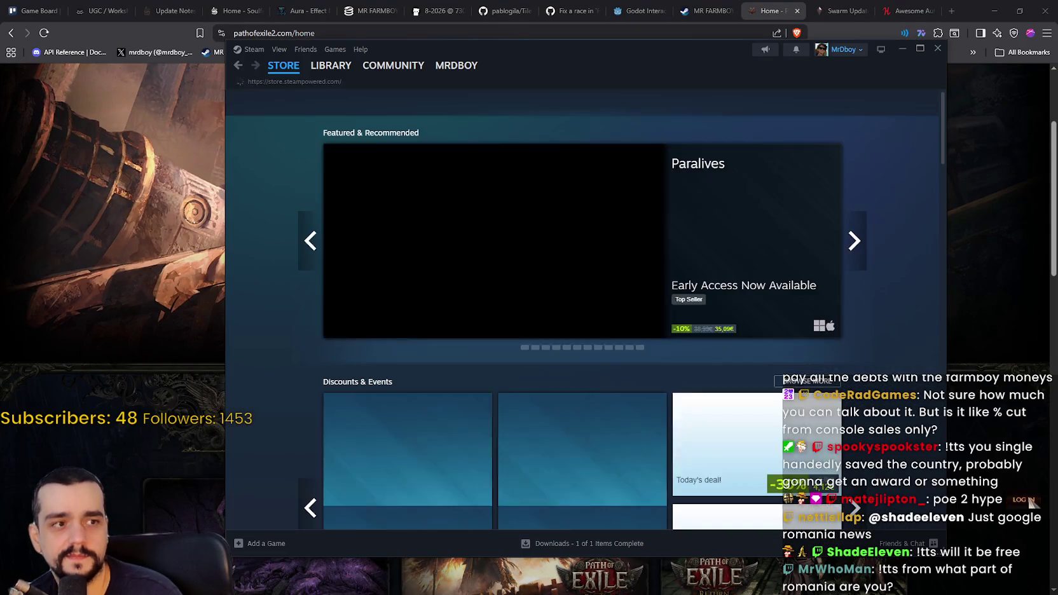
Search the Steam store for 'path of exile' and open the Path of Exile 2 page
left_click(705, 120)
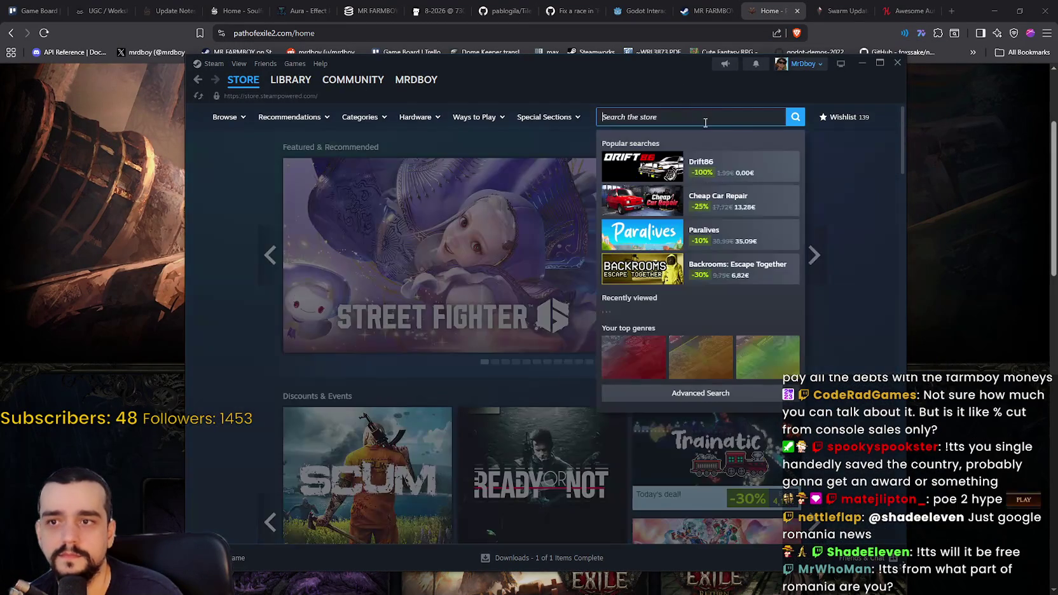
type("path of exile")
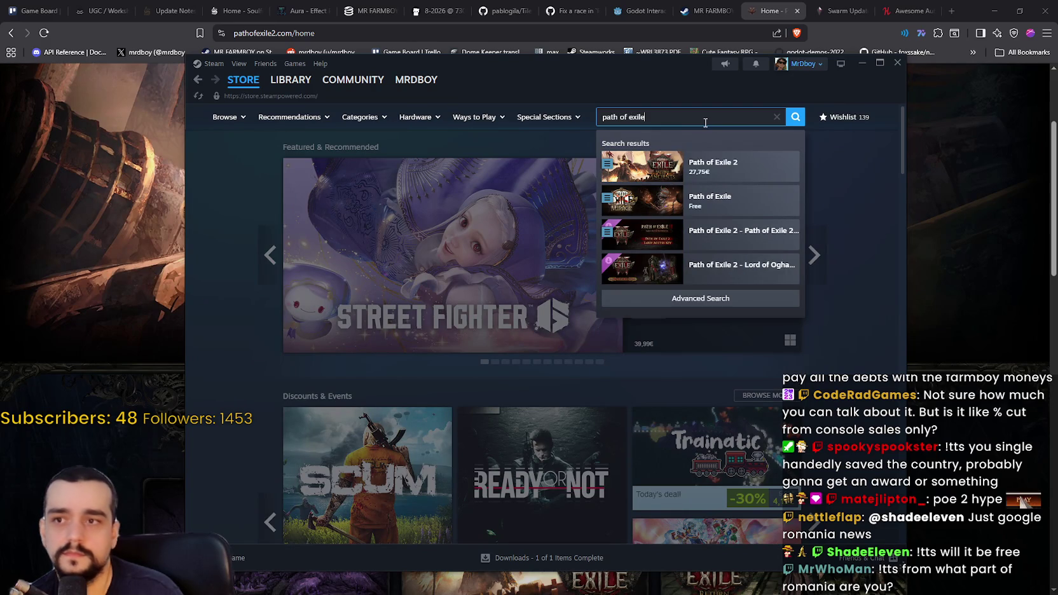
left_click(705, 166)
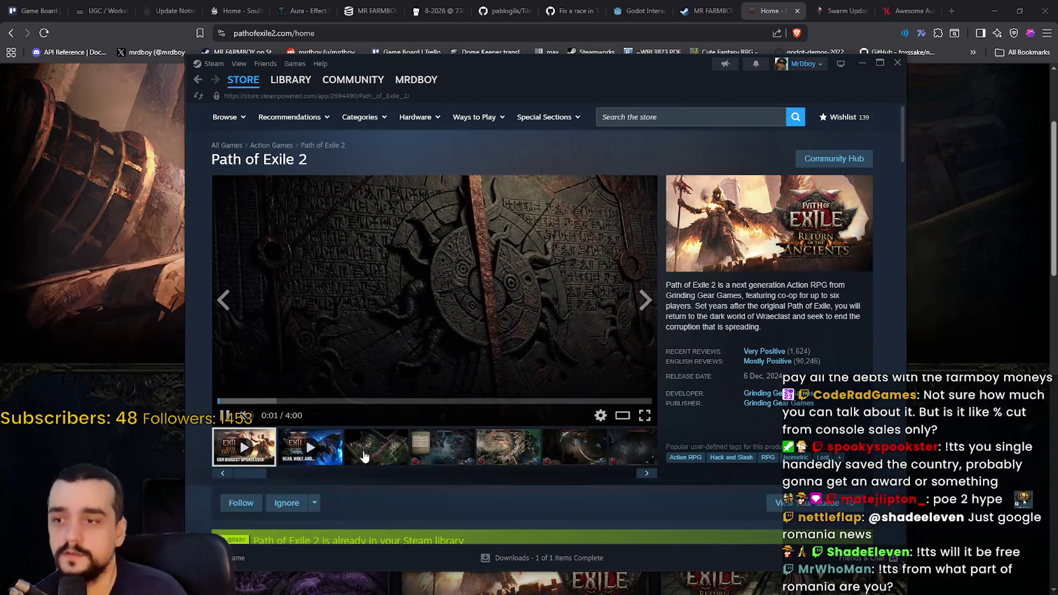
scroll(382, 382, "down", 3)
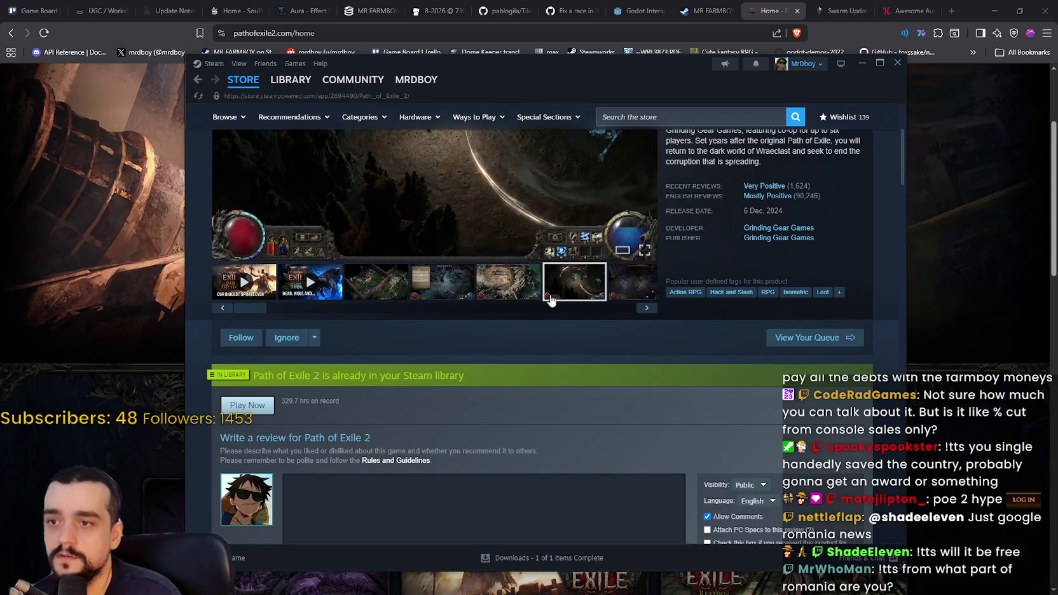
scroll(550, 298, "up", 2)
scroll(415, 336, "down", 10)
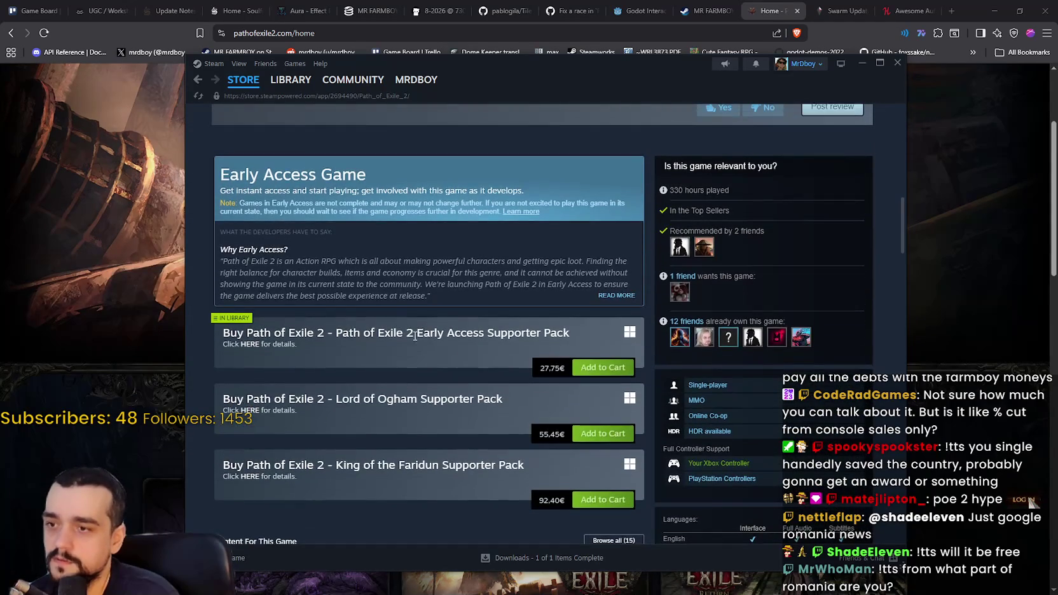
scroll(502, 365, "down", 1)
Compare the 27,75€ supporter pack price by computing 30 ÷ 2 in Calculator
double_click(550, 311)
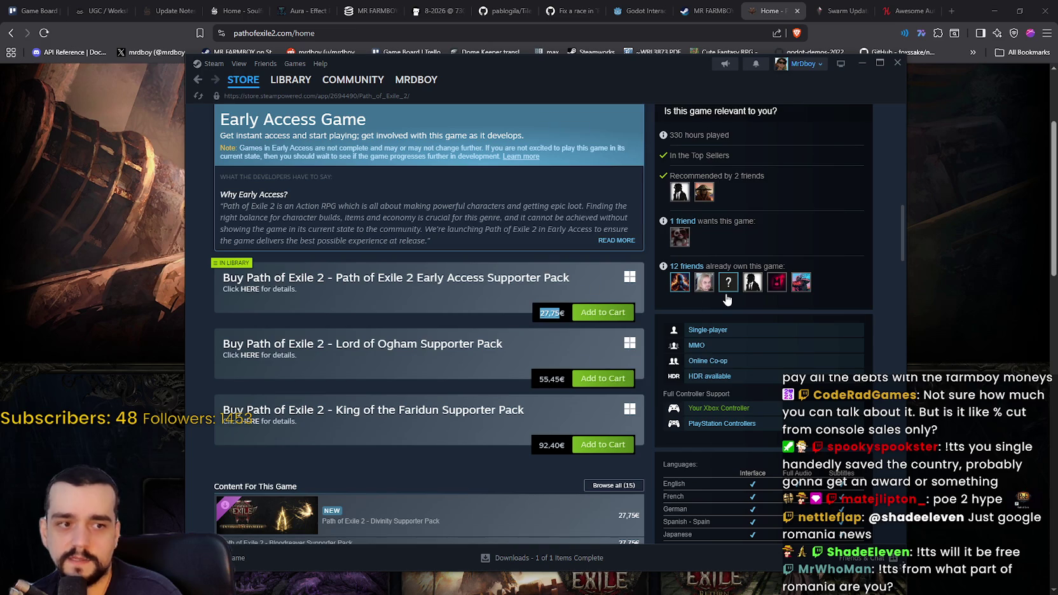
key("XF86Calculator")
left_click_drag(656, 86, 370, 90)
type("30 ÷ 2")
key("Return")
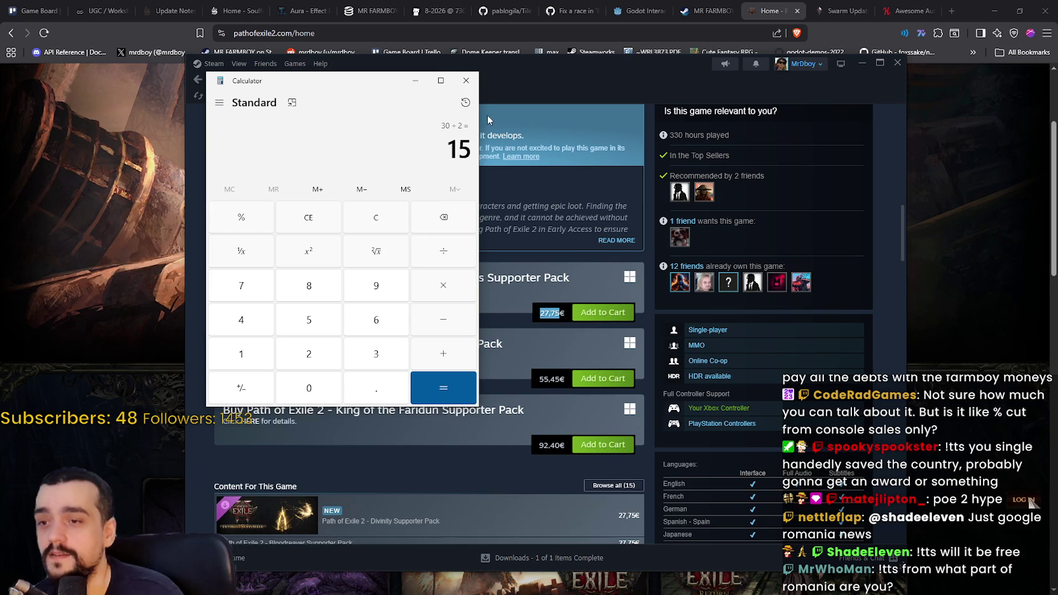
left_click(464, 80)
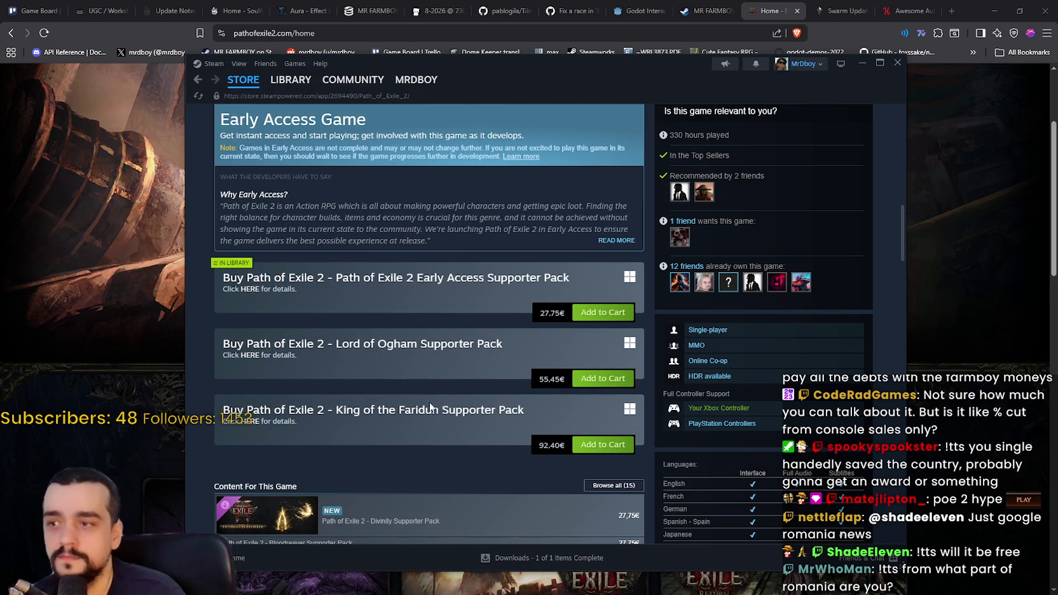
Return to the Steam store front, close Steam, and switch back to Godot
scroll(465, 426, "down", 2)
scroll(455, 401, "up", 5)
scroll(450, 386, "down", 10)
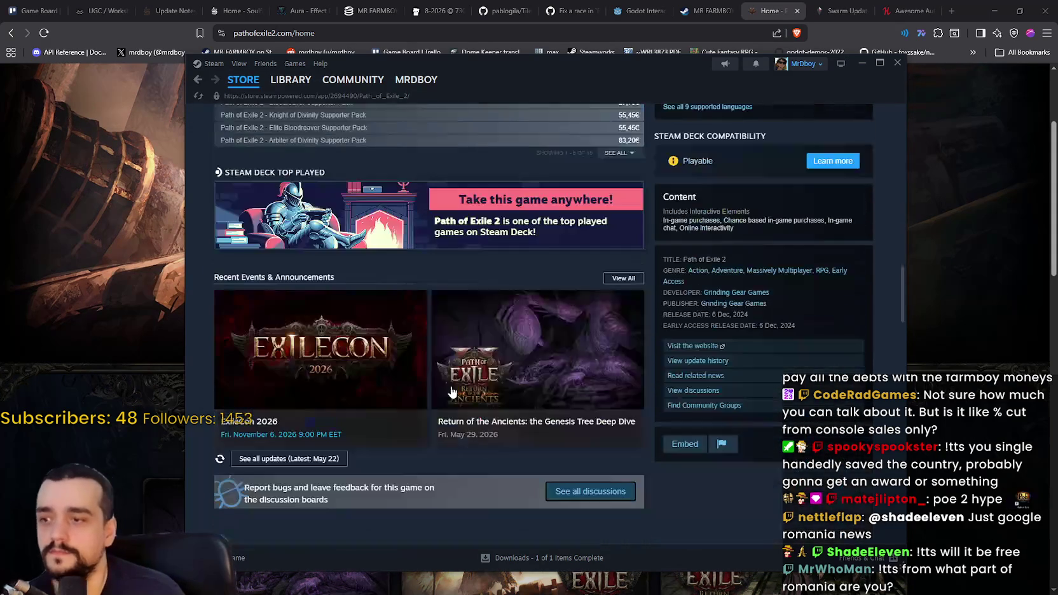
scroll(694, 465, "up", 10)
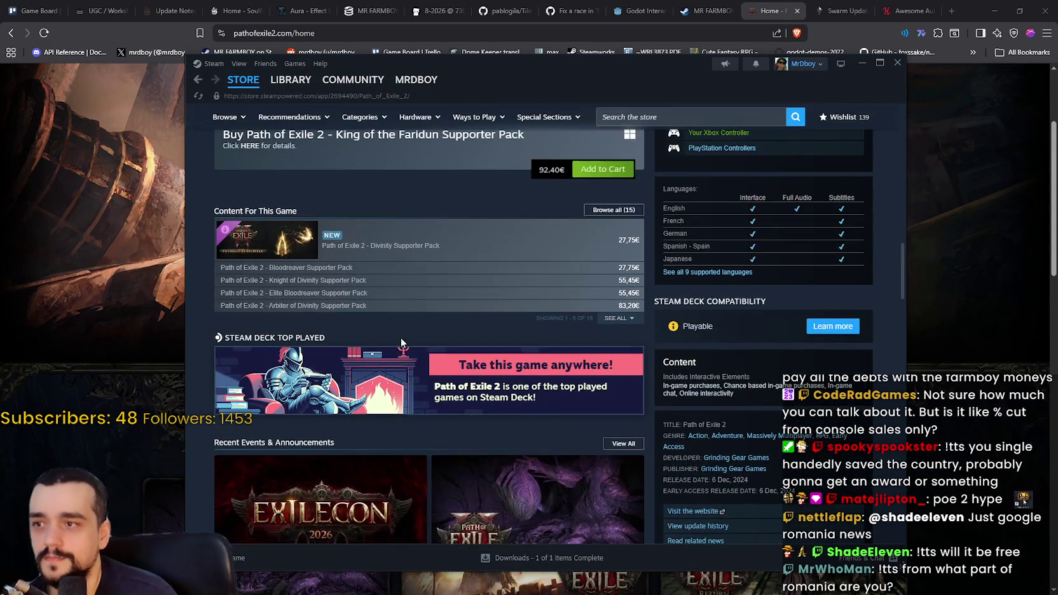
scroll(458, 324, "up", 5)
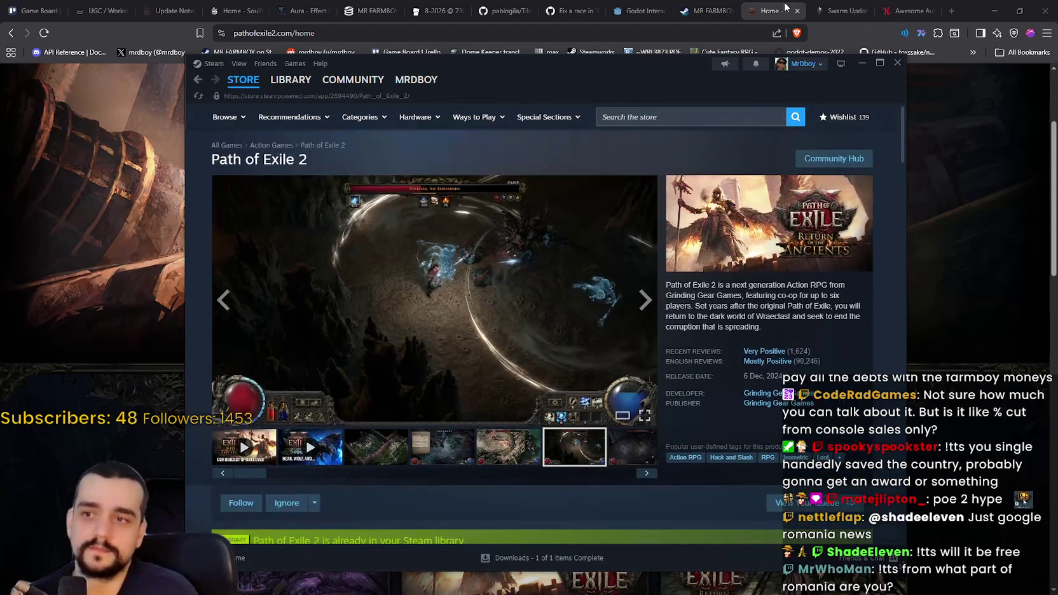
left_click(246, 86)
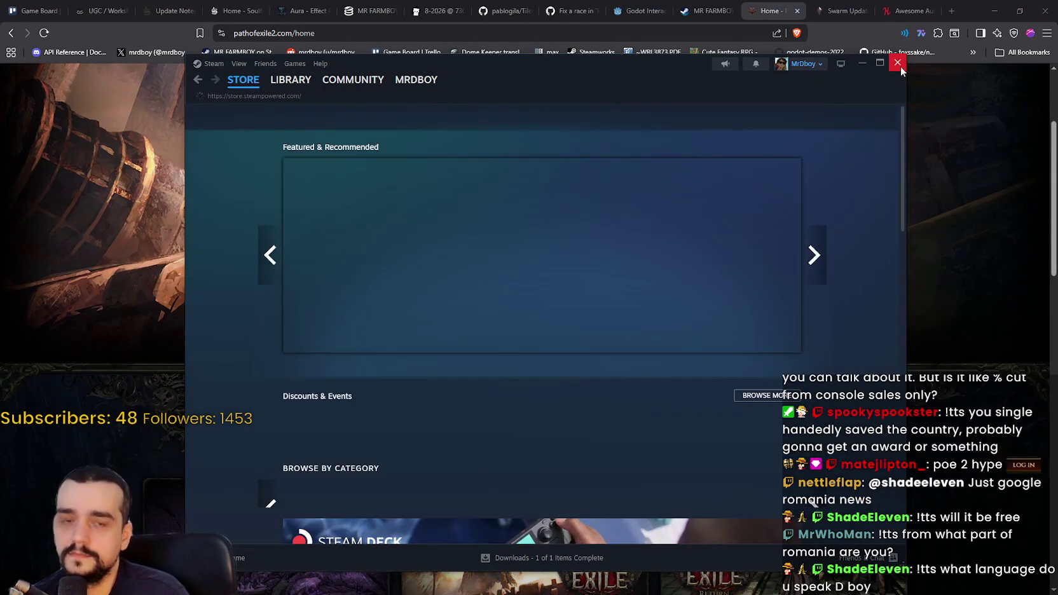
left_click(897, 63)
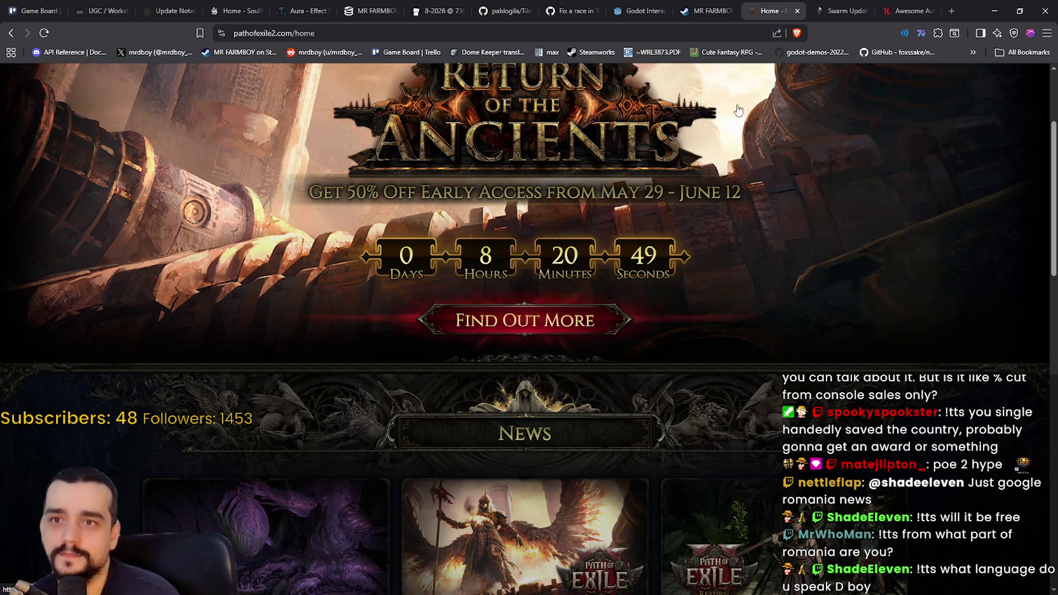
key("alt+Tab")
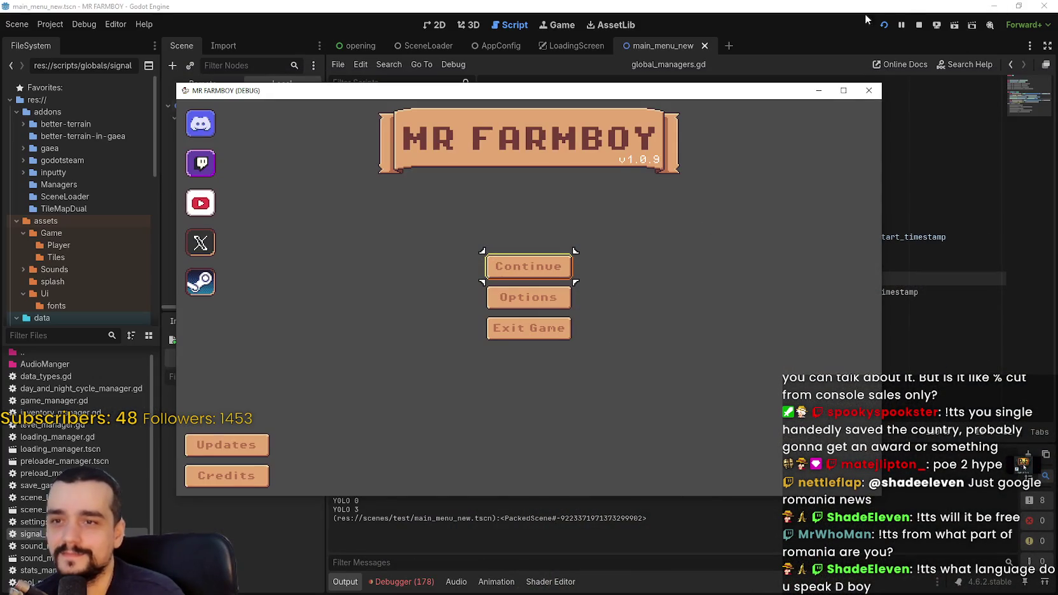
Stop the debug game with F8 and select the timing expressions on lines 16–17
key("F8")
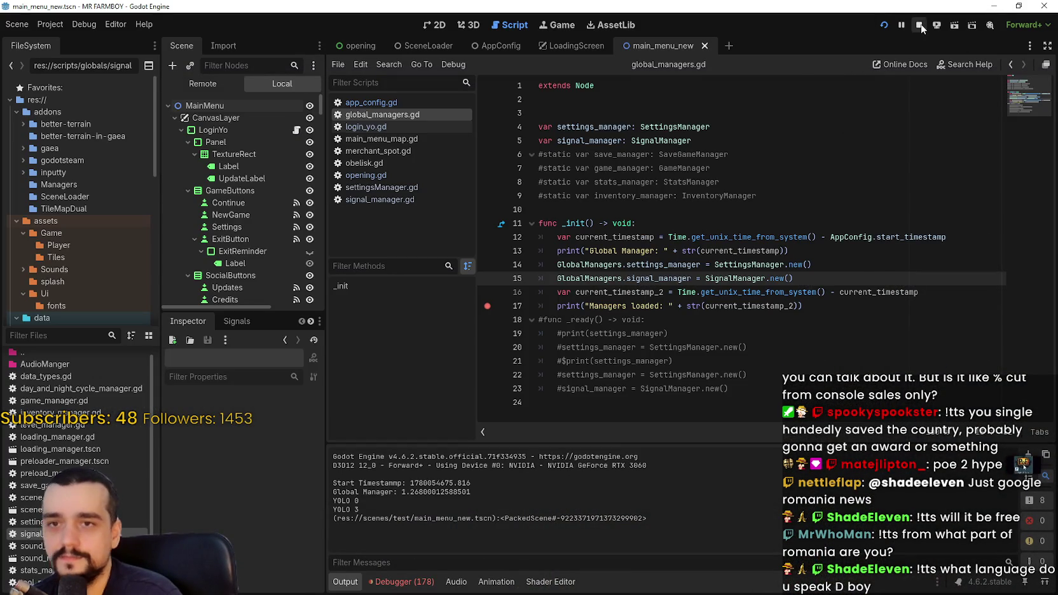
left_click(856, 304)
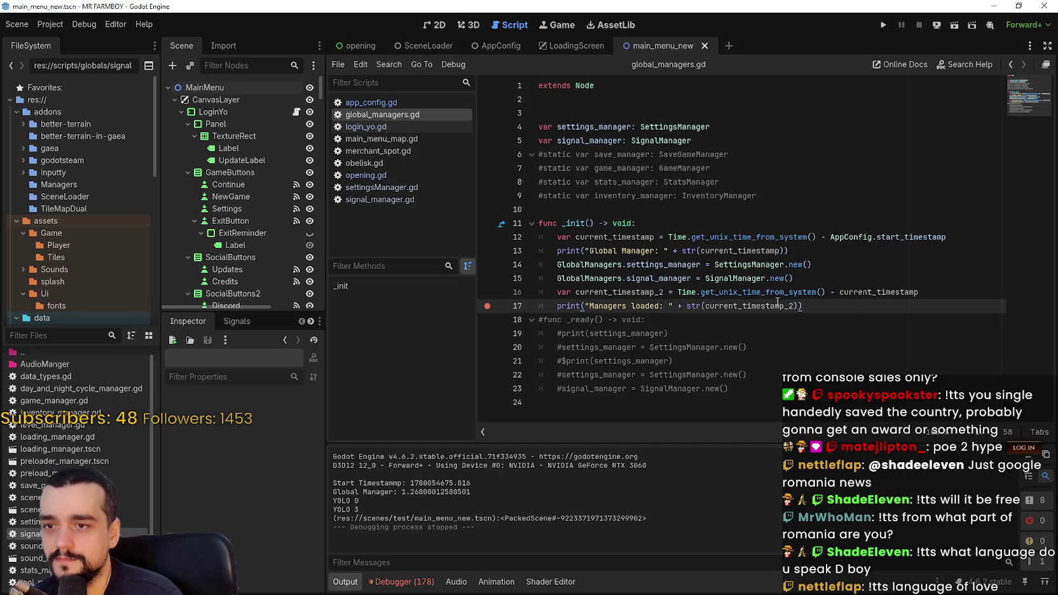
double_click(780, 304)
mouse_move(677, 292)
left_mouse_down()
mouse_move(907, 291)
mouse_move(827, 307)
mouse_move(814, 331)
mouse_move(835, 305)
left_mouse_up()
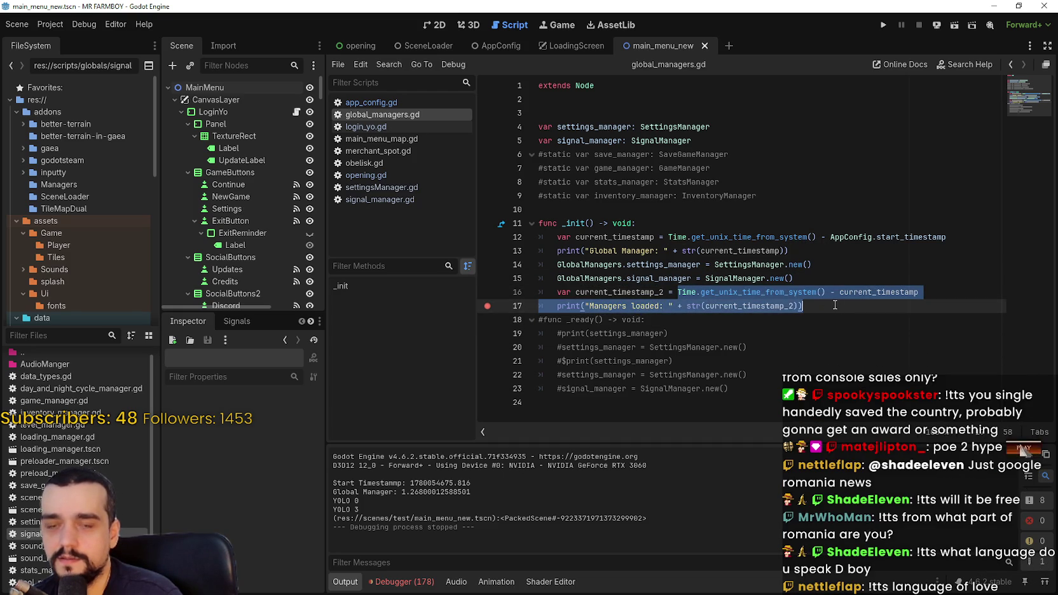
left_click_drag(561, 306, 813, 305)
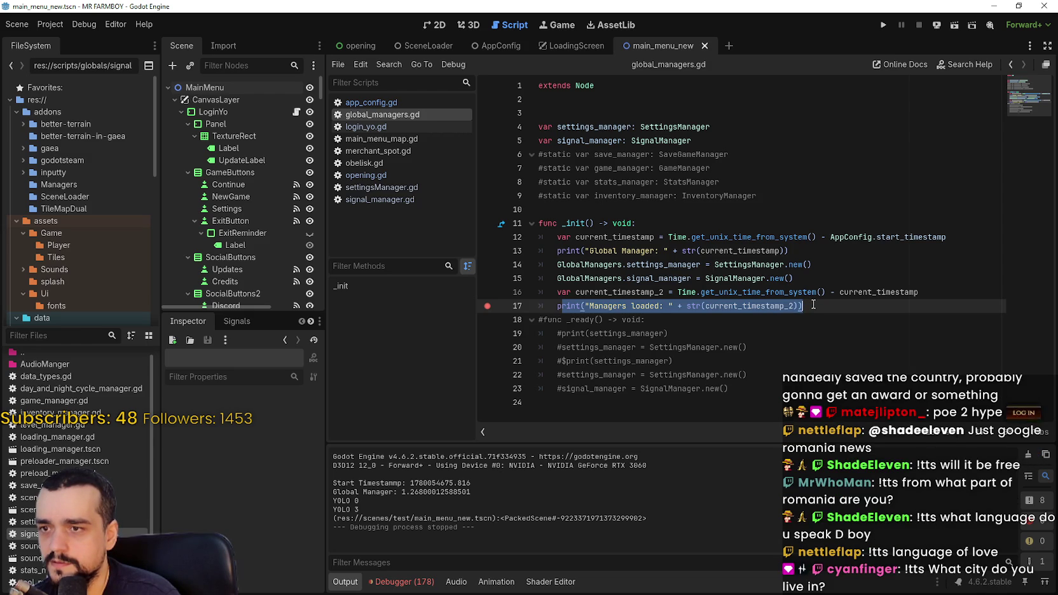
Add breakpoints on lines 14–16, run the game, and step through to line 15
left_click(488, 292)
left_click(488, 278)
left_click(487, 264)
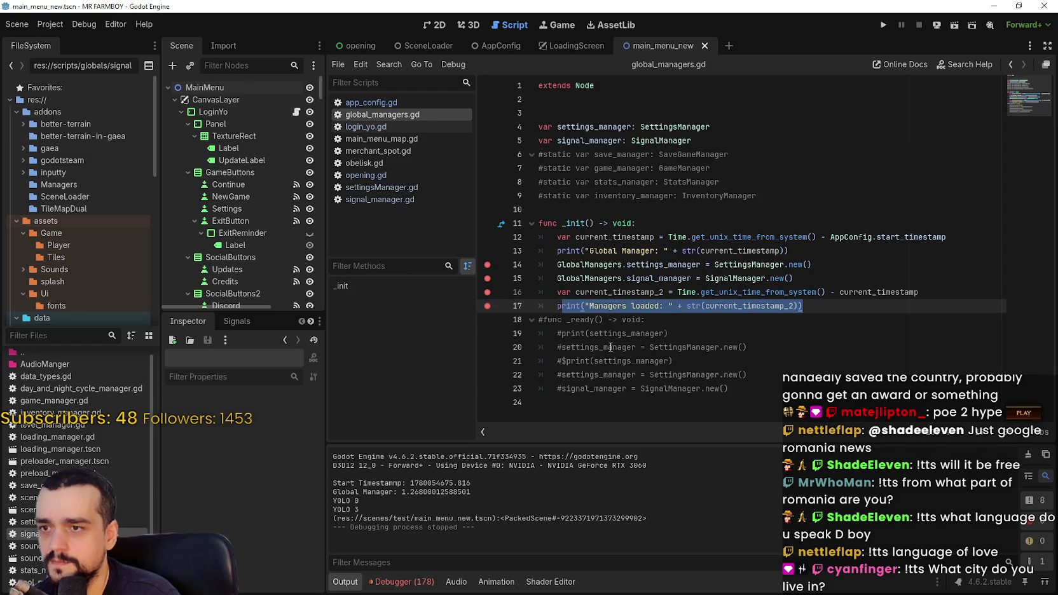
left_click(879, 24)
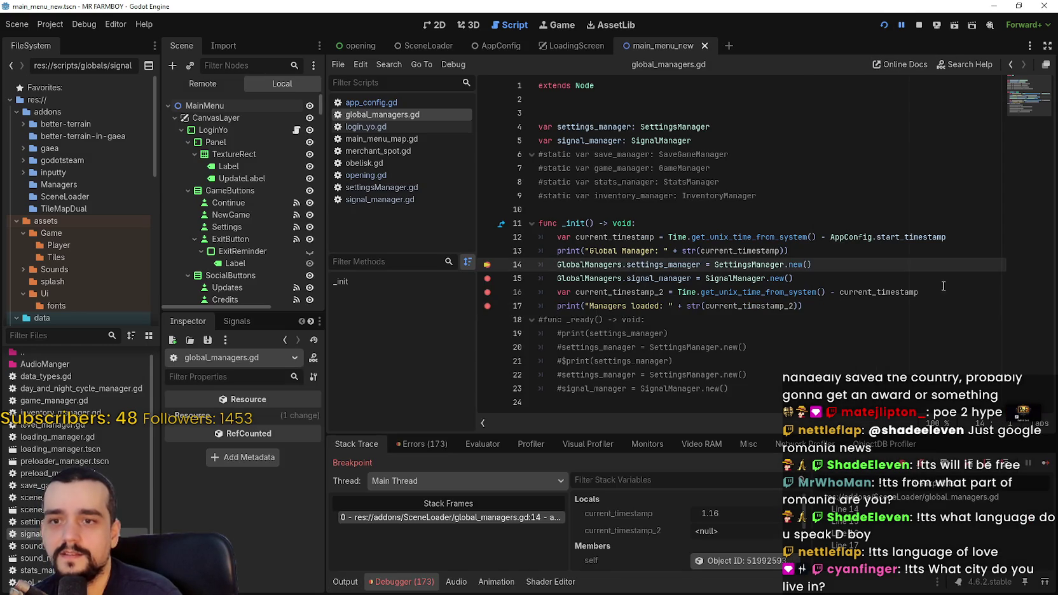
left_click(1046, 467)
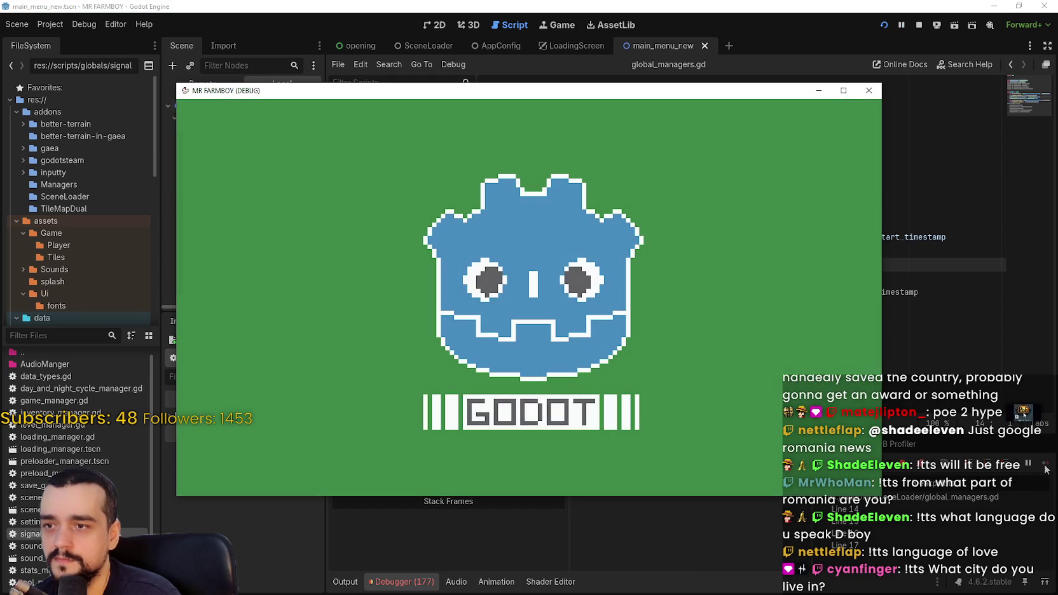
left_click(930, 280)
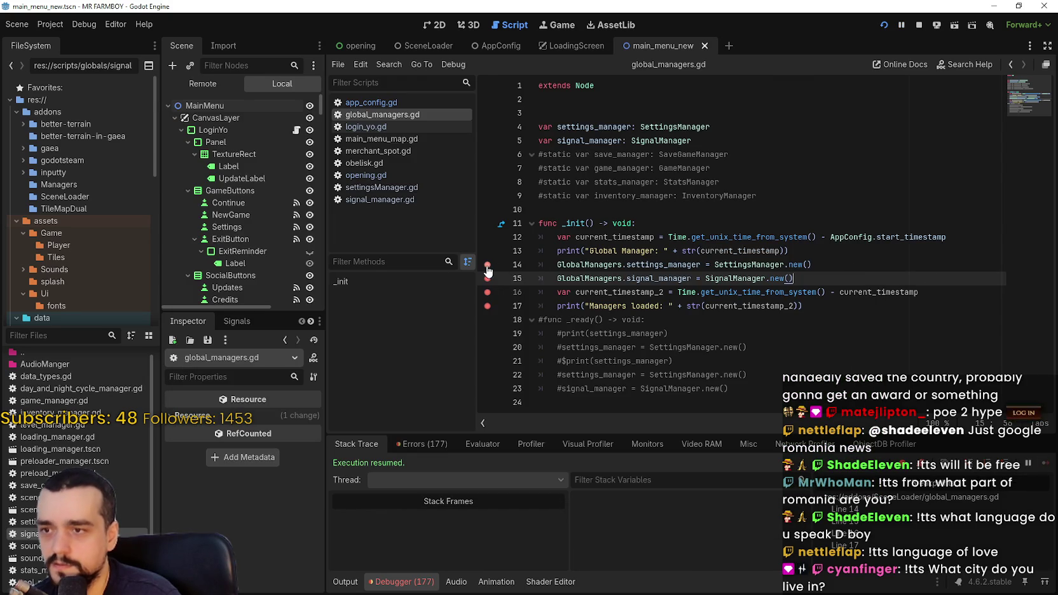
mouse_move(845, 268)
left_mouse_down()
mouse_move(544, 268)
mouse_move(560, 267)
left_mouse_up()
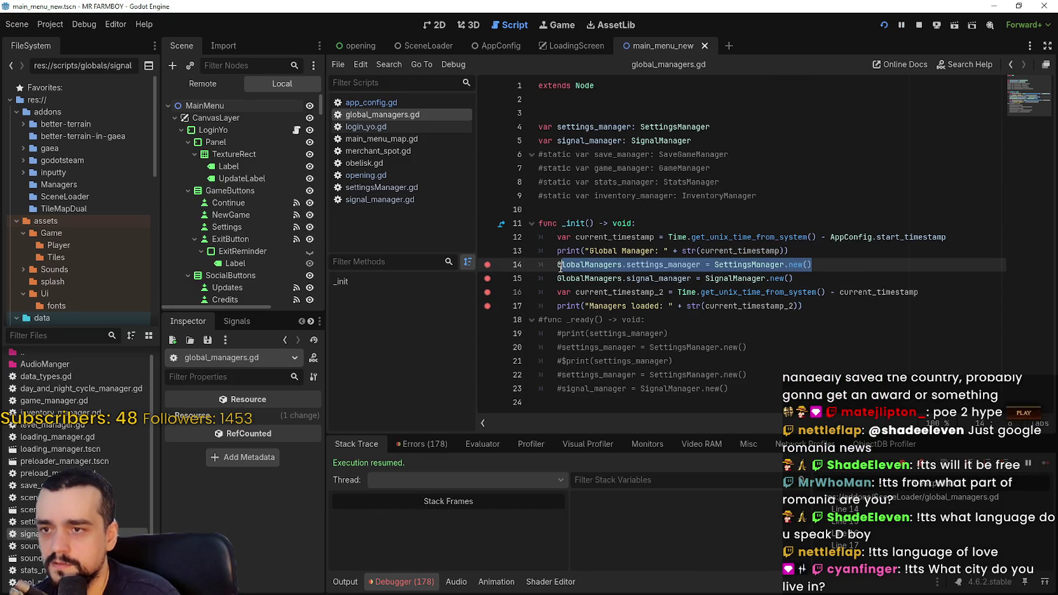
Show the debugger's Errors list and scroll through the global_managers.gd failures
left_click(421, 444)
scroll(508, 508, "up", 5)
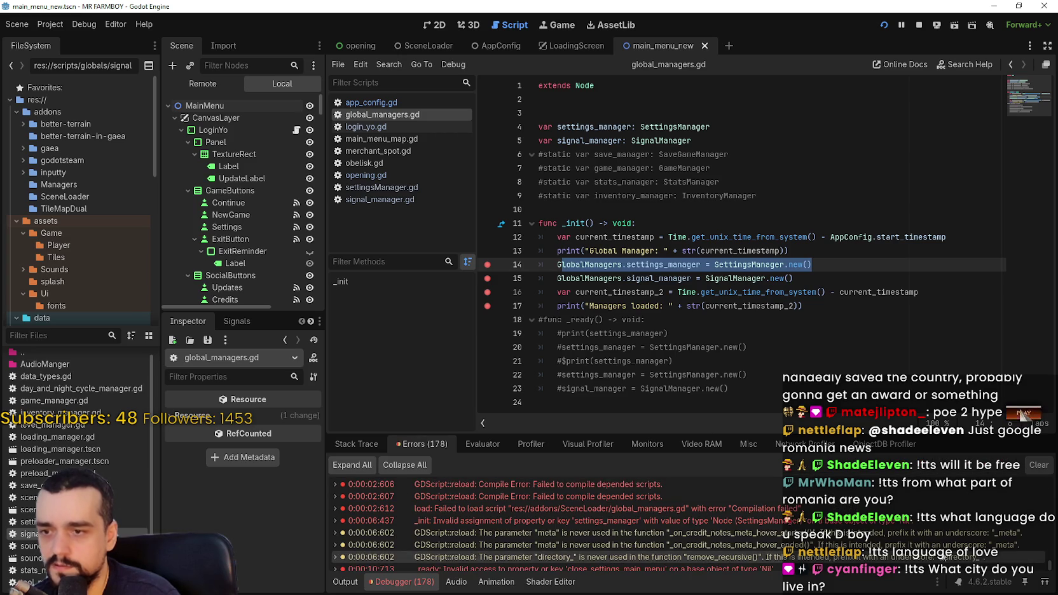
scroll(635, 521, "up", 5)
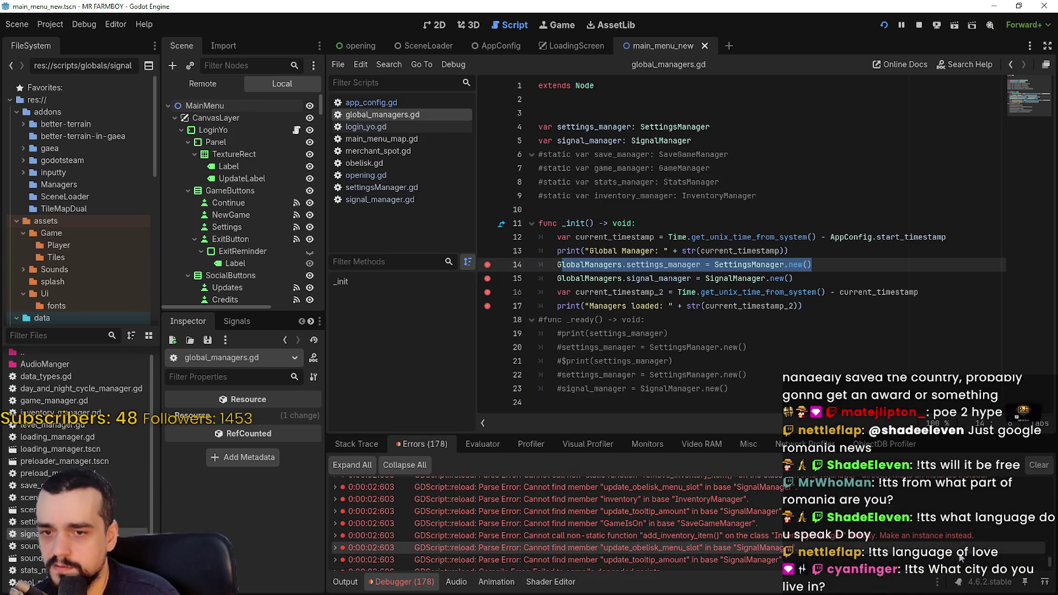
mouse_move(1053, 569)
left_mouse_down()
mouse_move(1049, 488)
mouse_move(1050, 565)
left_mouse_up()
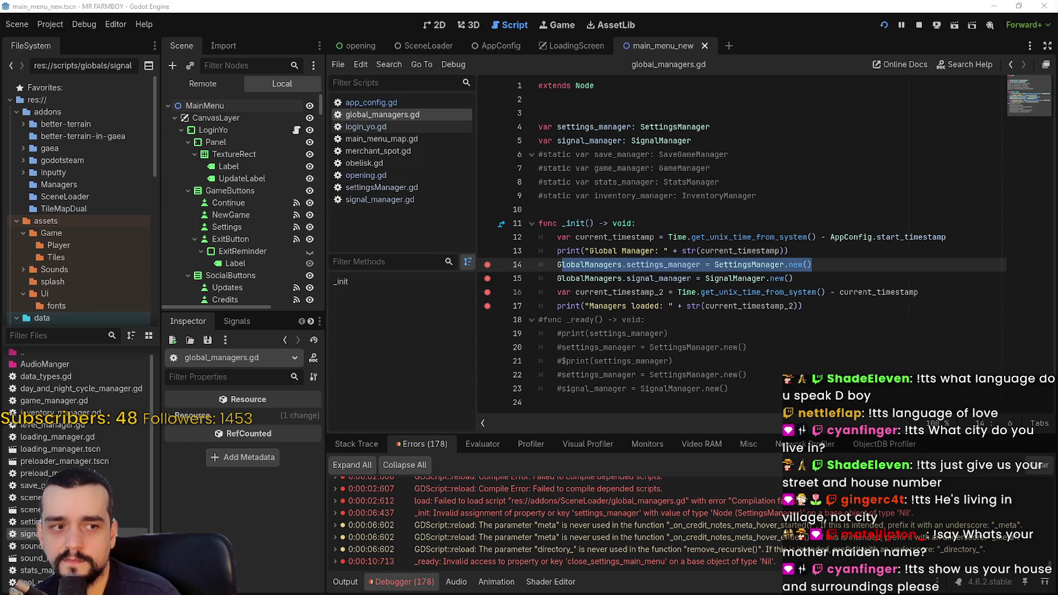
Add a _ready function after _init in global_managers.gd and save
left_click(710, 265)
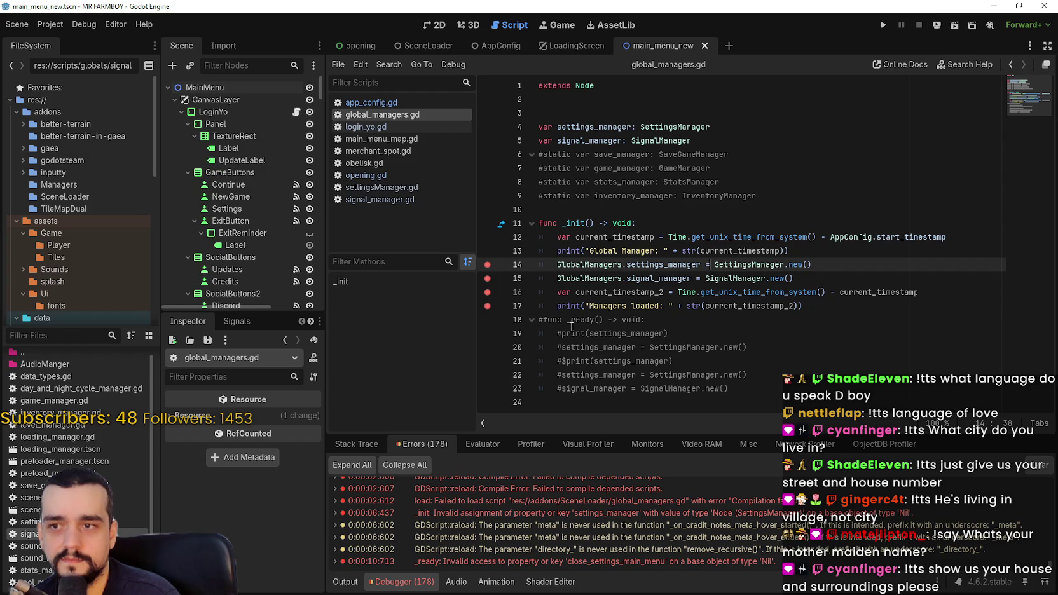
left_click(828, 251)
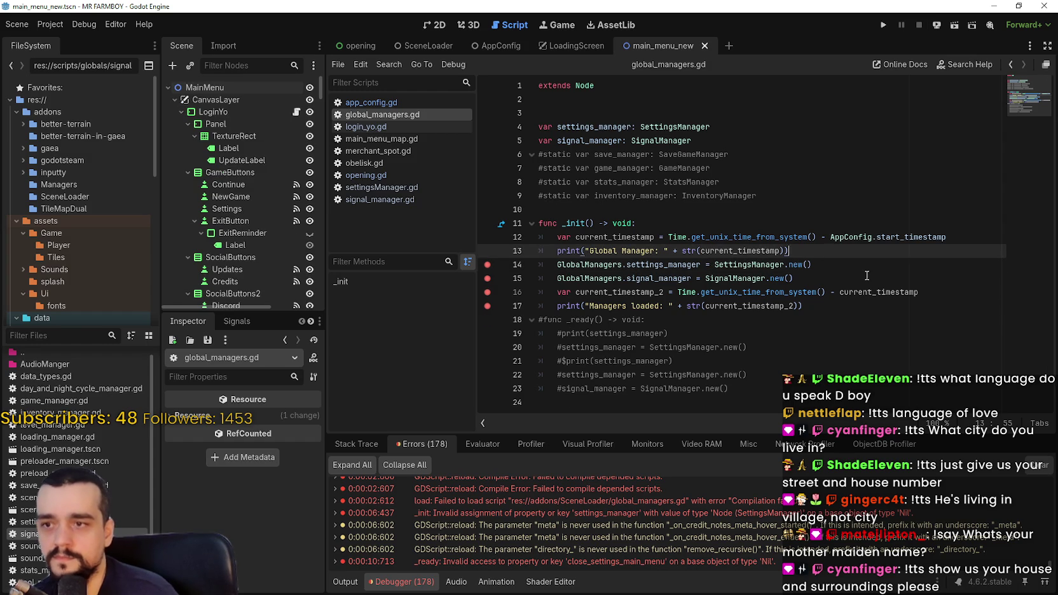
key("Return")
key("Return")
type("func read")
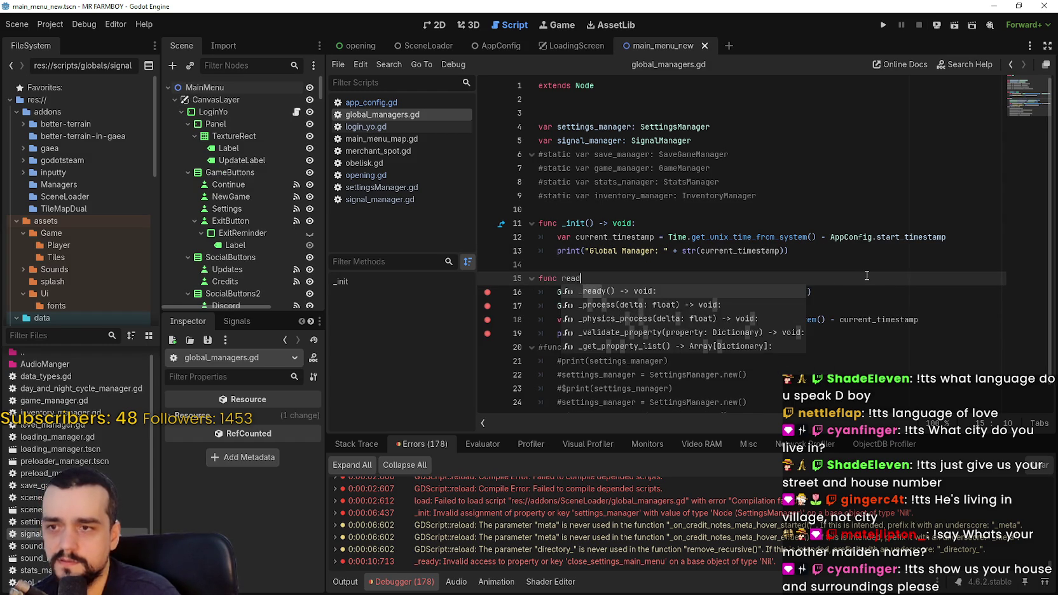
key("Return")
key("ctrl+s")
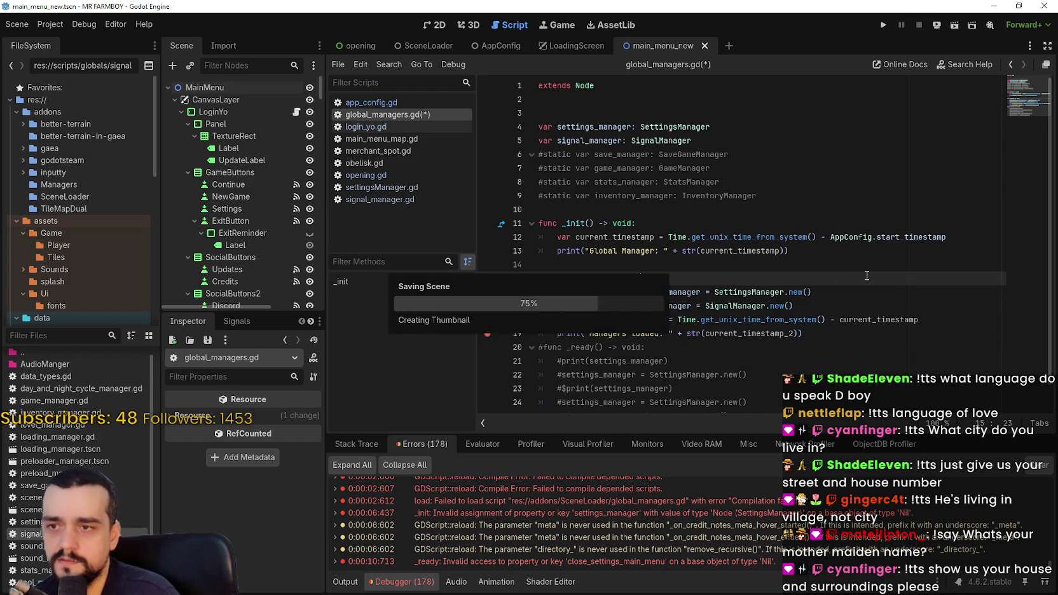
Inspect the _init function and where current_timestamp is used
left_click(696, 252)
mouse_move(827, 247)
left_mouse_down()
mouse_move(610, 236)
mouse_move(539, 218)
left_mouse_up()
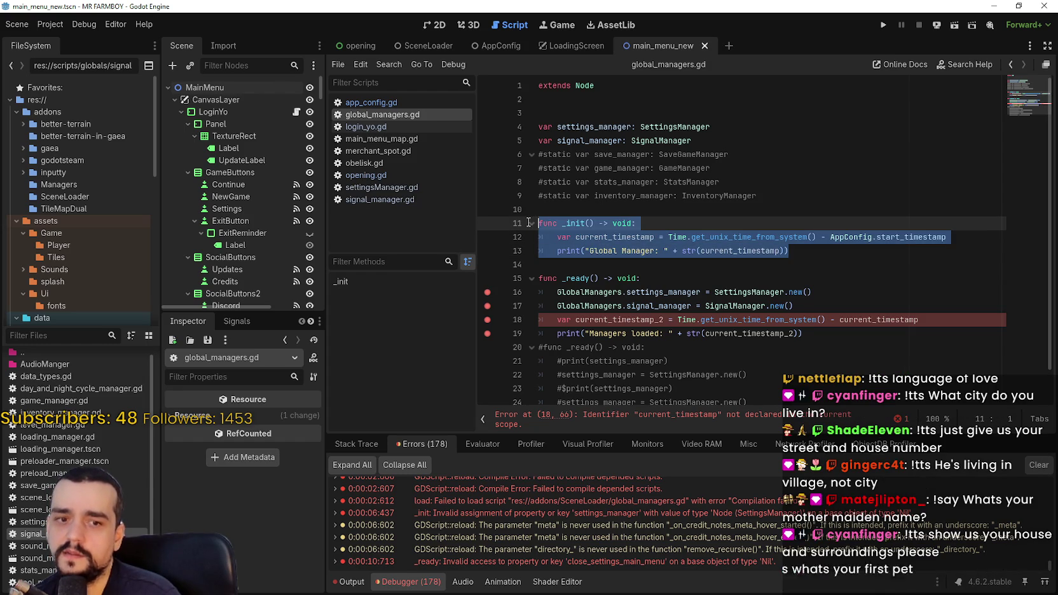
left_click(692, 240)
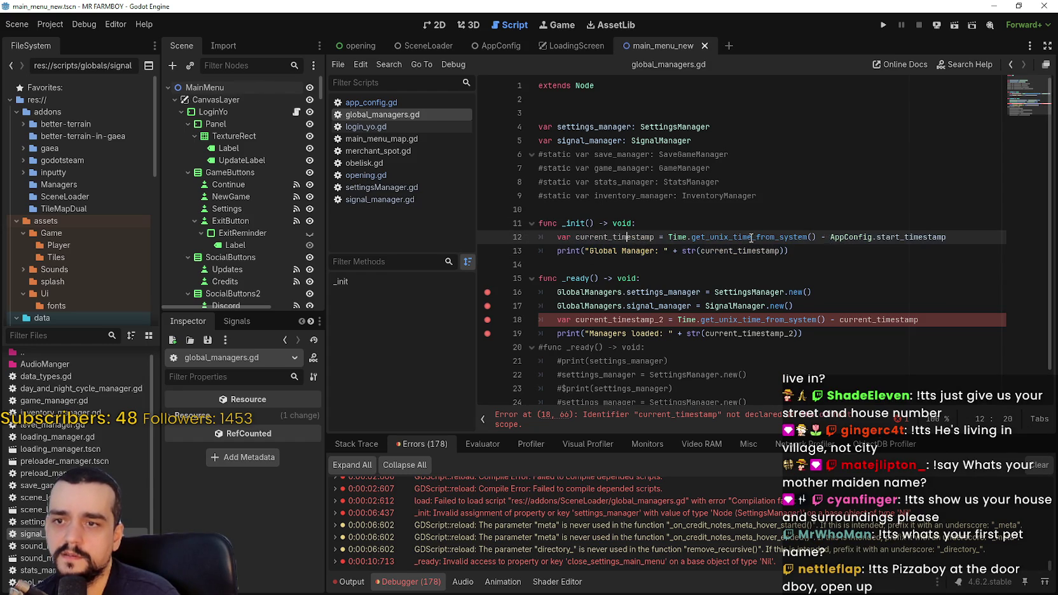
left_click_drag(960, 236, 571, 235)
left_click(598, 237)
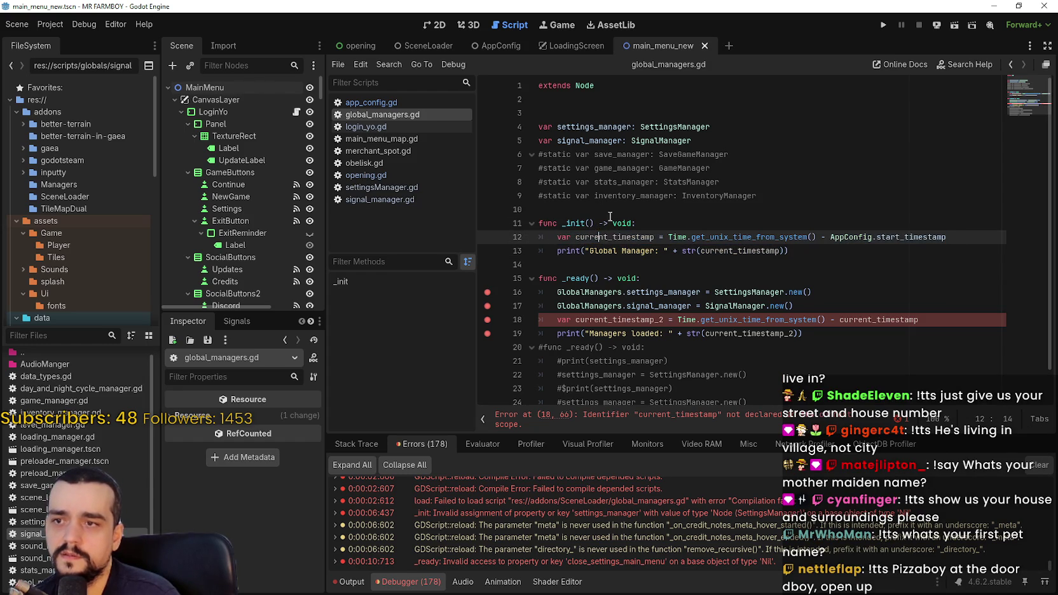
double_click(628, 237)
key("ctrl+c")
Declare 'var current_timestamp: float' as a member, drop 'var' in _init, and run
left_click(806, 197)
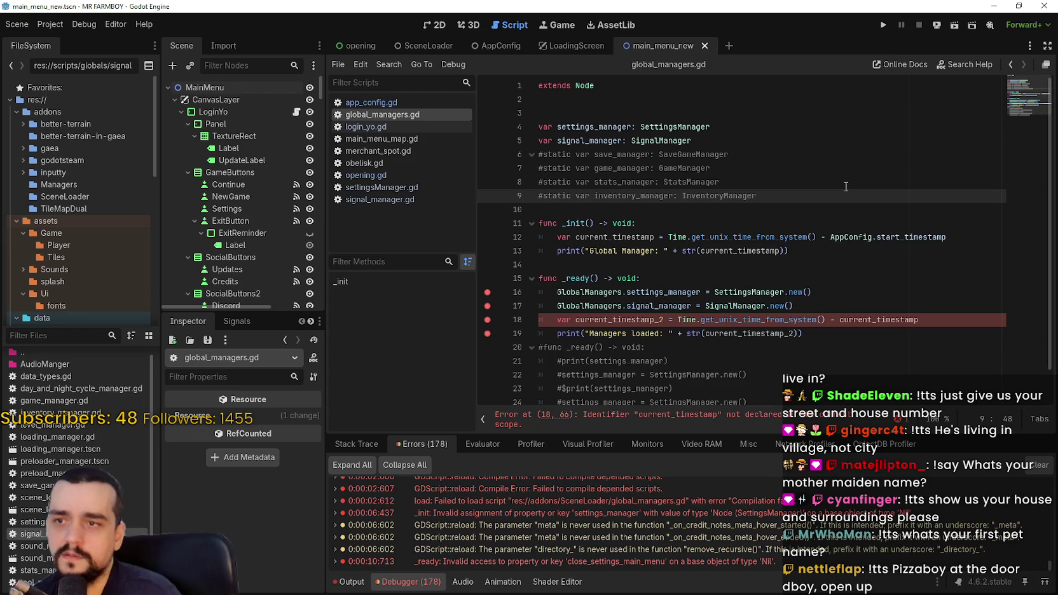
key("Return")
type("r")
key("ctrl+v")
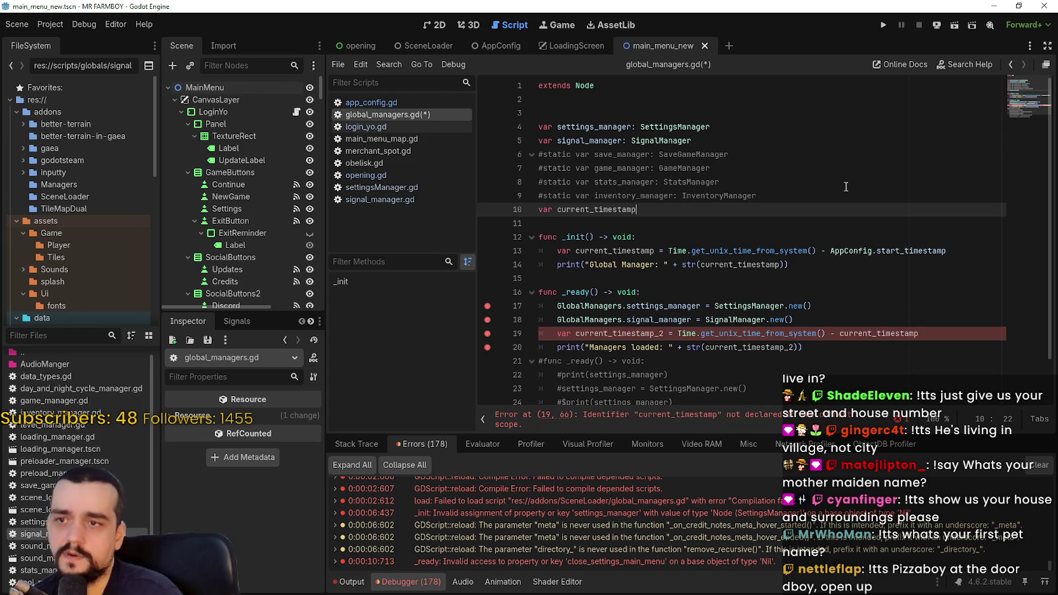
type("float")
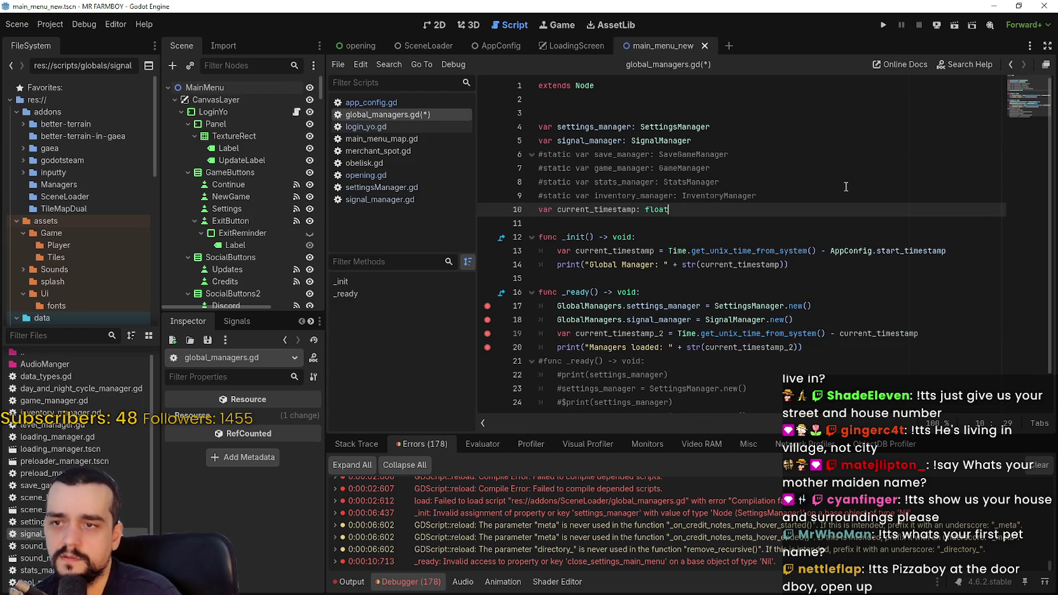
left_click(576, 250)
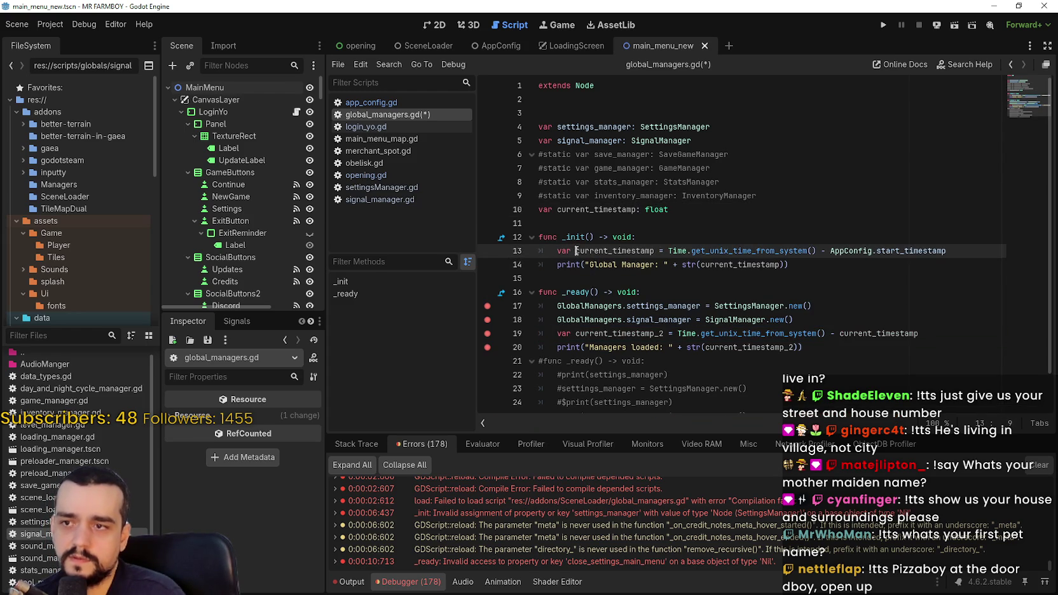
key("BackSpace")
key("BackSpace")
key("BackSpace")
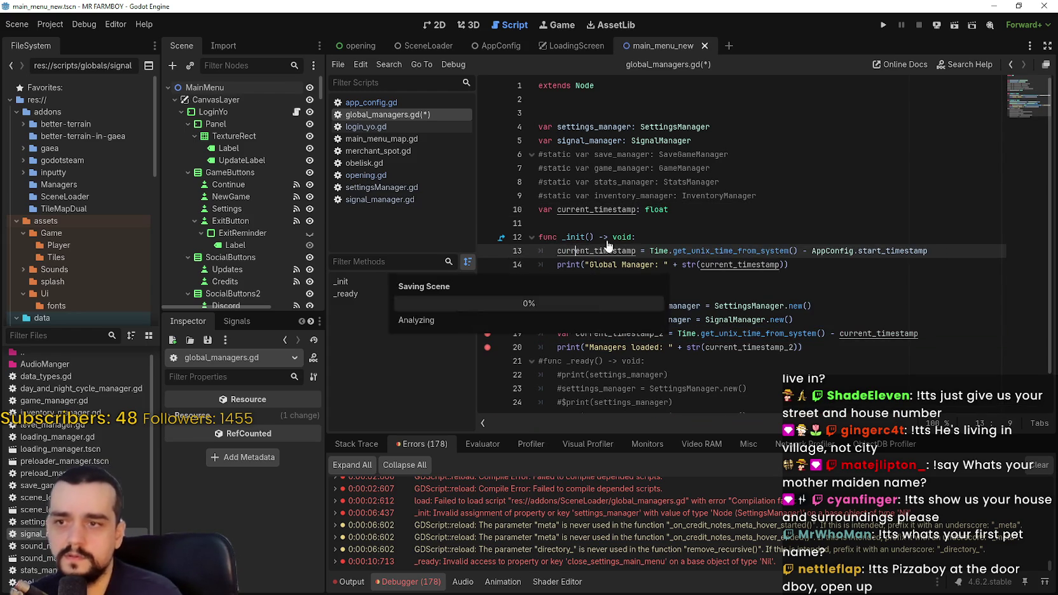
key("Up")
key("Up")
key("F5")
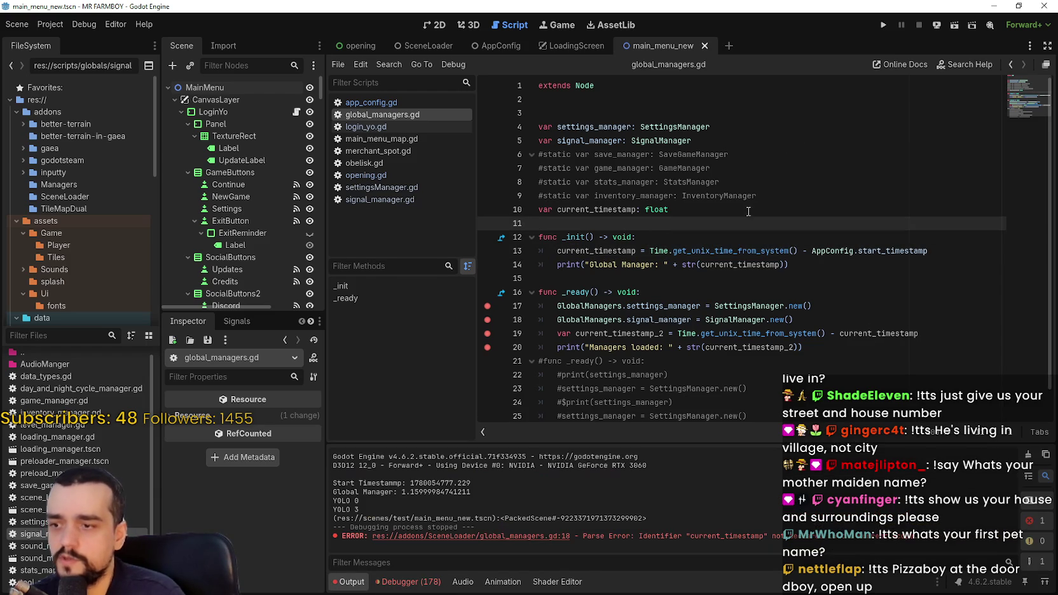
Run the project, step past the _ready breakpoints, and stop the game
left_click(882, 25)
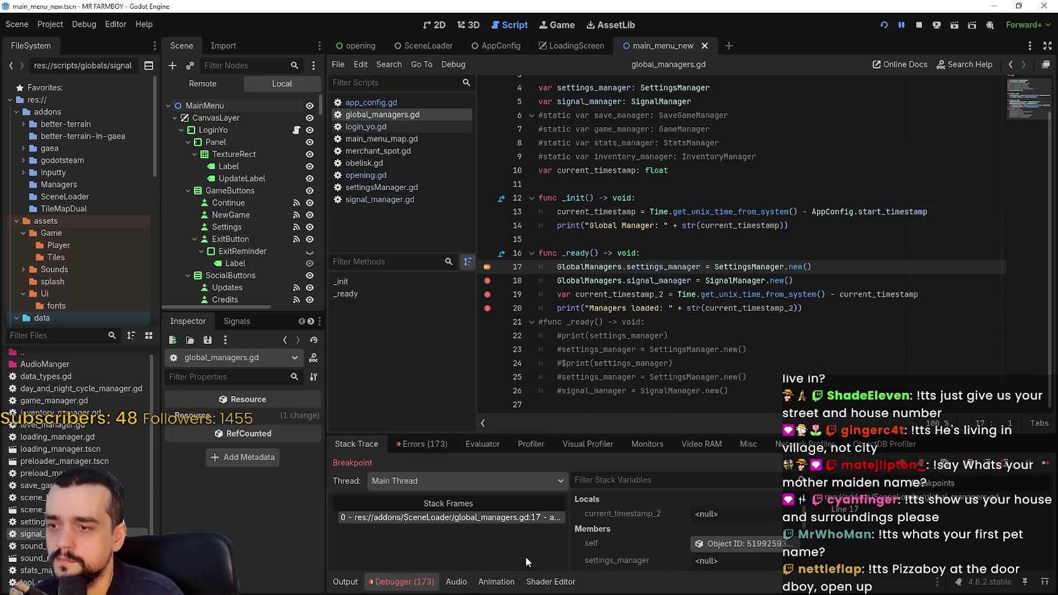
left_click(1045, 465)
left_click(1046, 463)
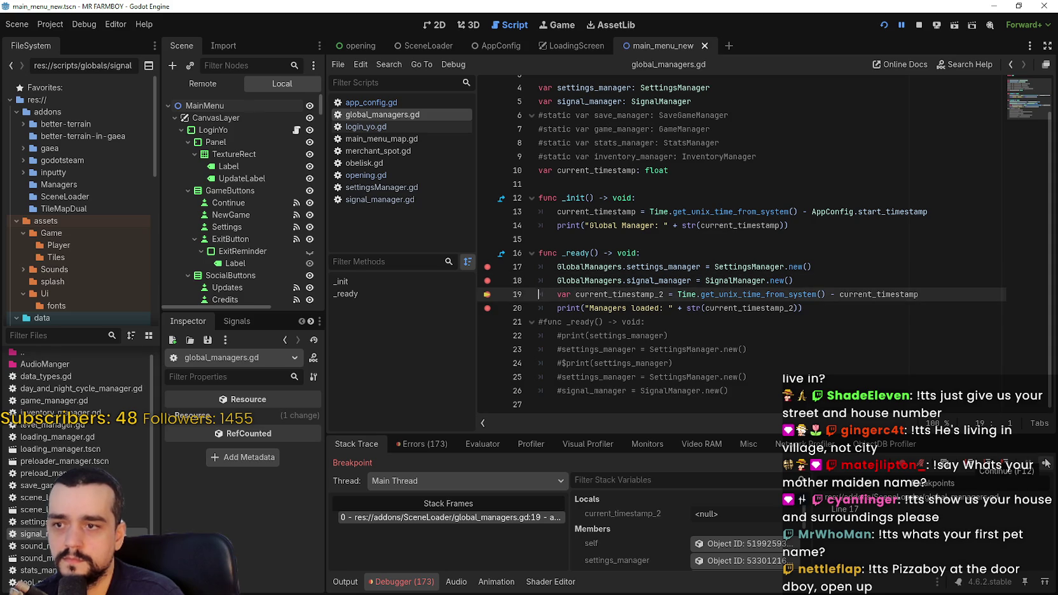
left_click(1045, 463)
left_click(919, 26)
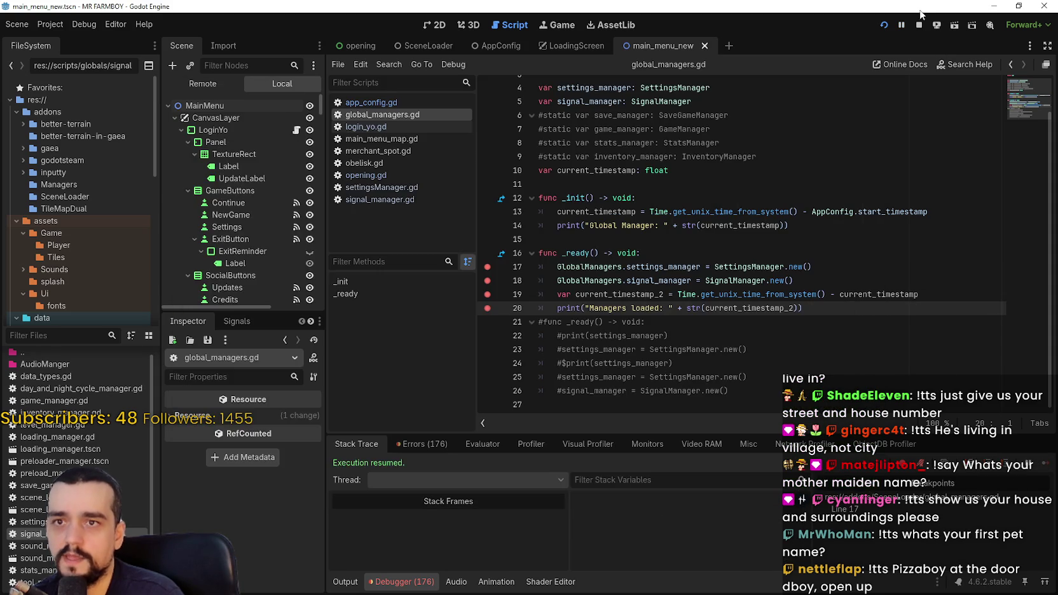
Remove the breakpoints on lines 17–20 and rerun with the Output log showing
left_click(487, 266)
left_click(487, 281)
left_click(487, 295)
left_click(487, 308)
left_click(346, 581)
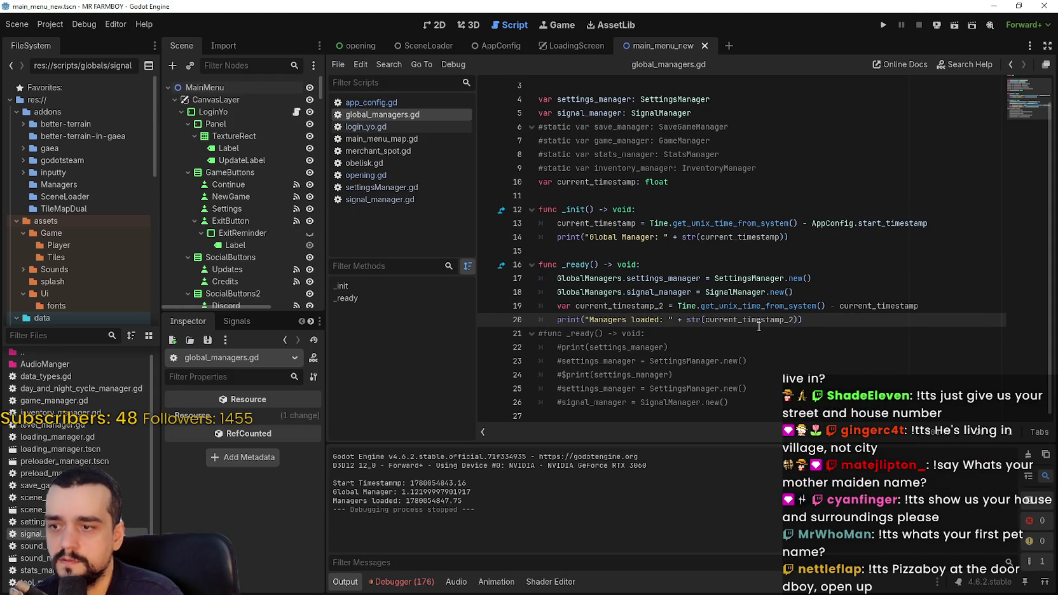
left_click(889, 25)
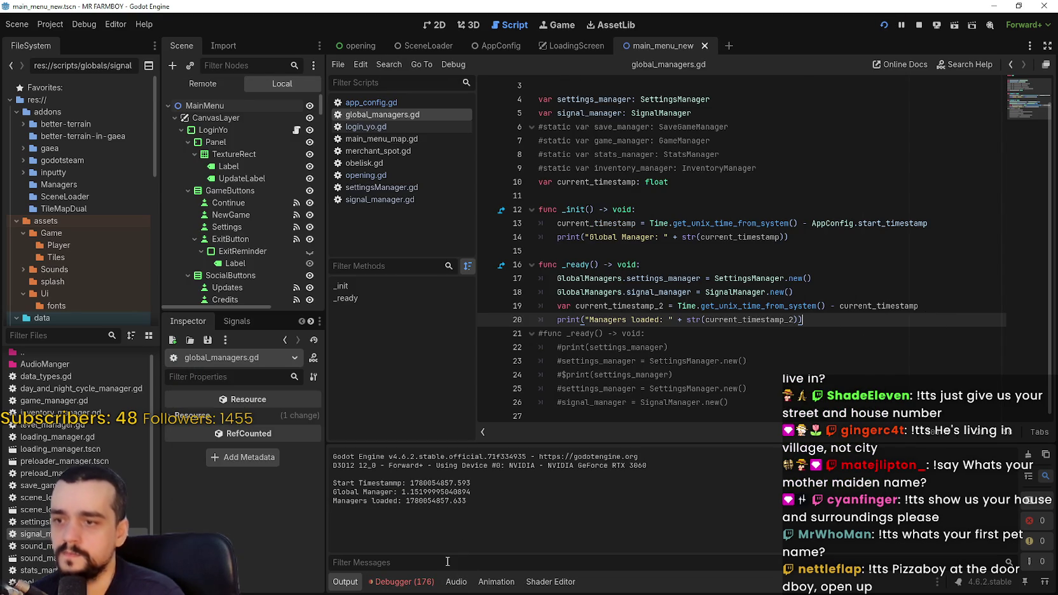
left_click_drag(909, 321, 540, 283)
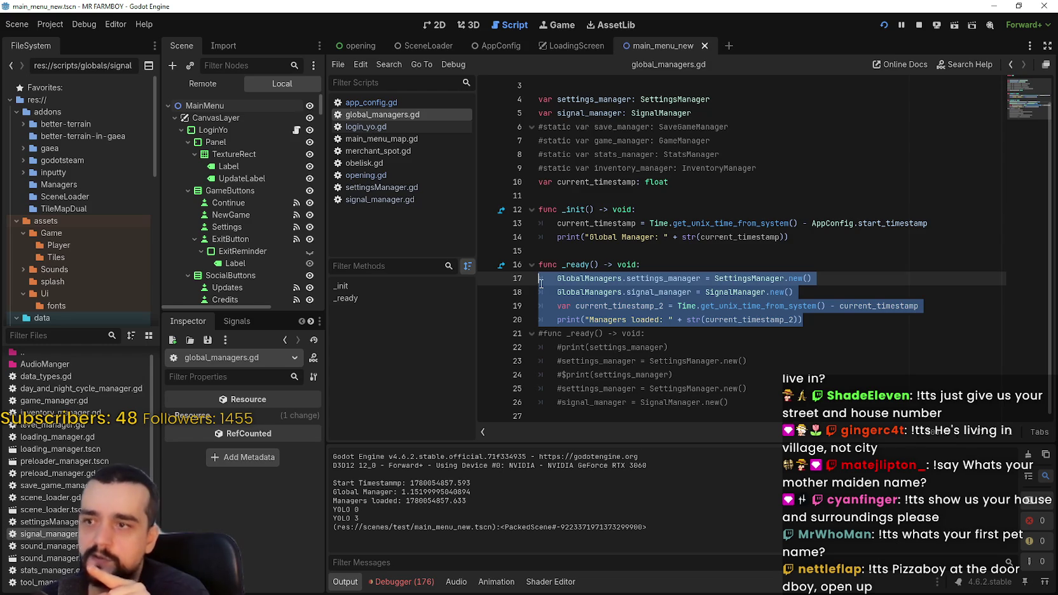
Comment out the _ready function with Ctrl+K, save, and open opening.gd
left_click(718, 306)
mouse_move(855, 321)
left_mouse_down()
mouse_move(851, 306)
mouse_move(544, 277)
mouse_move(527, 266)
left_mouse_up()
key("ctrl+c")
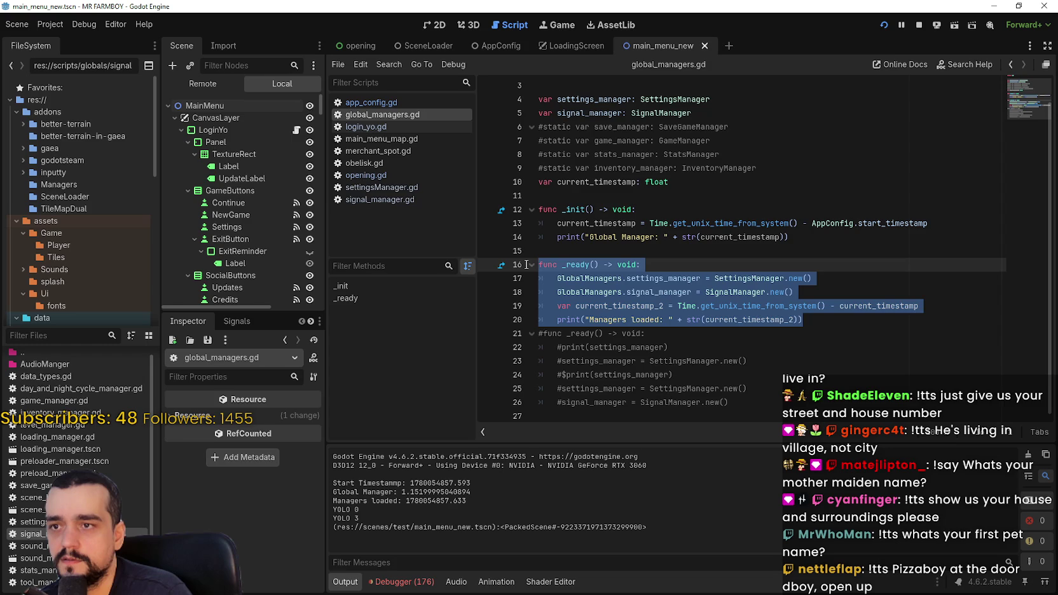
key("ctrl+k")
key("ctrl+s")
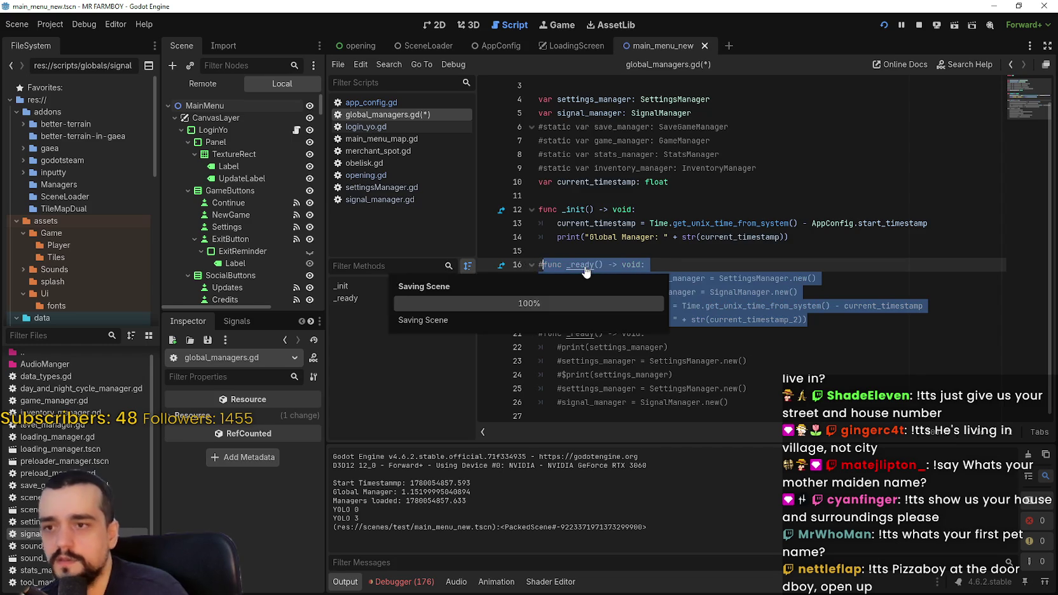
scroll(231, 202, "down", 3)
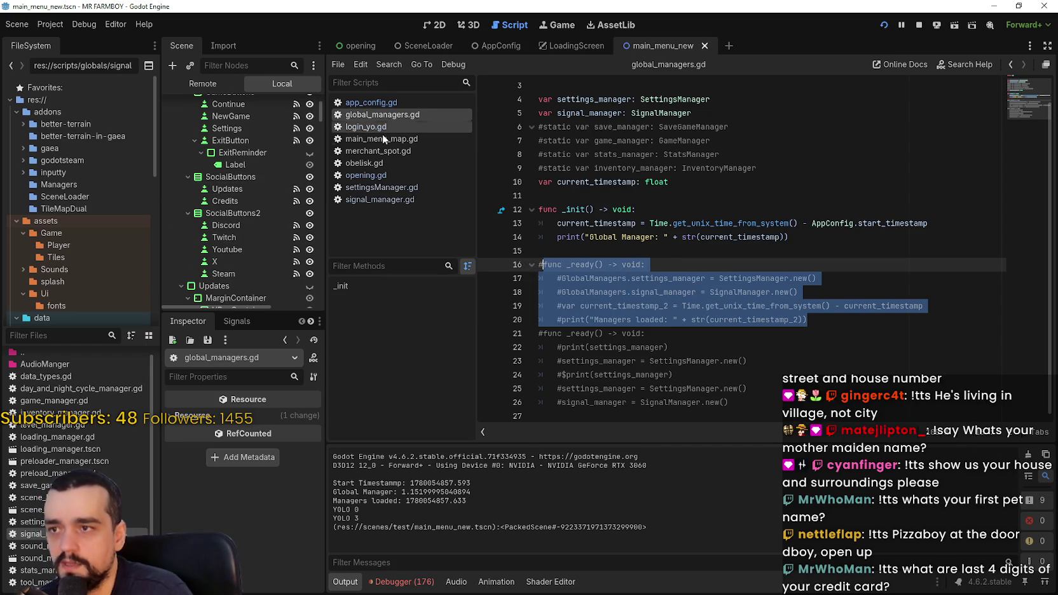
left_click(387, 175)
scroll(801, 229, "up", 4)
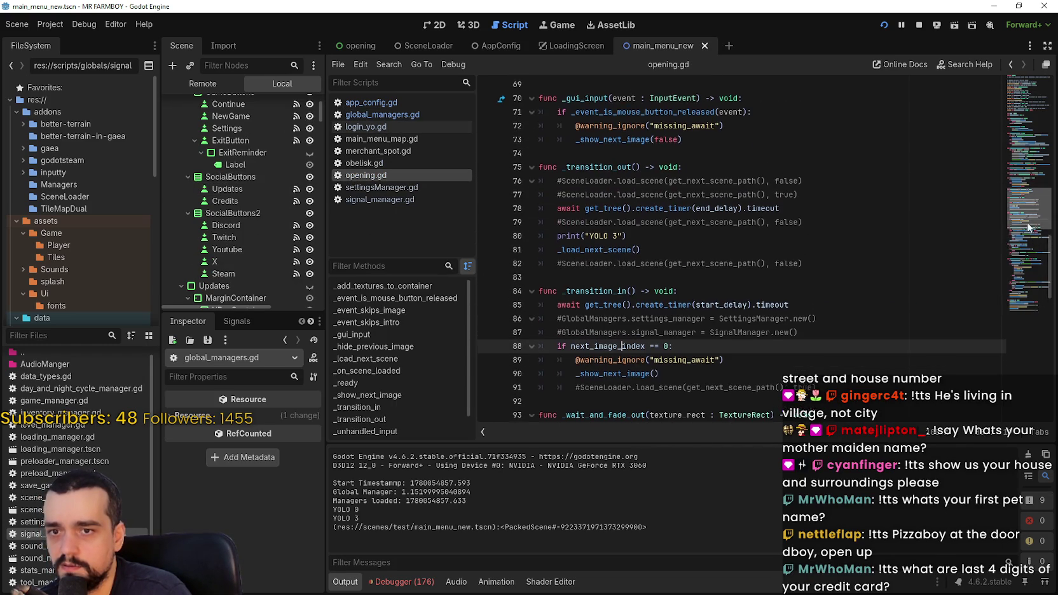
Paste the manager setup code into opening.gd's _ready function, removing the duplicated _ready header
left_click_drag(1027, 210, 1025, 308)
scroll(1021, 325, "down", 1)
left_click(673, 316)
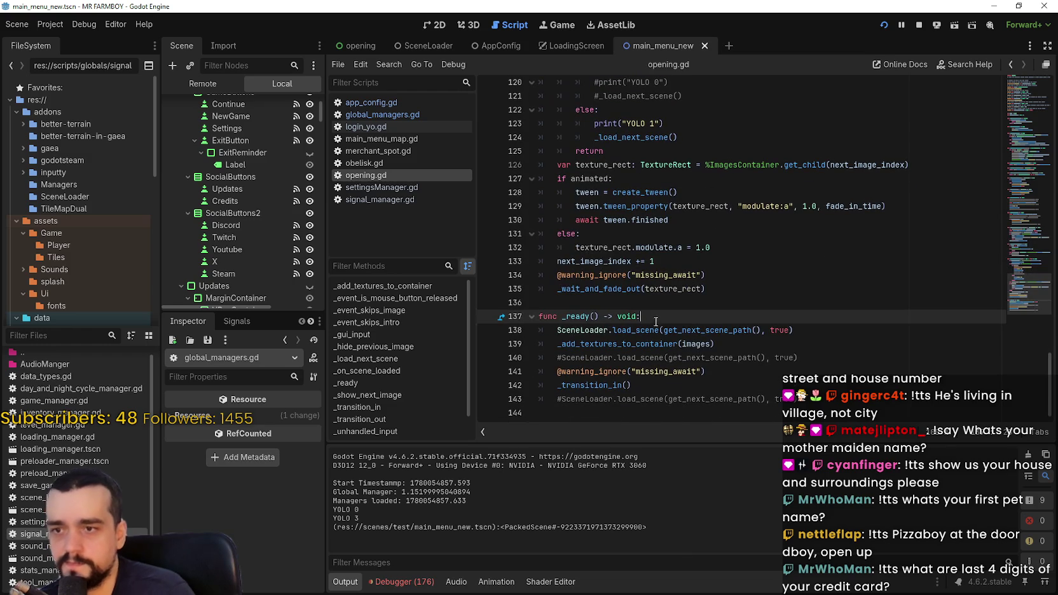
key("Return")
key("shift+Home")
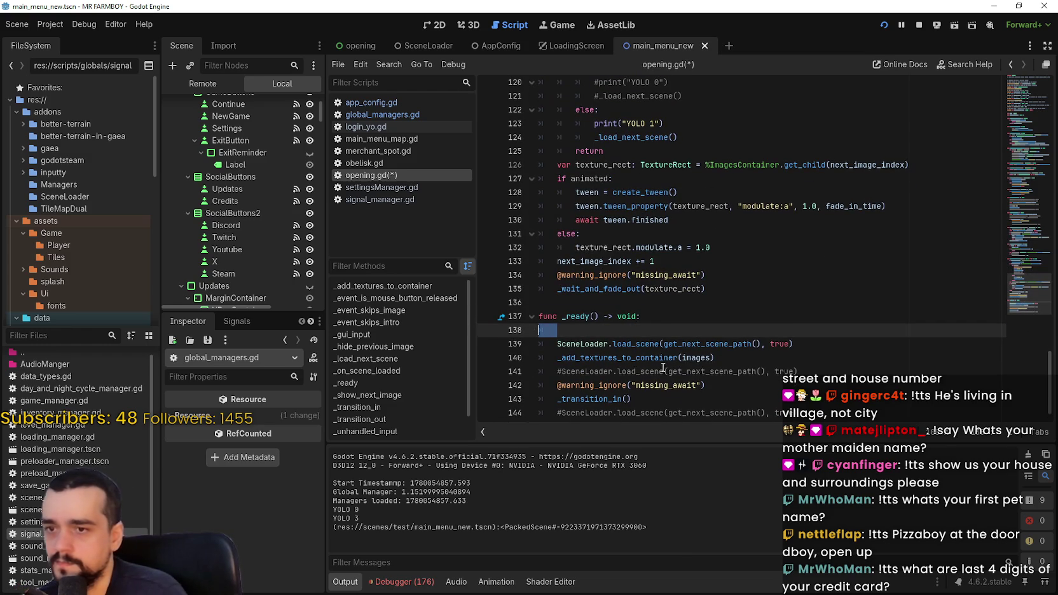
key("ctrl+v")
key("shift+Home")
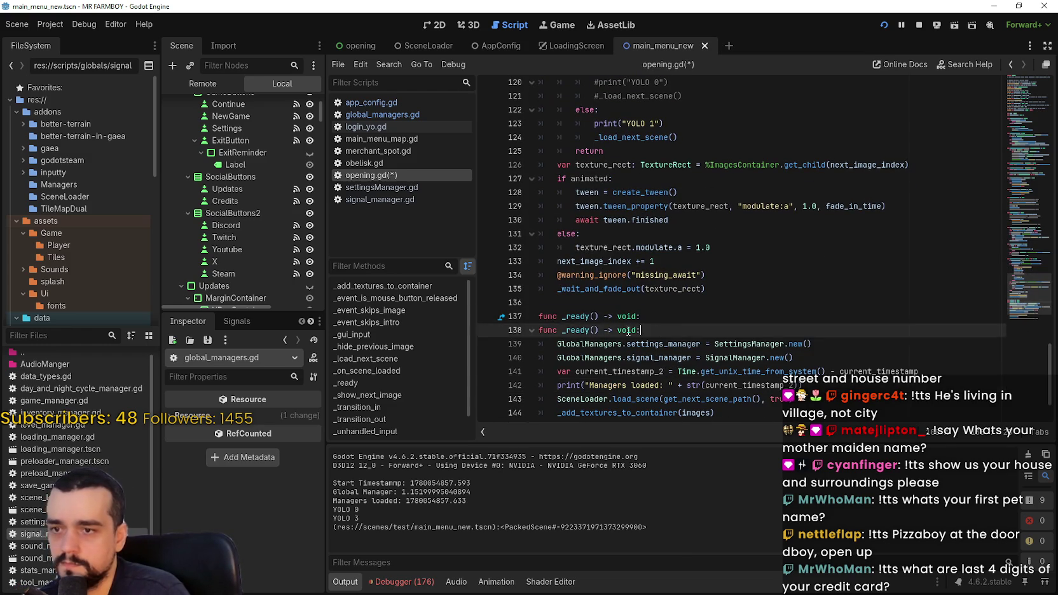
key("BackSpace")
key("BackSpace")
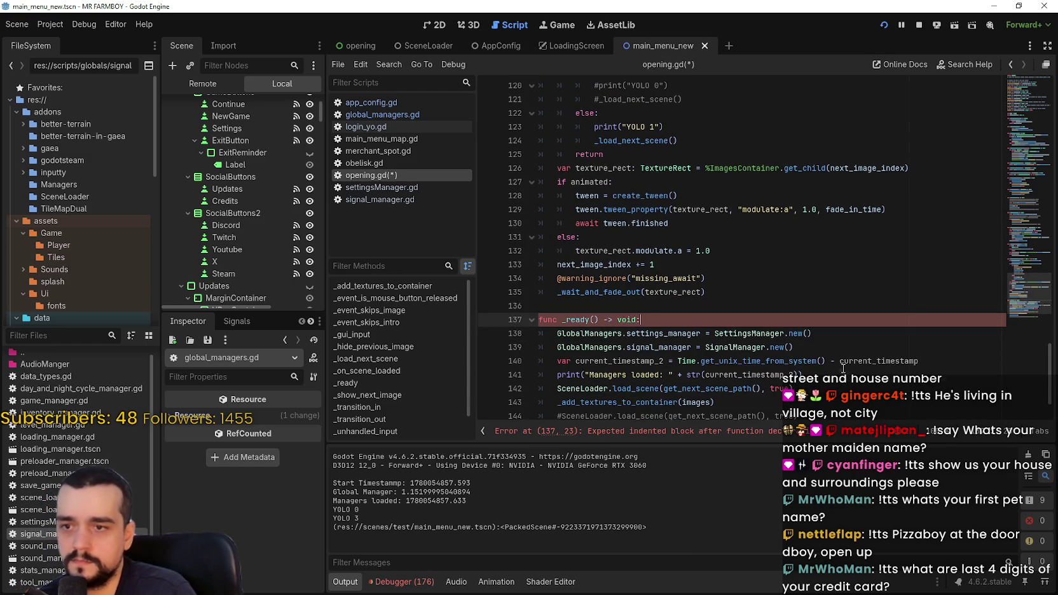
left_click(829, 377)
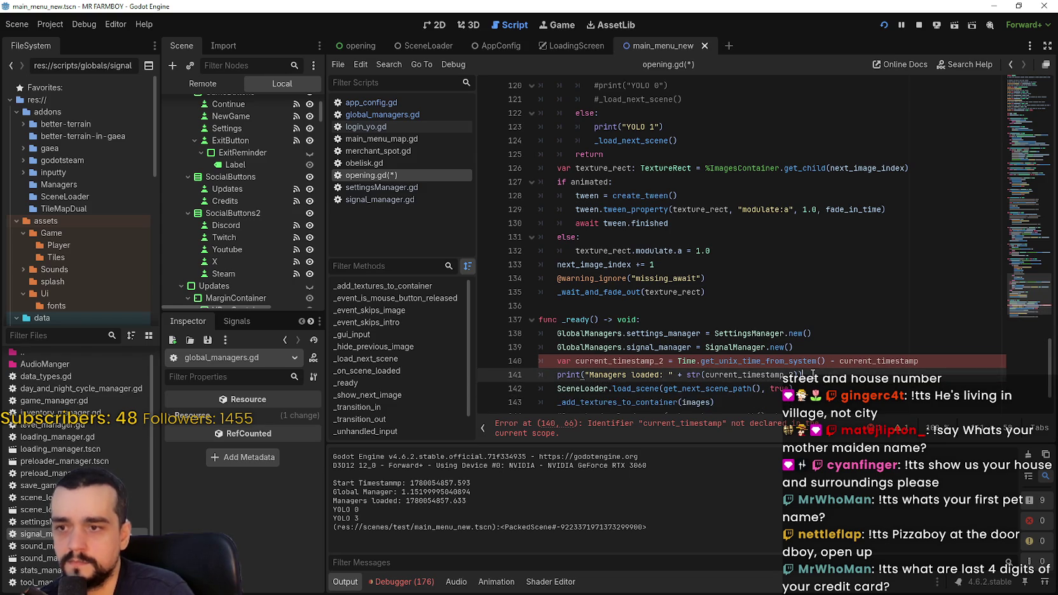
key("Return")
Prefix current_timestamp on line 140 with GlobalManagers., save opening.gd, and relaunch the game
double_click(882, 316)
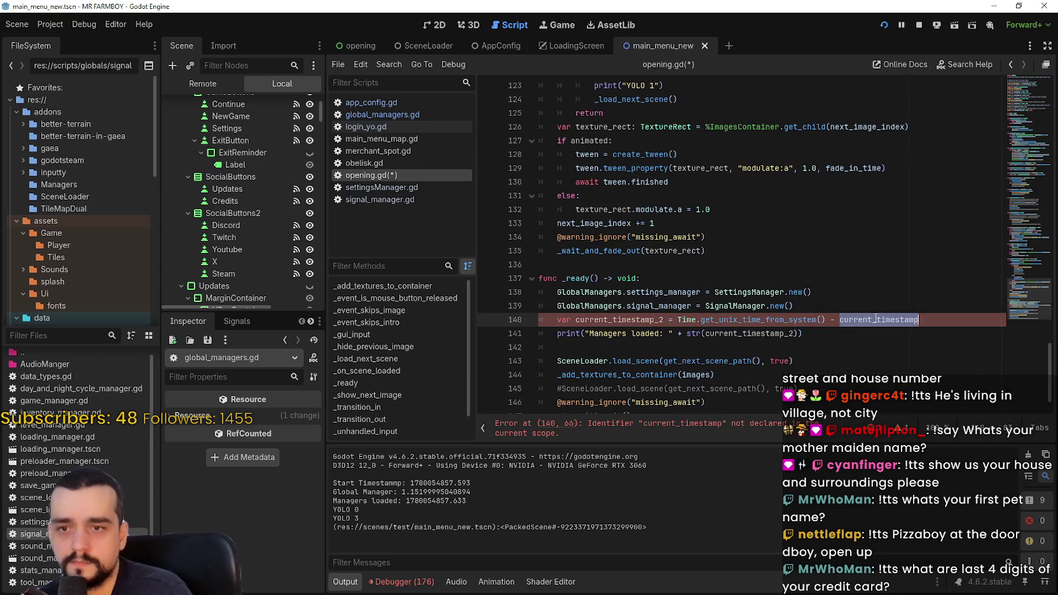
left_click(838, 320)
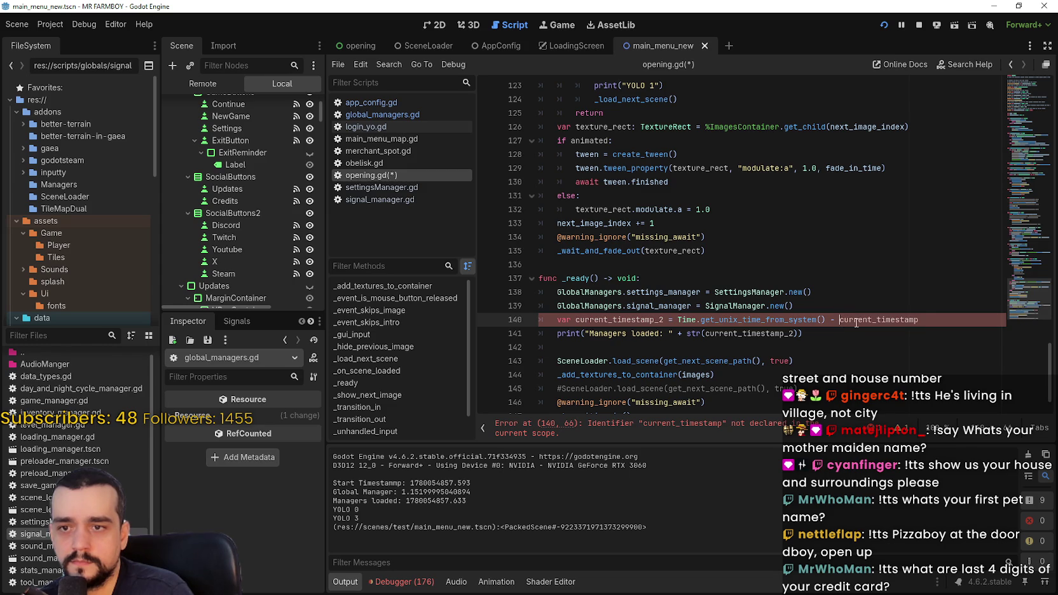
type("Global")
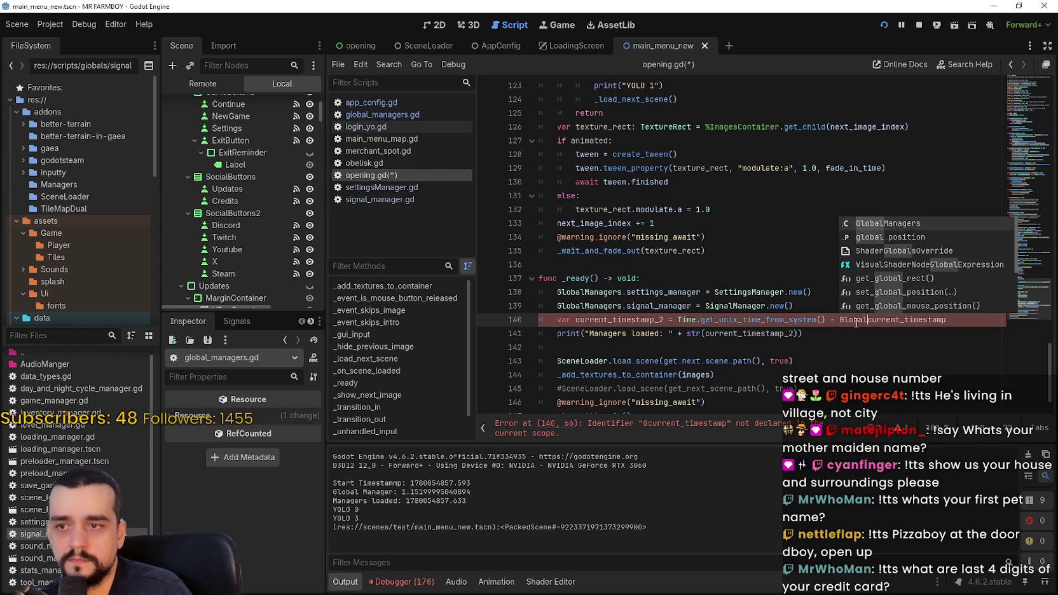
key("Return")
type(".")
left_click(846, 314)
key("ctrl+s")
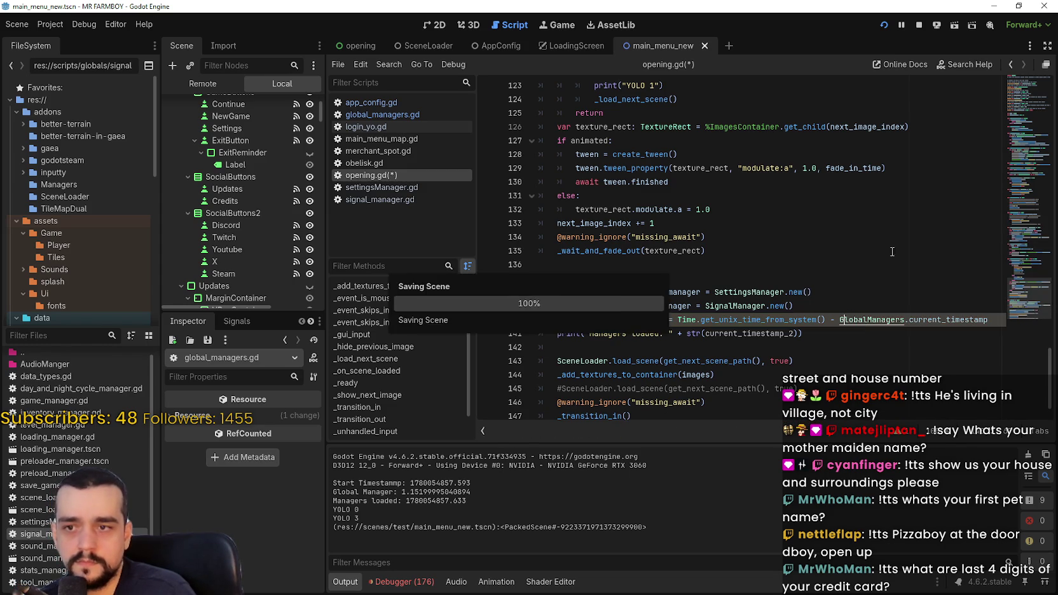
left_click(919, 27)
left_click(883, 25)
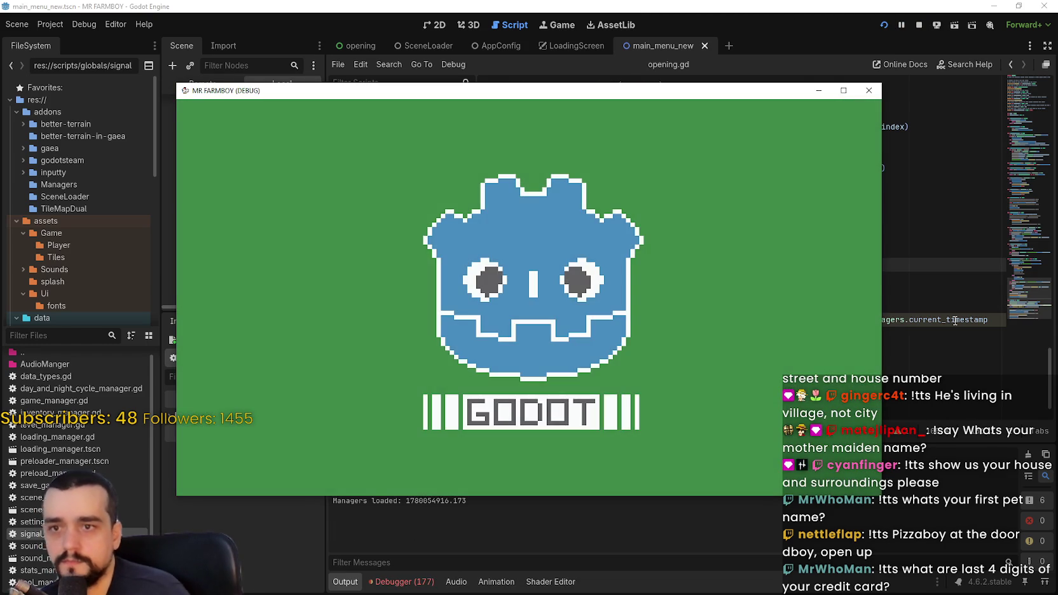
Return to the editor, stop the running game, and review manager setup lines 138–140
left_click(590, 499)
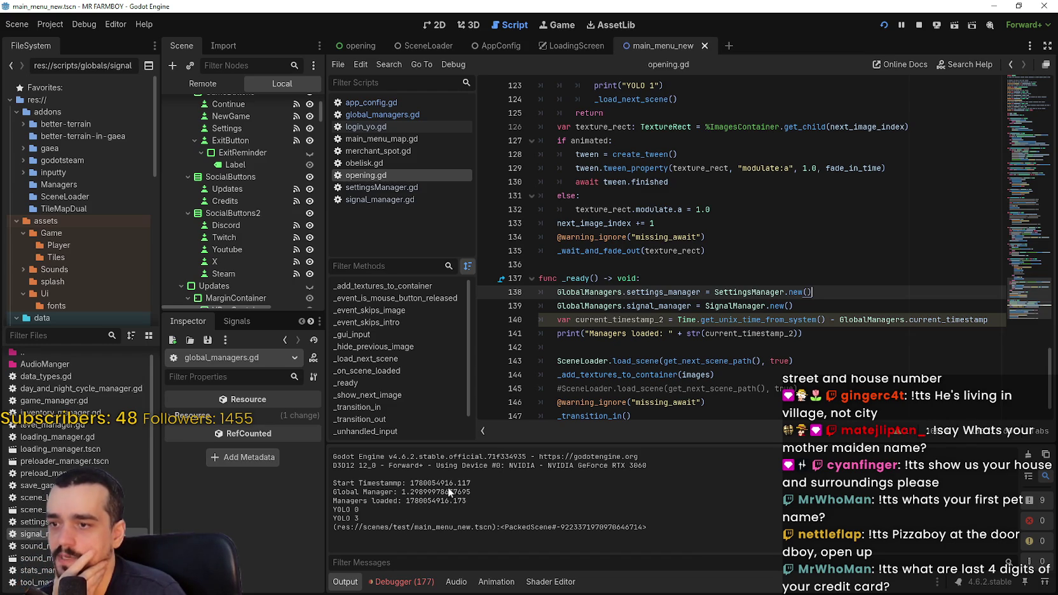
left_click(918, 25)
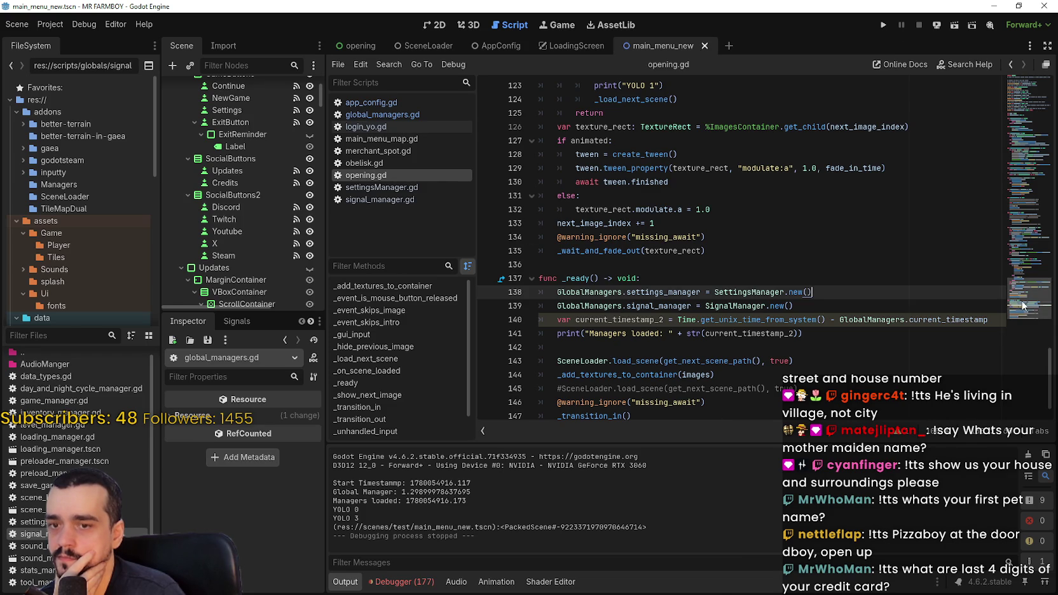
mouse_move(1000, 315)
left_mouse_down()
mouse_move(815, 319)
mouse_move(531, 297)
left_mouse_up()
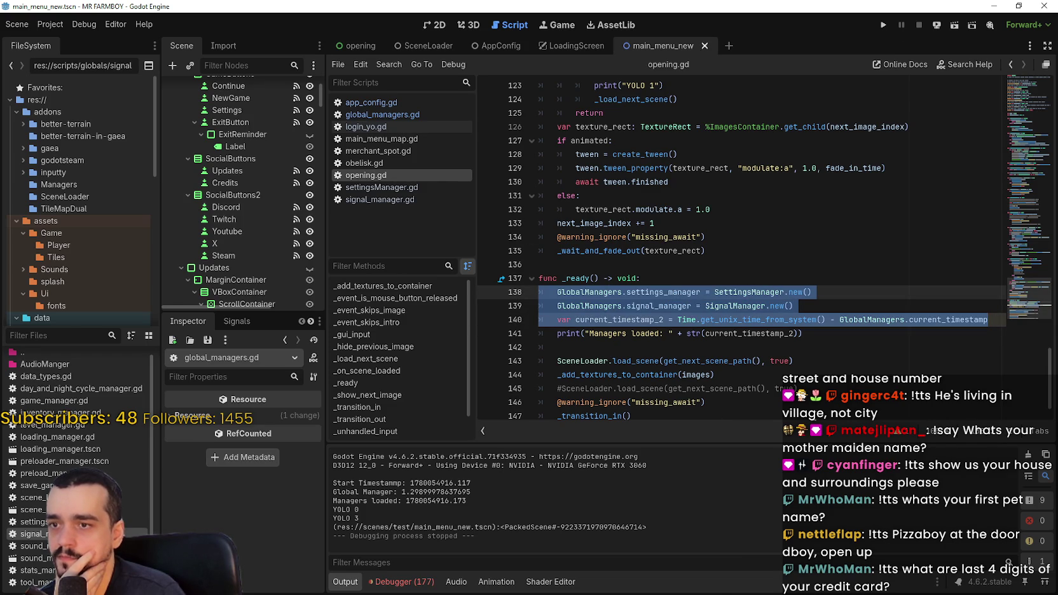
left_click(699, 318)
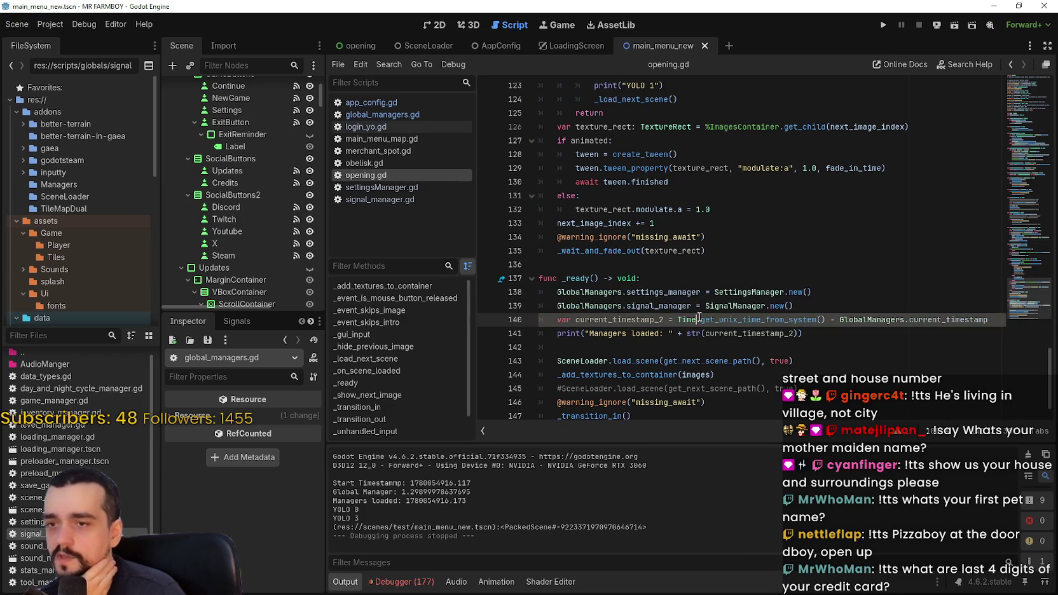
Inspect GlobalManagers.current_timestamp, Time.get_unix_time_from_system and the current_timestamp_2 line on line 140
left_click(941, 327)
left_click_drag(988, 319, 839, 319)
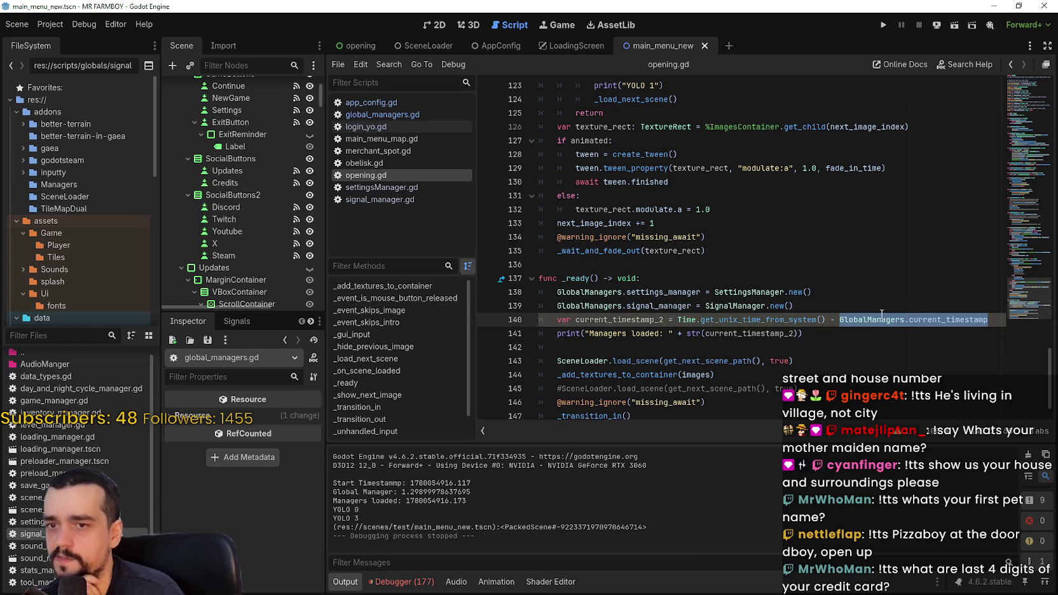
mouse_move(678, 319)
left_mouse_down()
mouse_move(834, 320)
mouse_move(822, 322)
left_mouse_up()
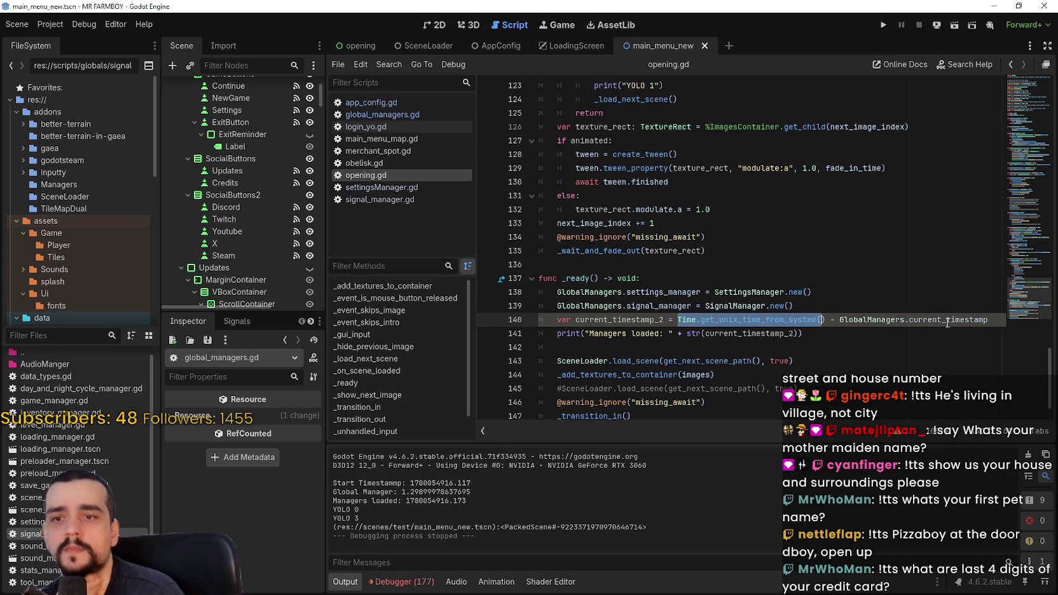
left_click_drag(1001, 318, 851, 306)
left_click(735, 263)
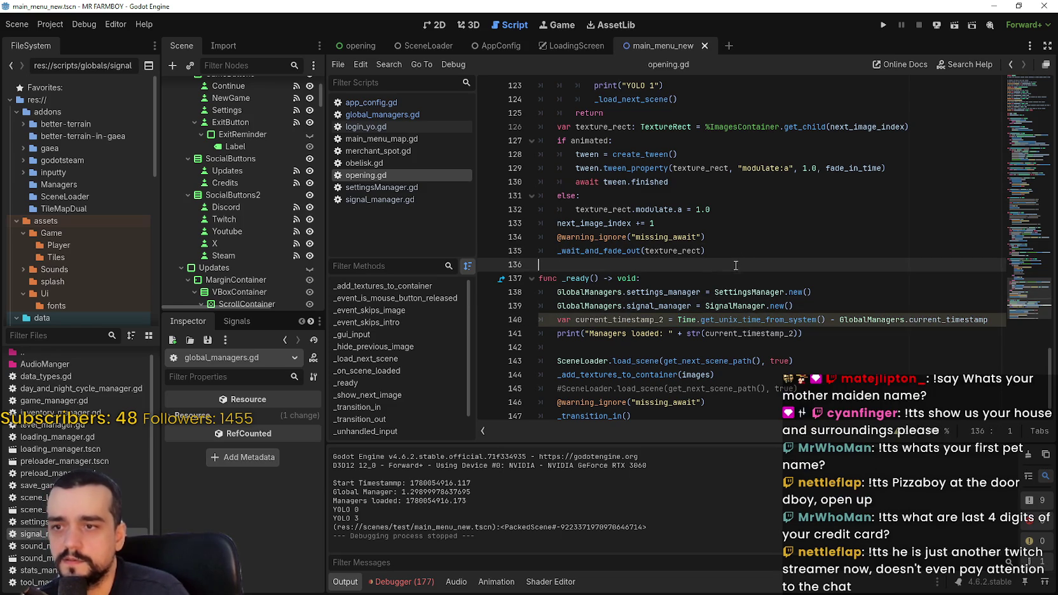
Create func _init() above _ready and move the manager setup lines into it
key("Return")
type("fu")
type("nc _in")
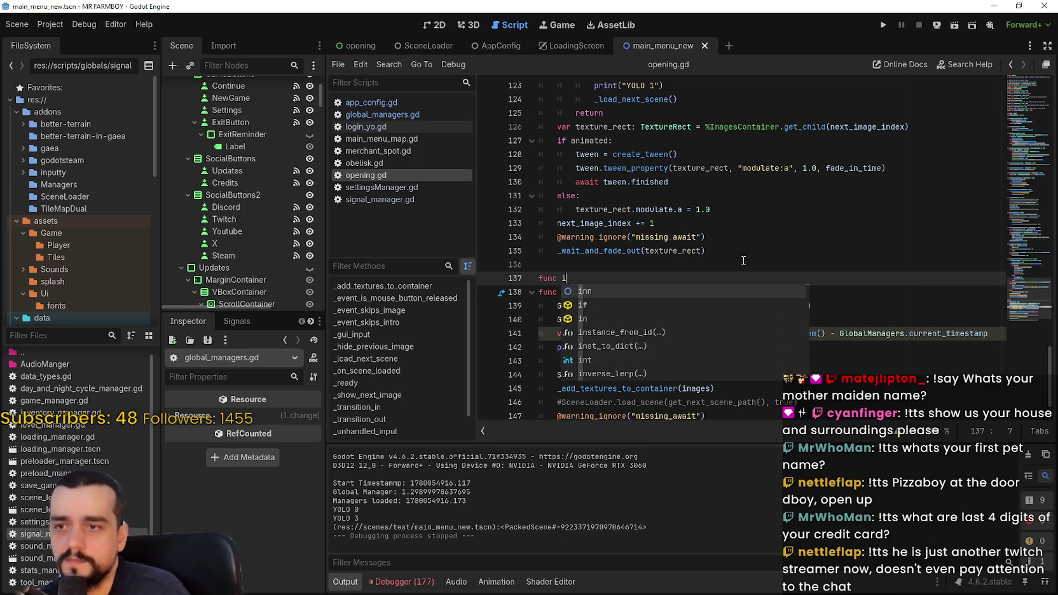
key("Return")
key("Return")
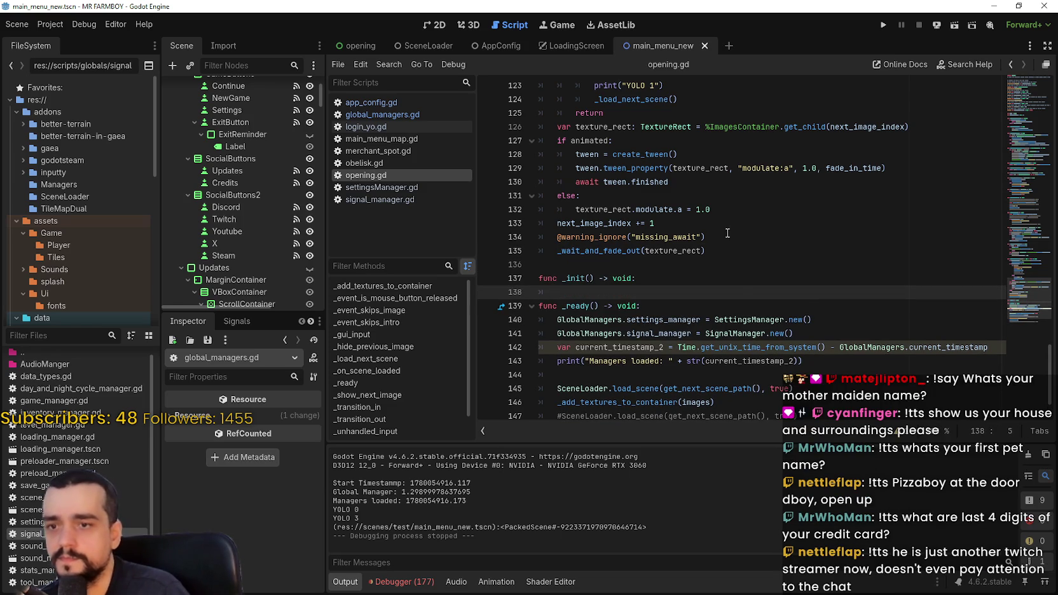
mouse_move(803, 360)
left_mouse_down()
mouse_move(542, 349)
mouse_move(508, 319)
left_mouse_up()
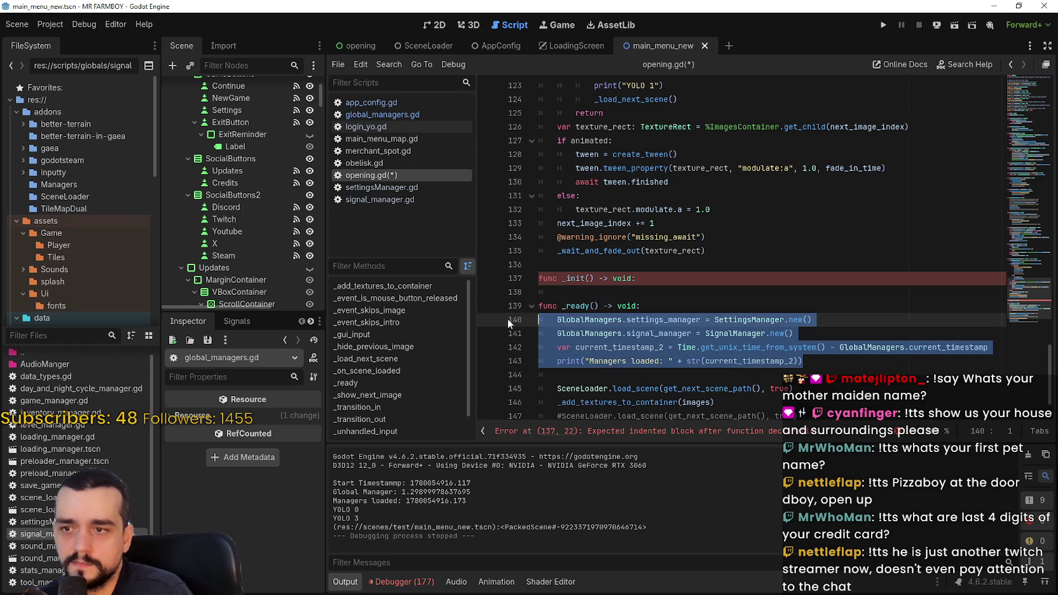
key("ctrl+x")
left_click(584, 291)
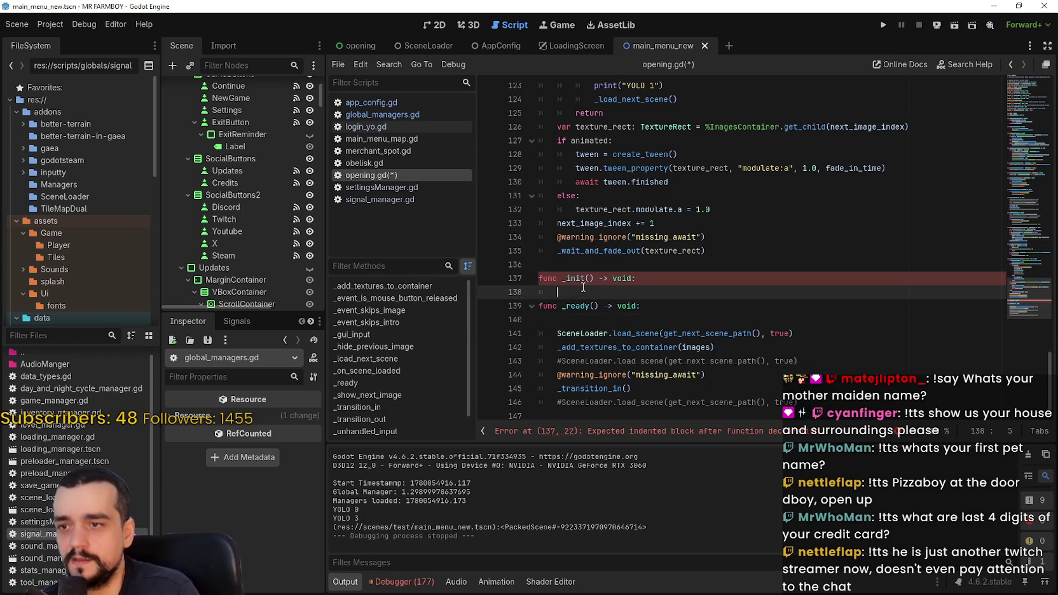
key("ctrl+v")
Add a blank line after the moved code in _init and save opening.gd
left_click(612, 320)
left_click(820, 335)
key("ctrl+s")
key("Return")
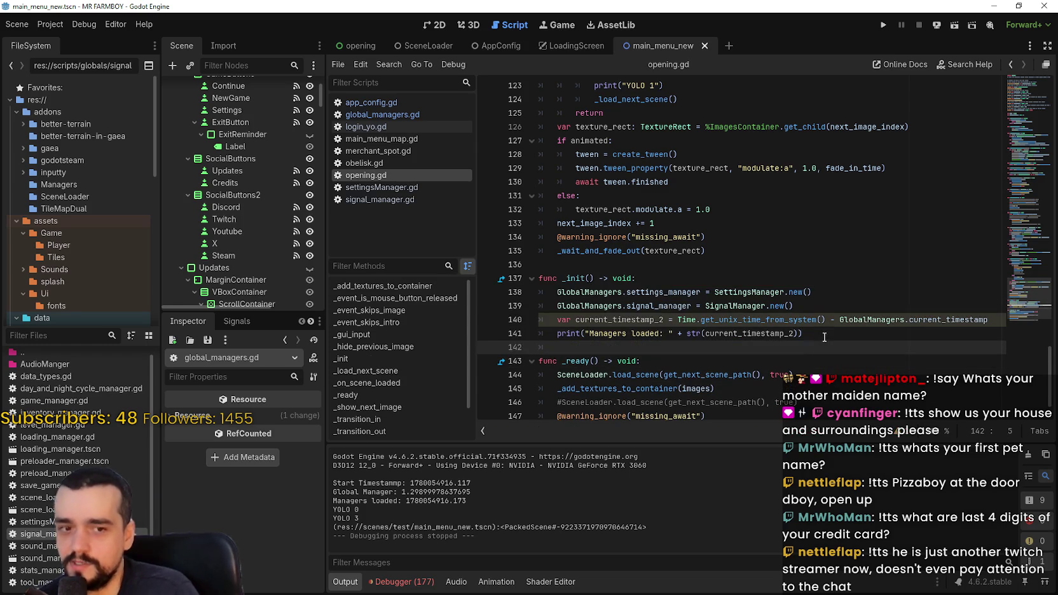
key("ctrl+s")
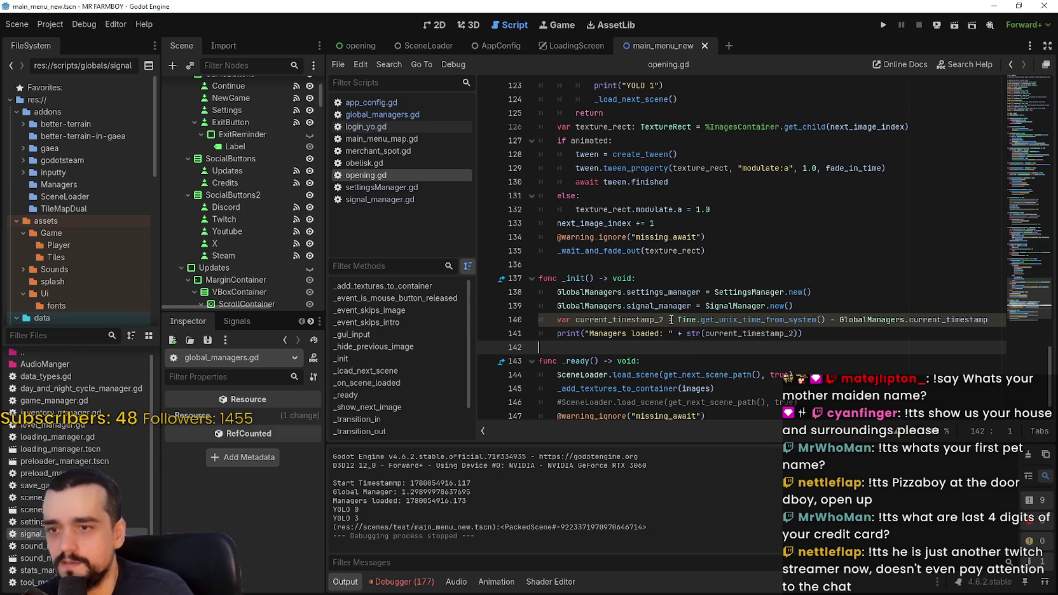
Type current_timestamp_2 as :float, save the script, and run the game
left_click(664, 319)
type(":float")
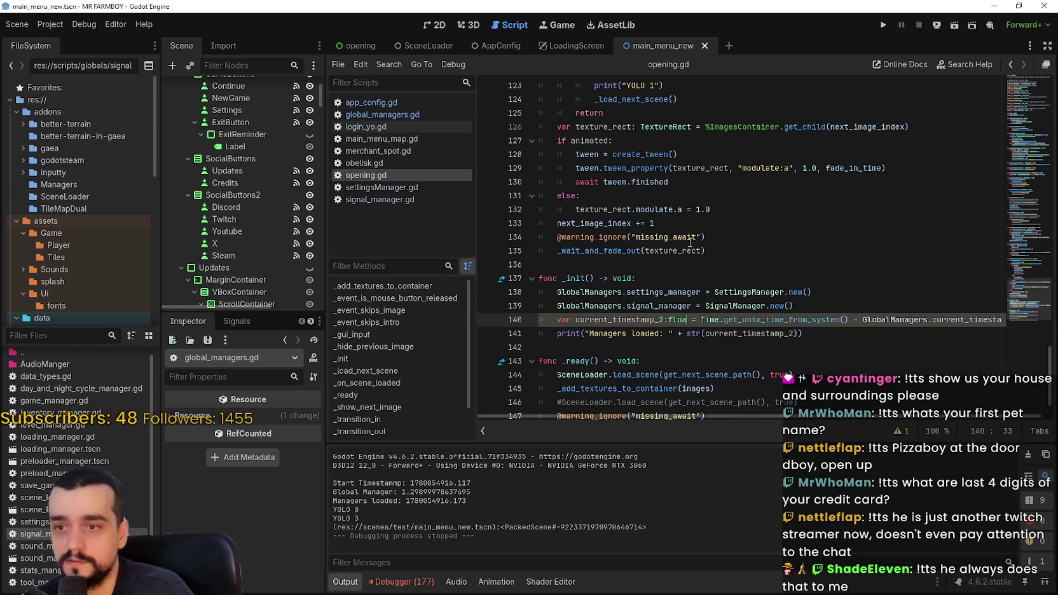
key("ctrl+s")
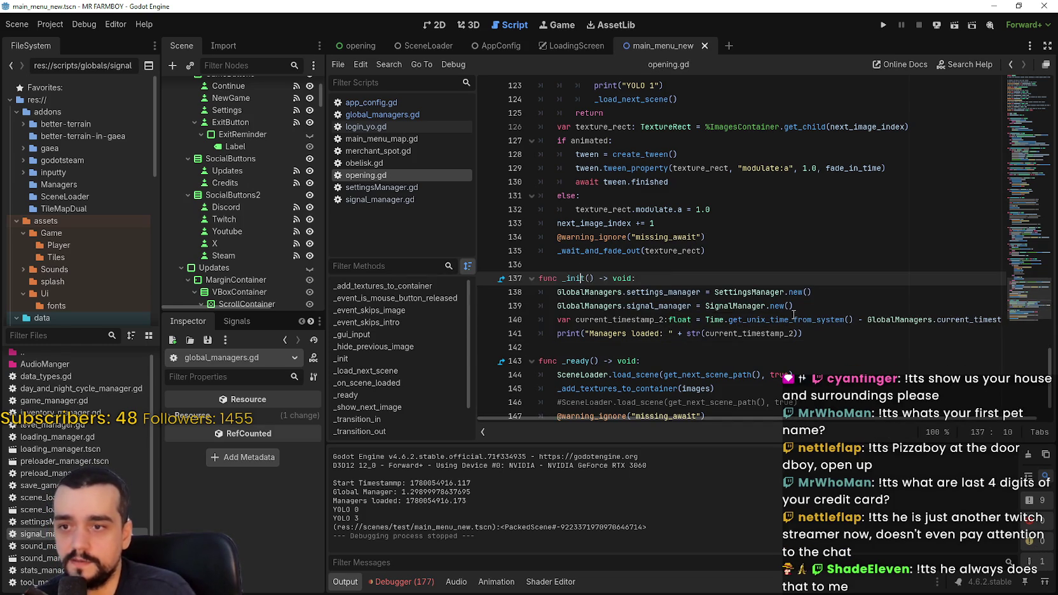
left_click(840, 354)
key("Up")
left_click(879, 25)
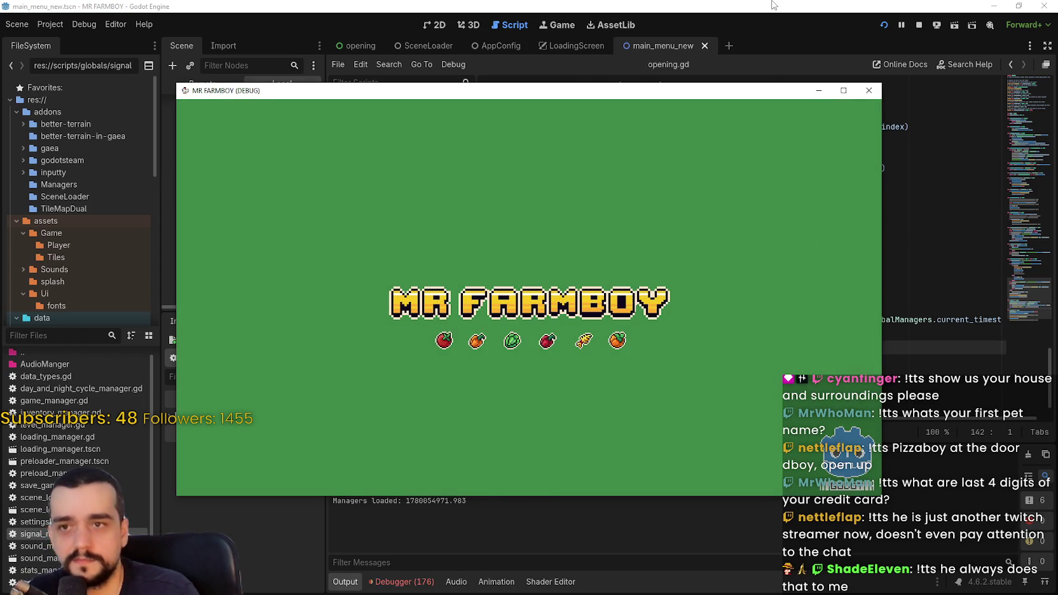
Relaunch the game to log Start Timestamp 1780054988.695 and Managers Loaded 1780054988.741, then switch to Discord
left_click(702, 491)
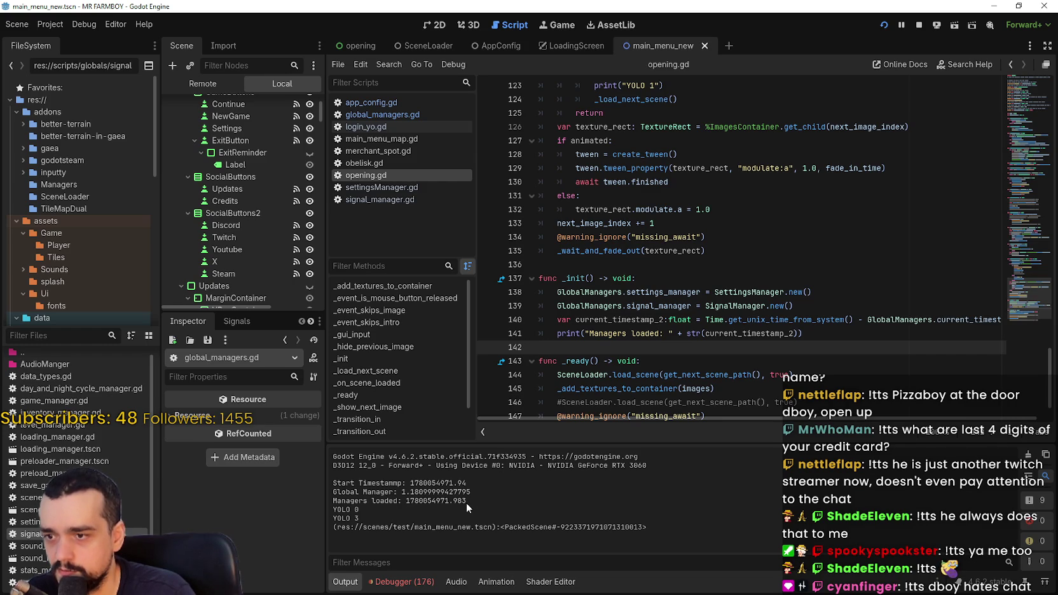
left_click(918, 28)
key("F5")
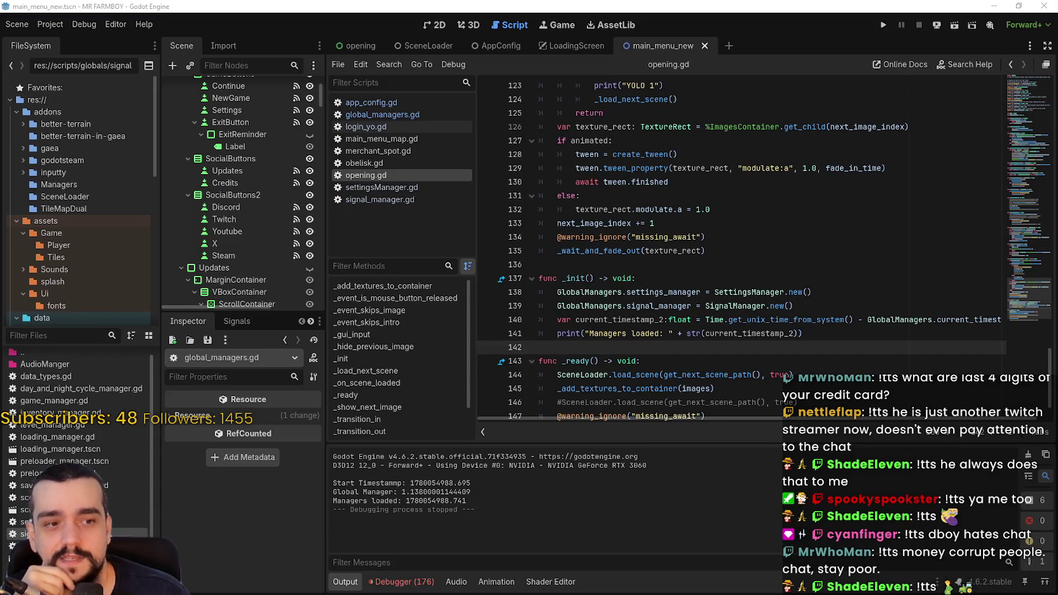
key("alt+Tab")
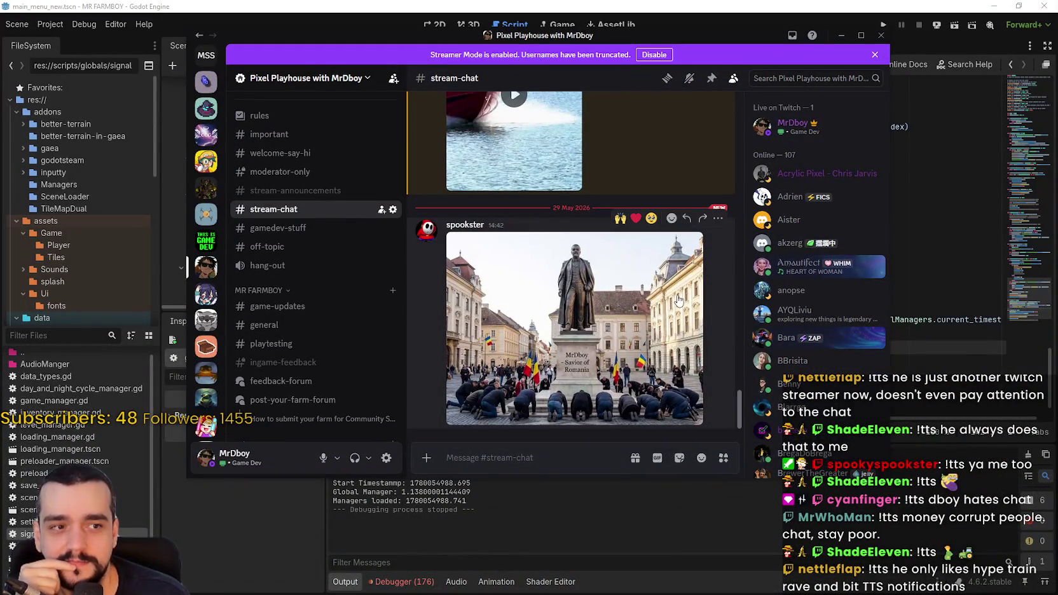
left_click(673, 294)
left_click(535, 164)
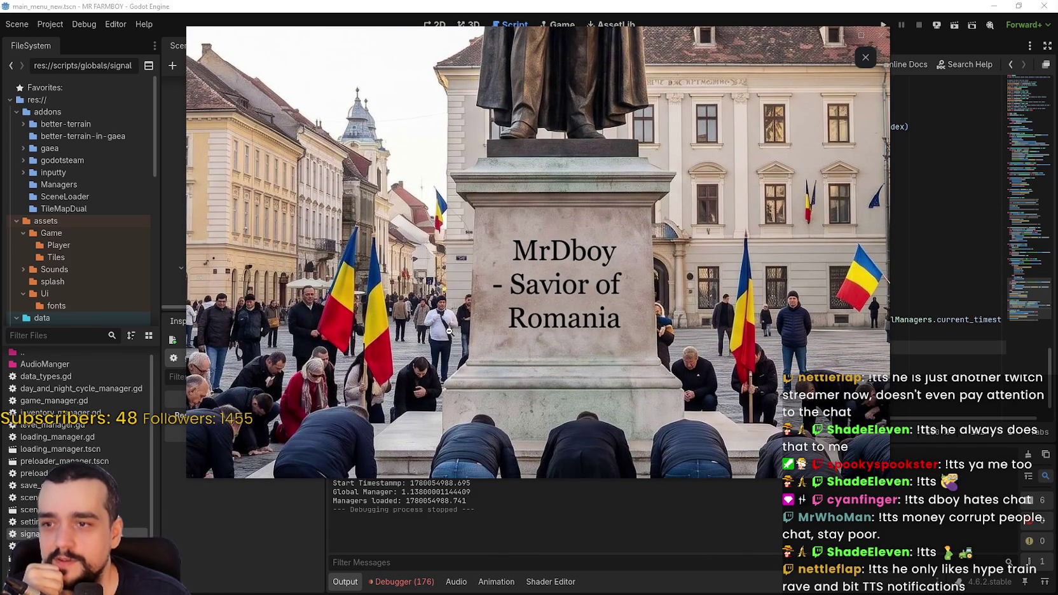
left_click(692, 330)
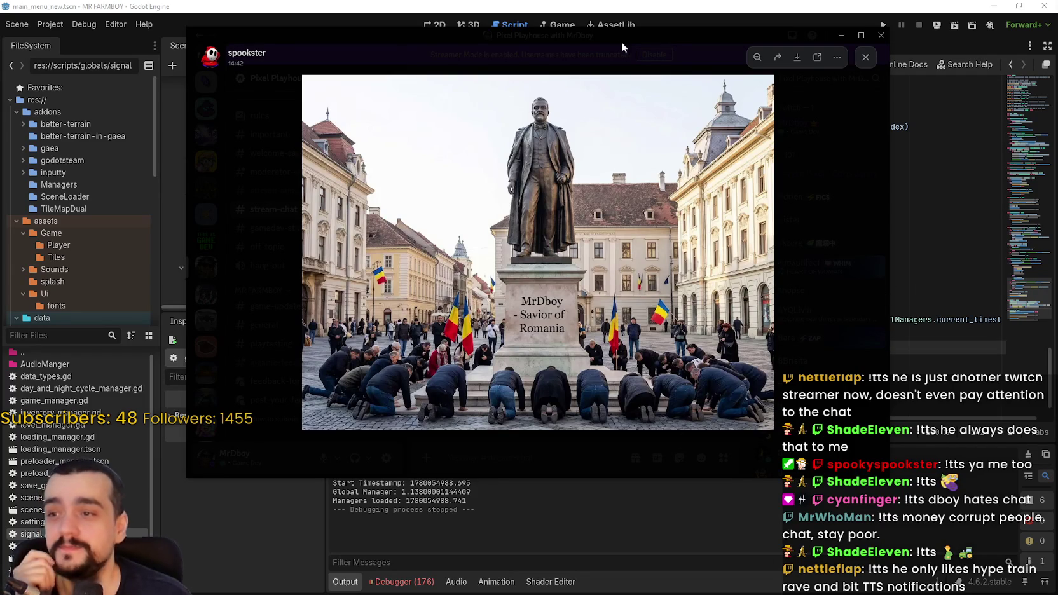
left_click(550, 156)
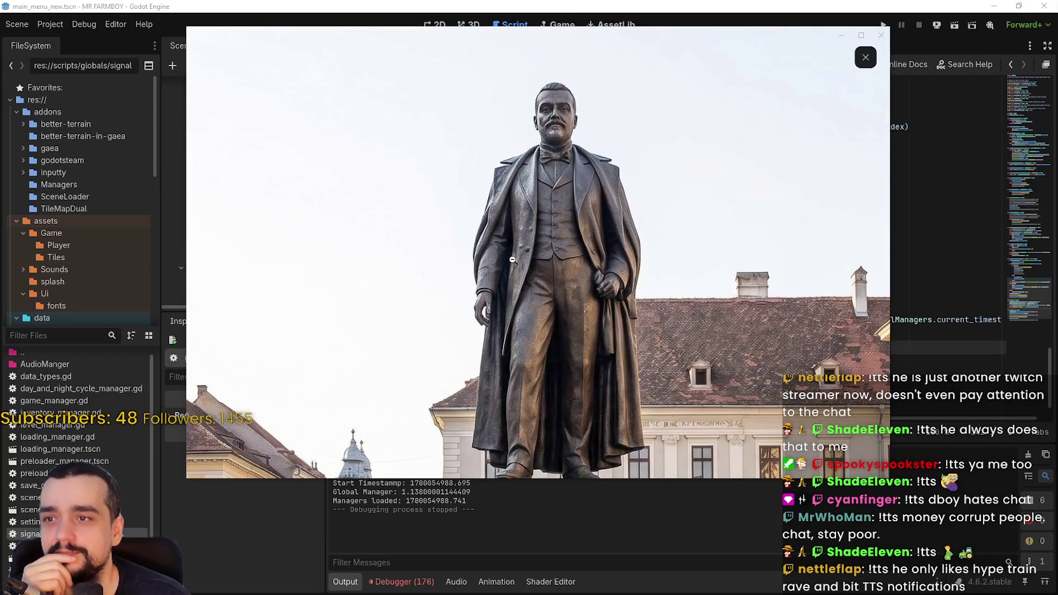
left_click(560, 192)
left_click(577, 183)
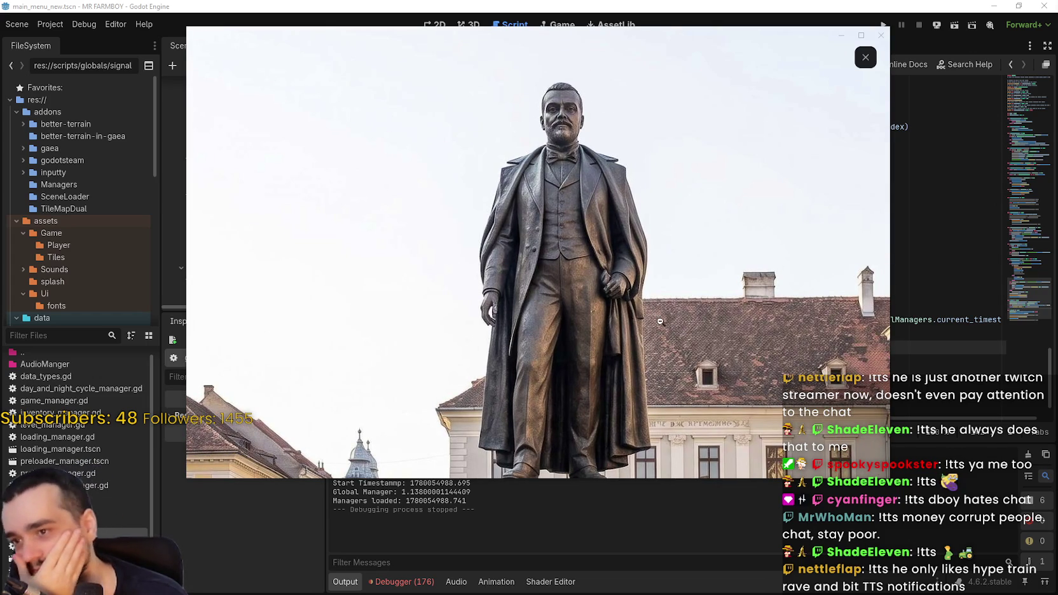
left_click(680, 282)
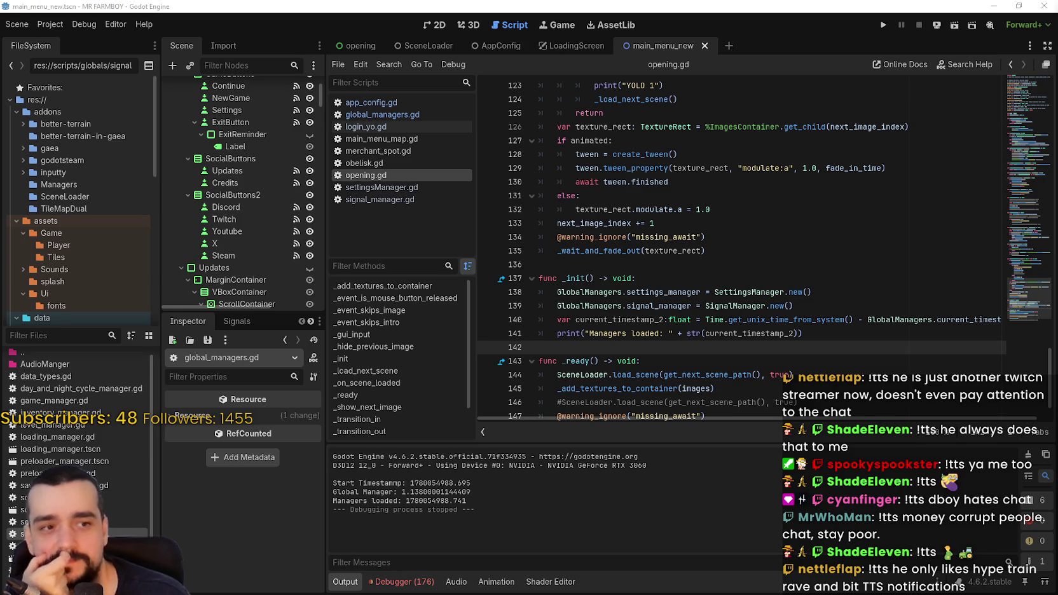
left_click(755, 275)
left_click(754, 259)
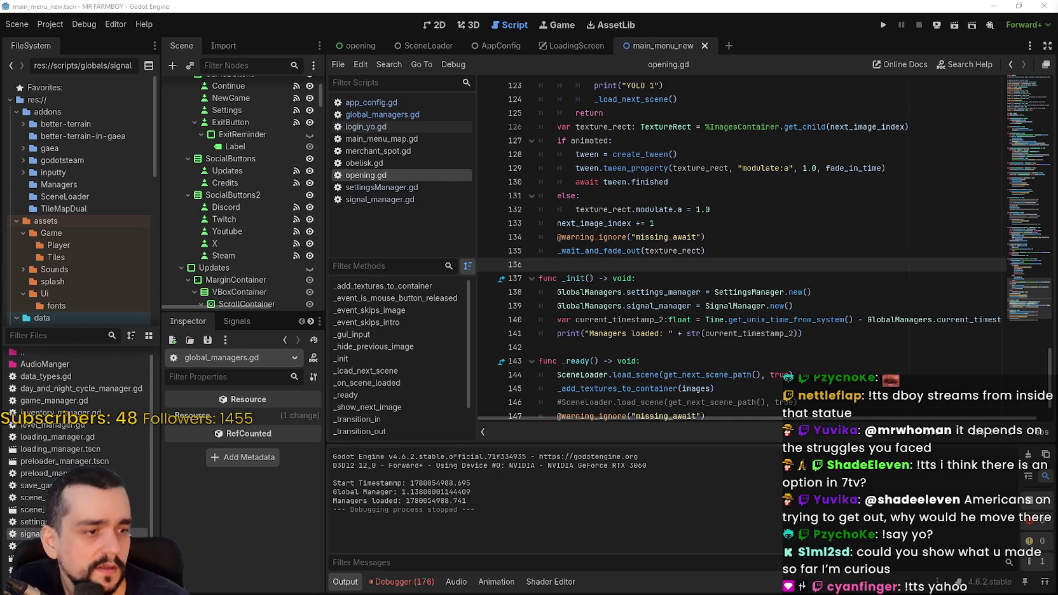
Switch from Godot to the Steam store window
key("alt+Tab")
Search the Steam store for 'MR FARMBOY' and open its store page
left_click_drag(696, 63, 763, 47)
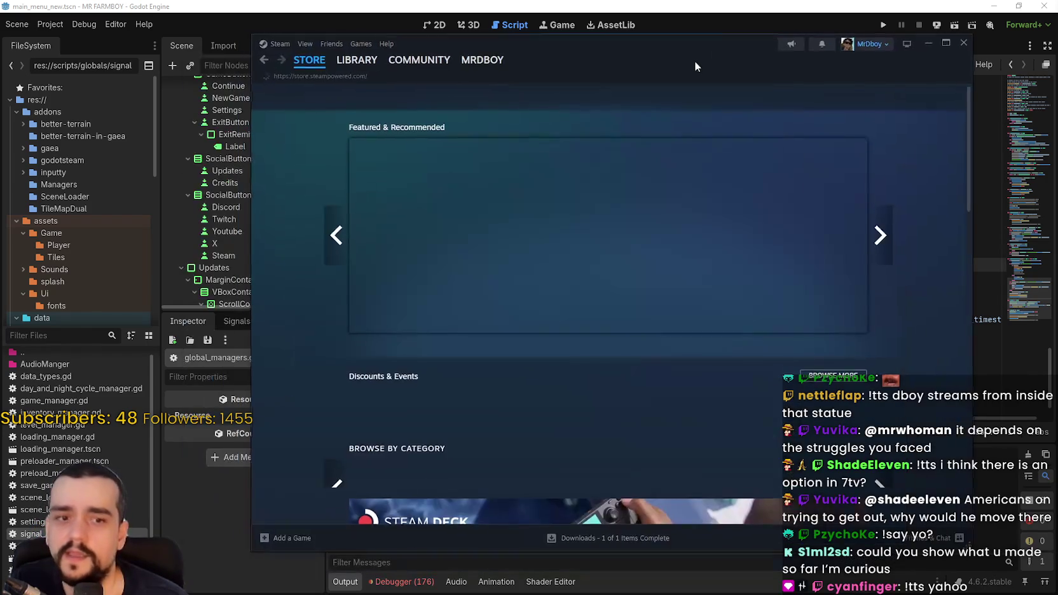
left_click(782, 94)
type("MR FARMBOY")
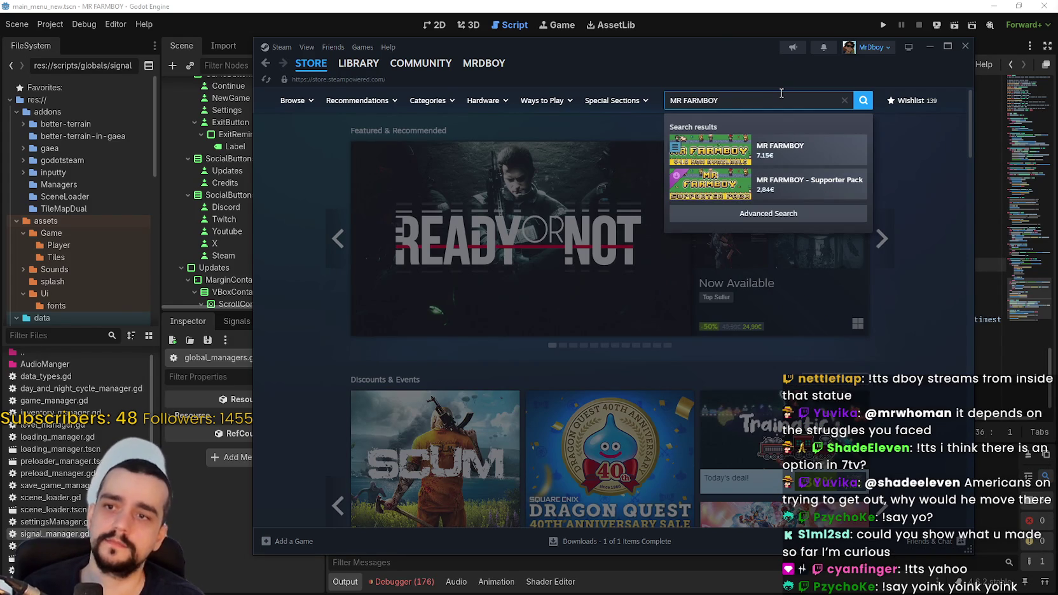
key("Down")
key("Return")
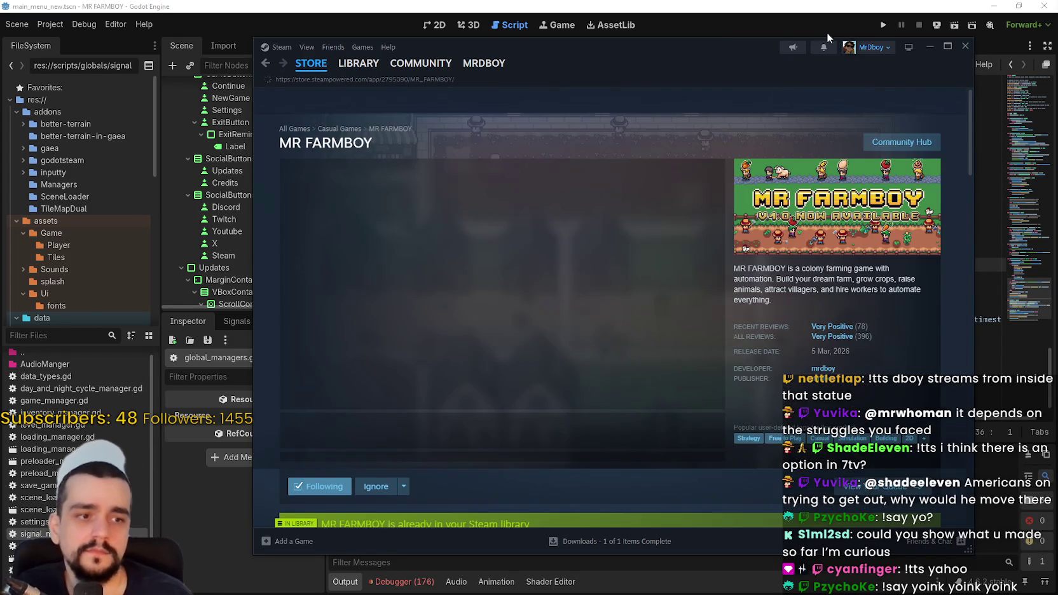
Copy the MR FARMBOY store page URL and return to the Godot editor
mouse_move(745, 71)
left_mouse_down()
mouse_move(675, 41)
mouse_move(622, 42)
left_mouse_up()
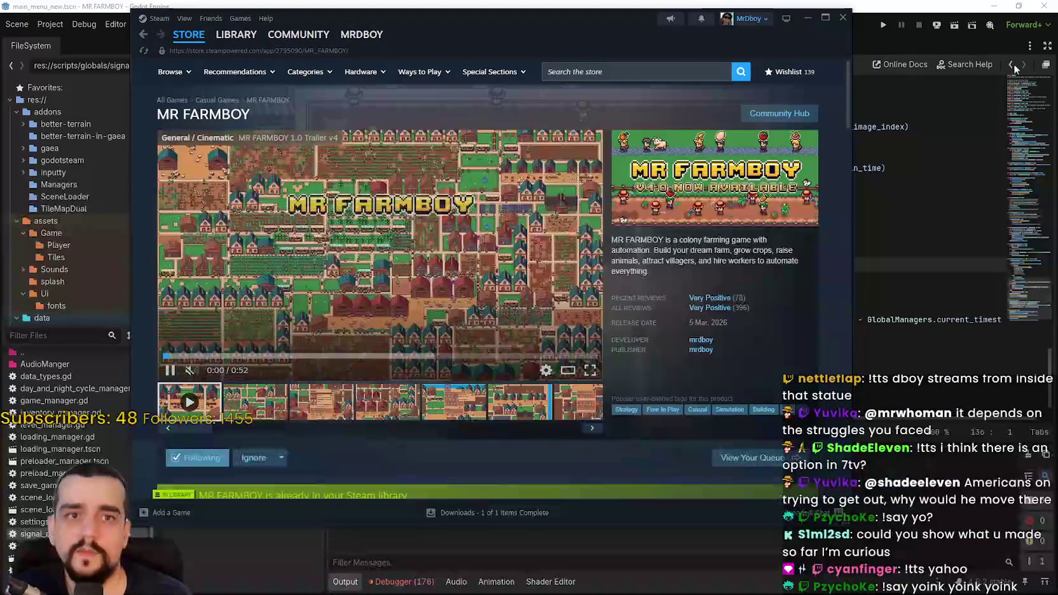
right_click(742, 248)
left_click(790, 317)
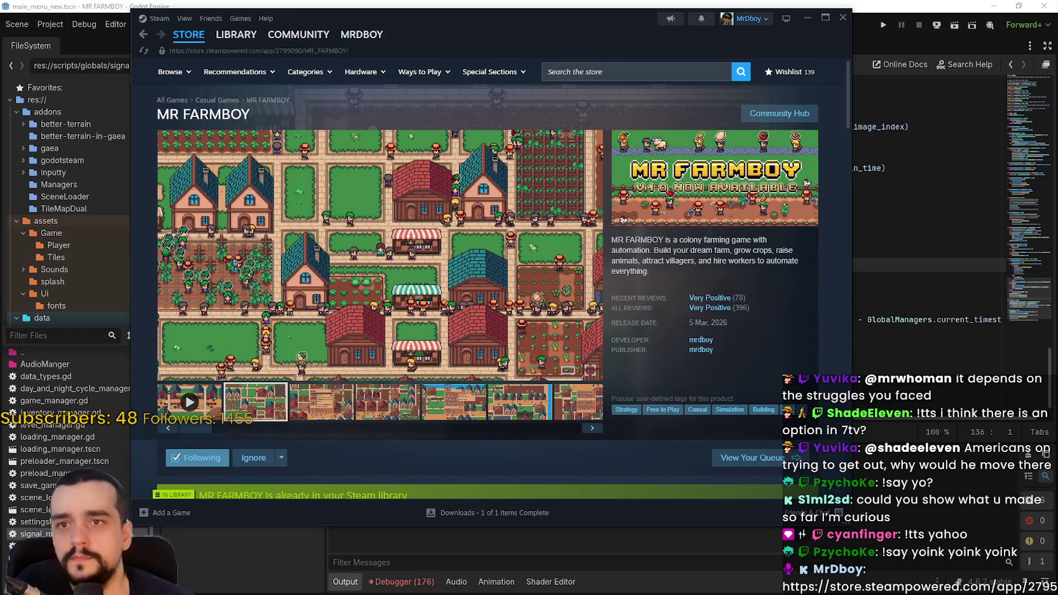
left_click(870, 39)
Compare the Global Manager and Managers loaded Output timings with line 140's unix time call
left_click(722, 253)
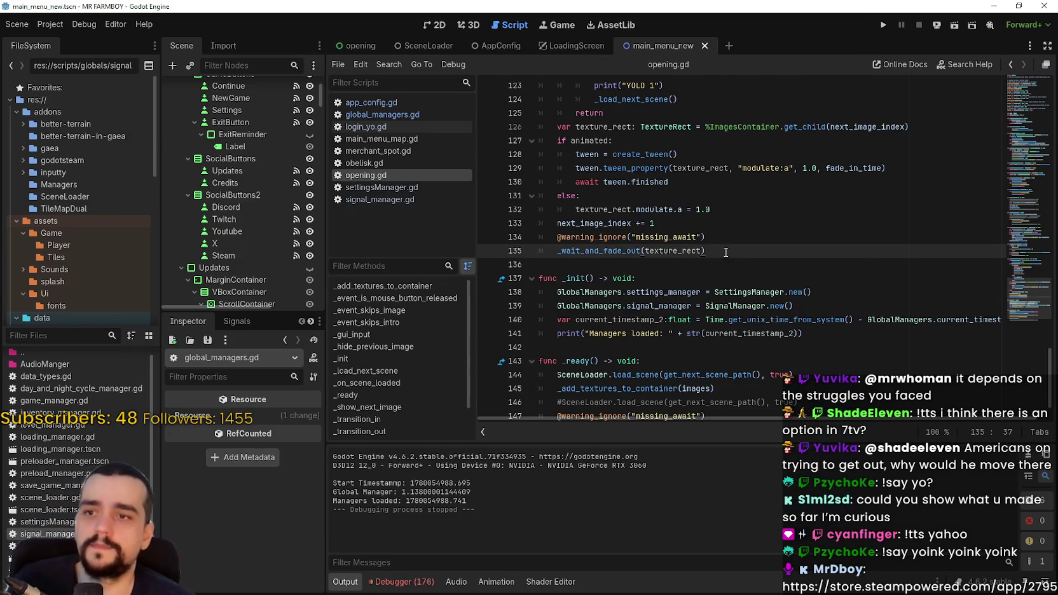
left_click(703, 266)
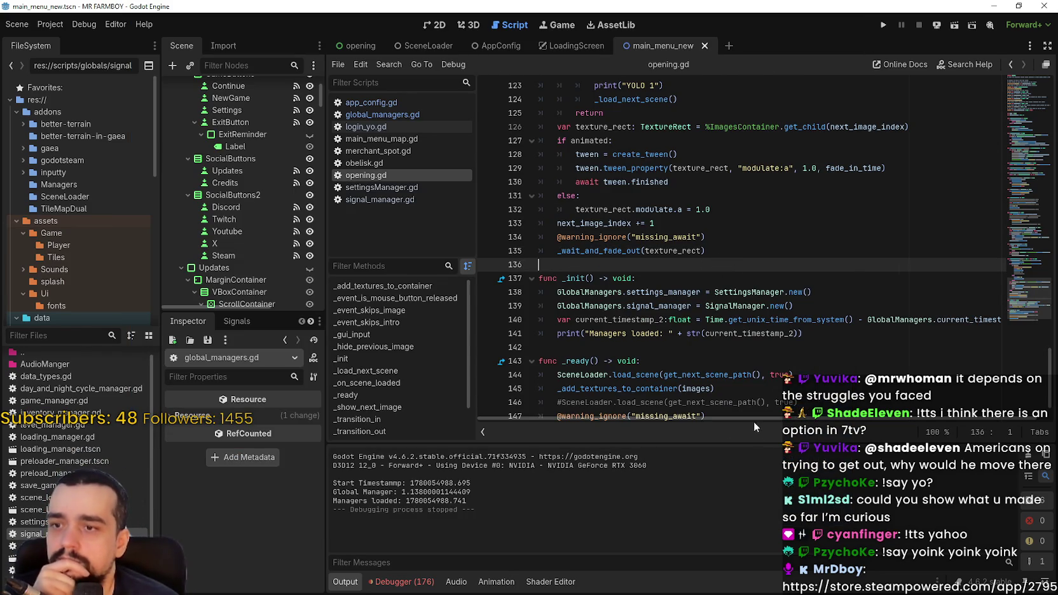
left_click_drag(401, 492, 494, 496)
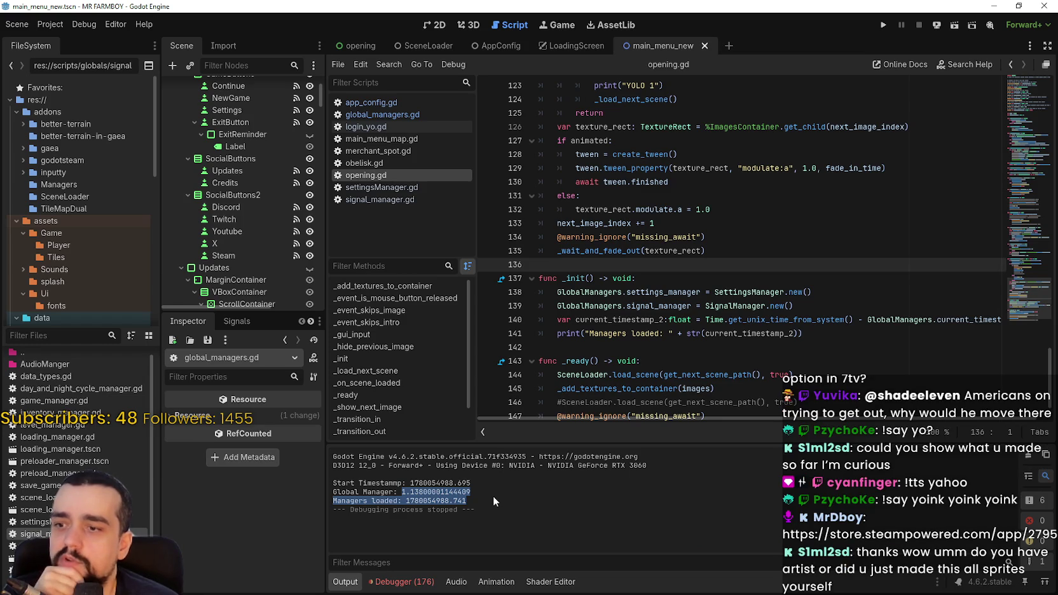
left_click(494, 497)
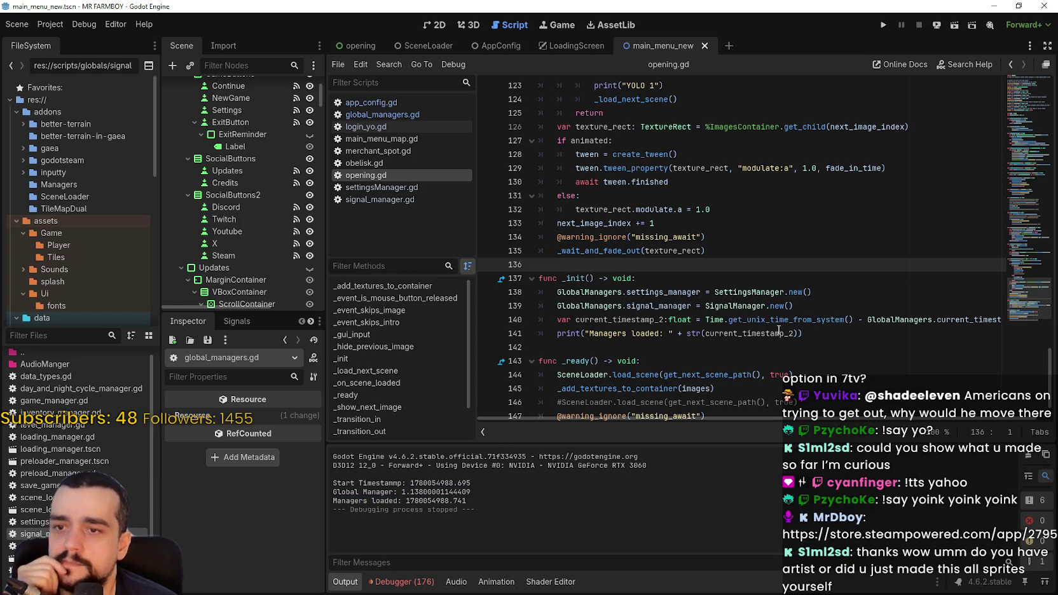
left_click_drag(706, 319, 855, 321)
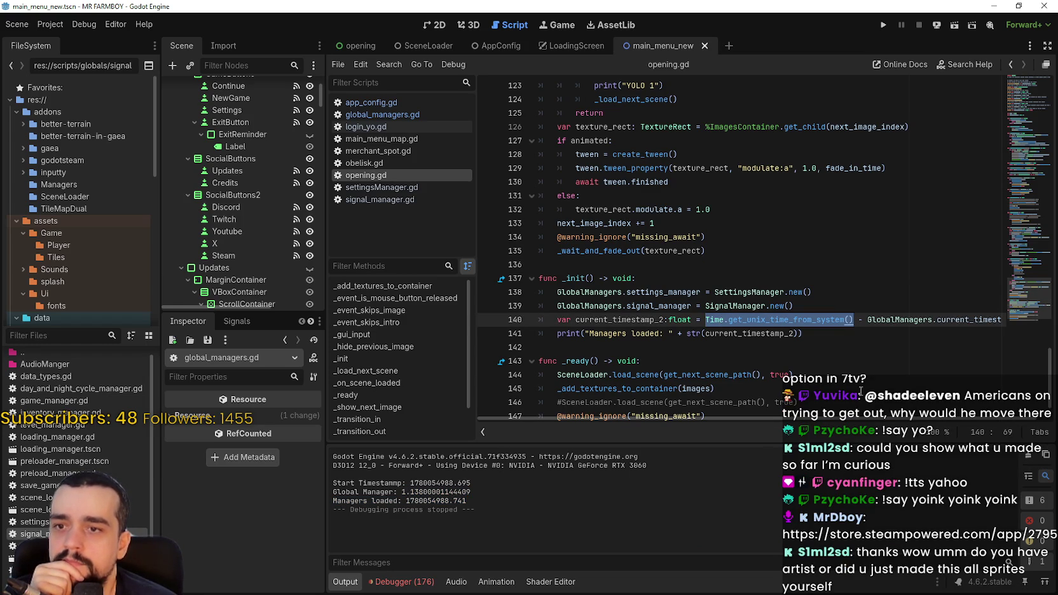
left_click(879, 410)
Review opening.gd lines 139–145, then open Project Settings to view the Autoload list
left_click(830, 299)
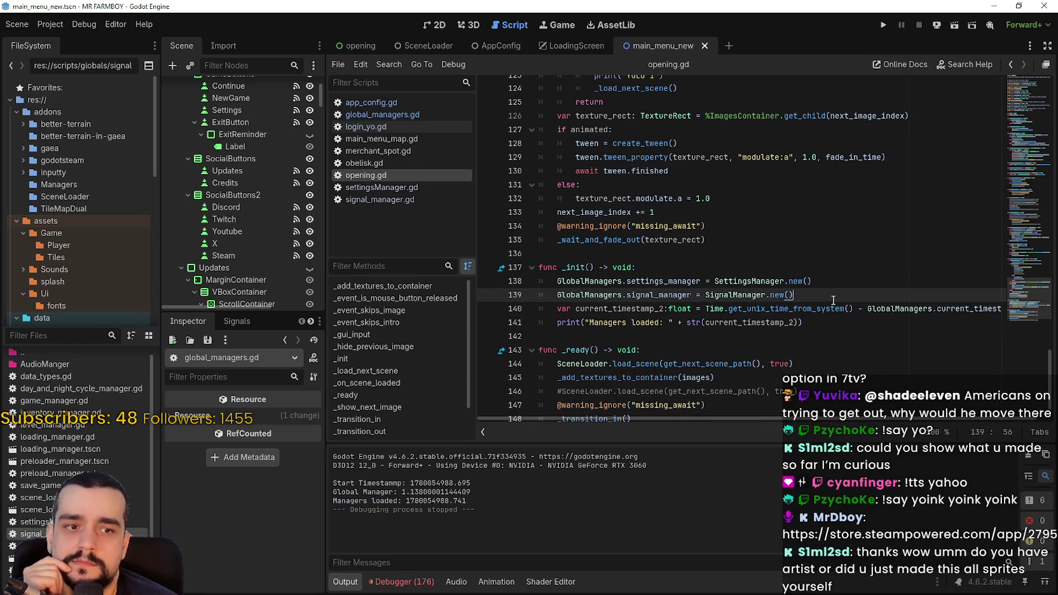
scroll(830, 300, "up", 1)
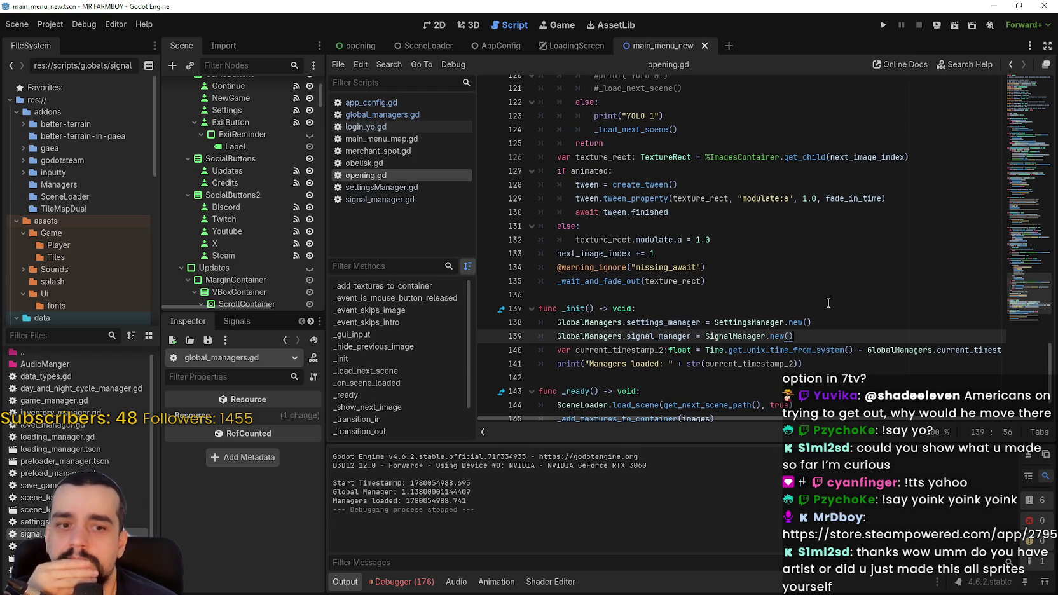
scroll(828, 303, "down", 1)
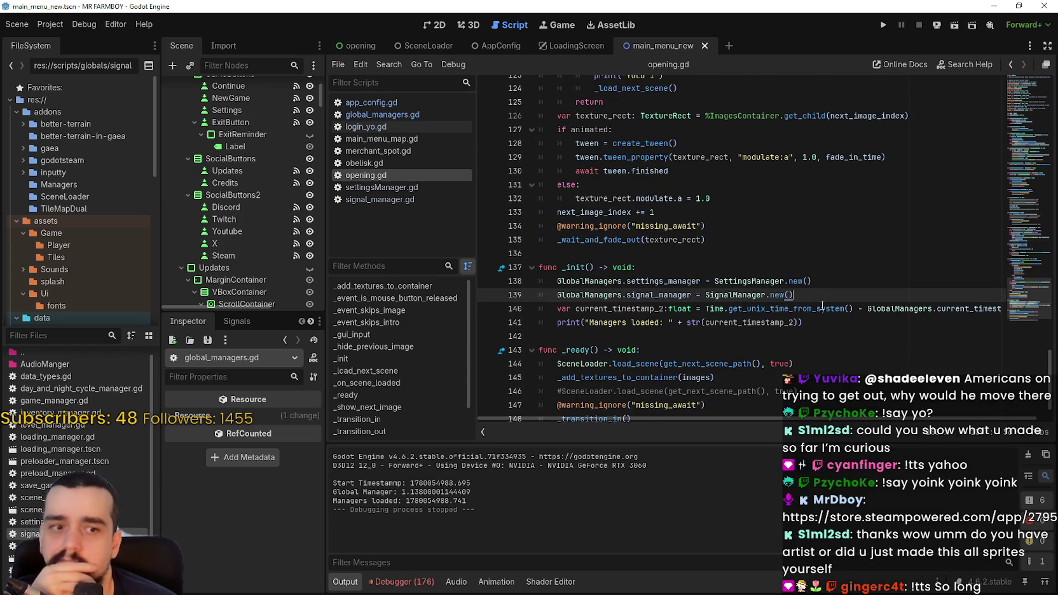
left_click(837, 321)
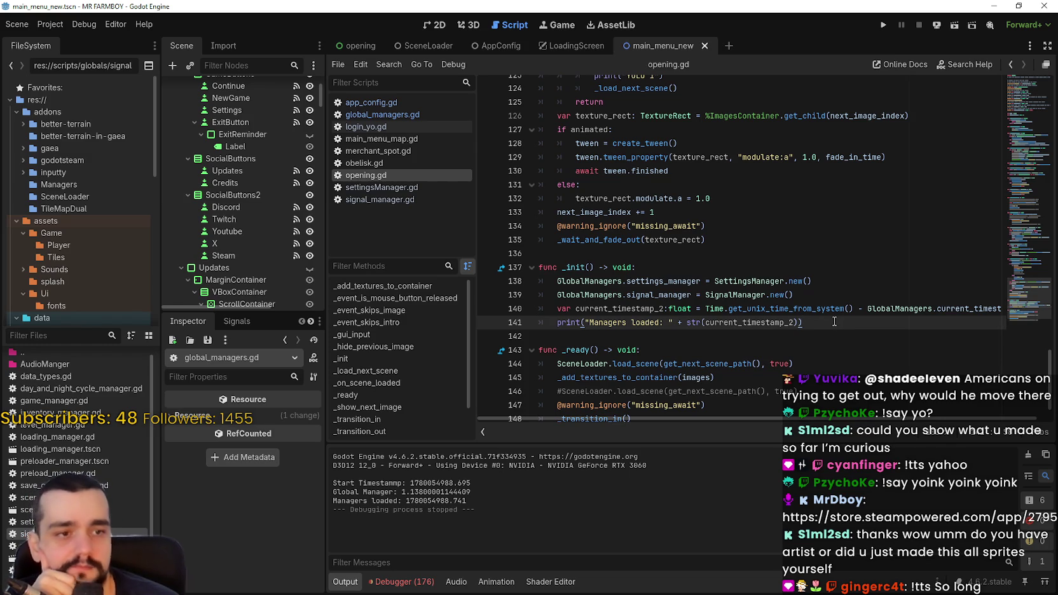
mouse_move(840, 313)
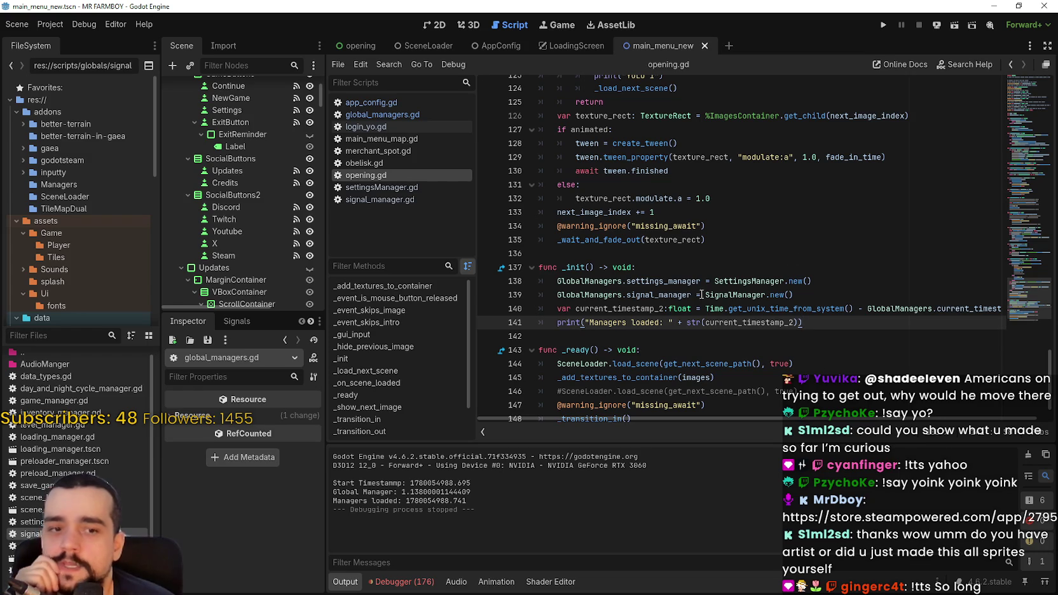
left_click(687, 338)
scroll(686, 338, "down", 1)
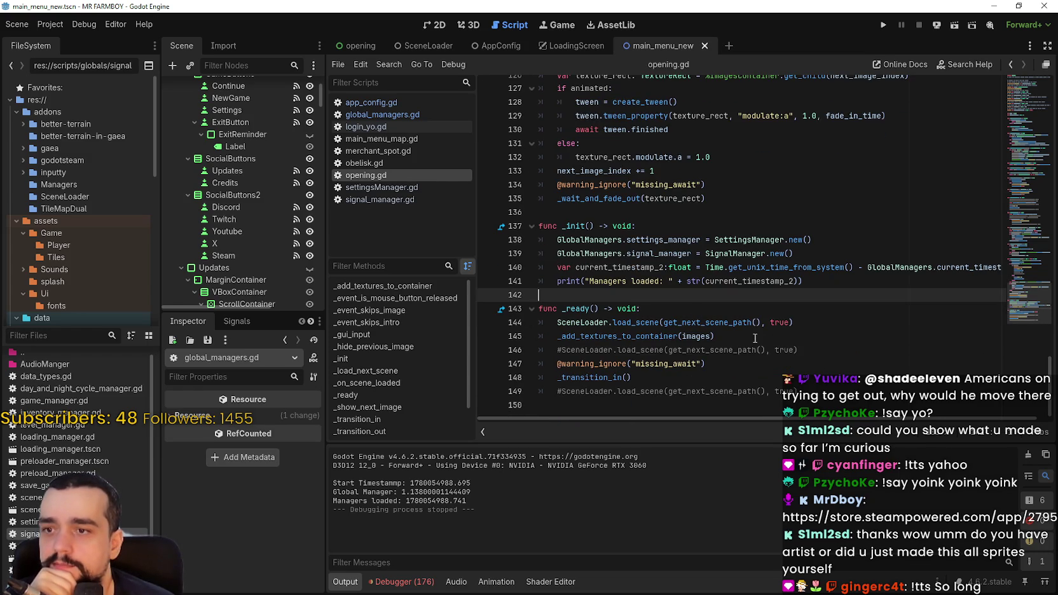
left_click(830, 337)
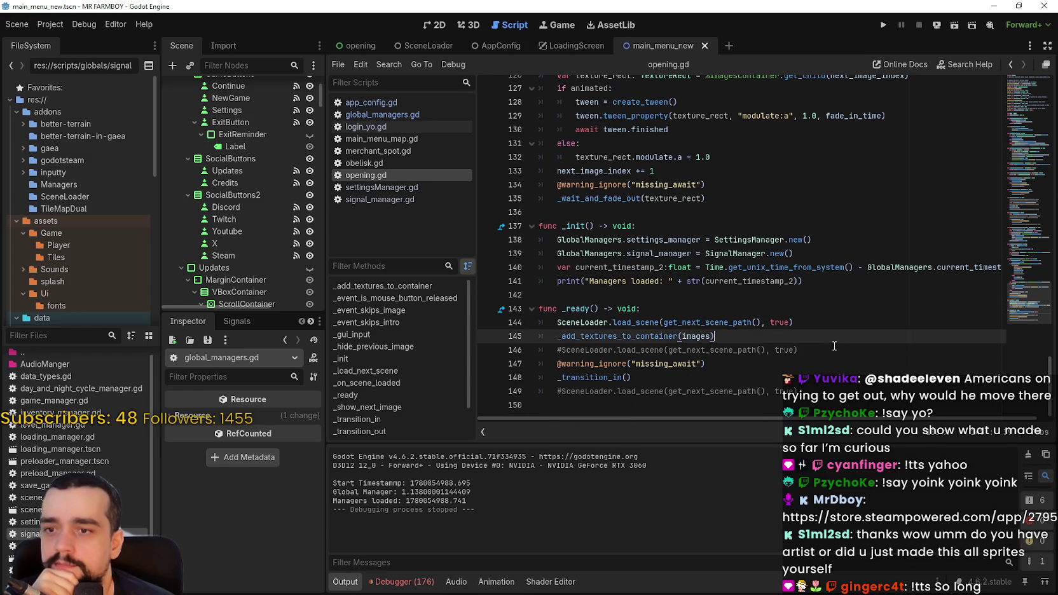
left_click(853, 252)
left_click(668, 294)
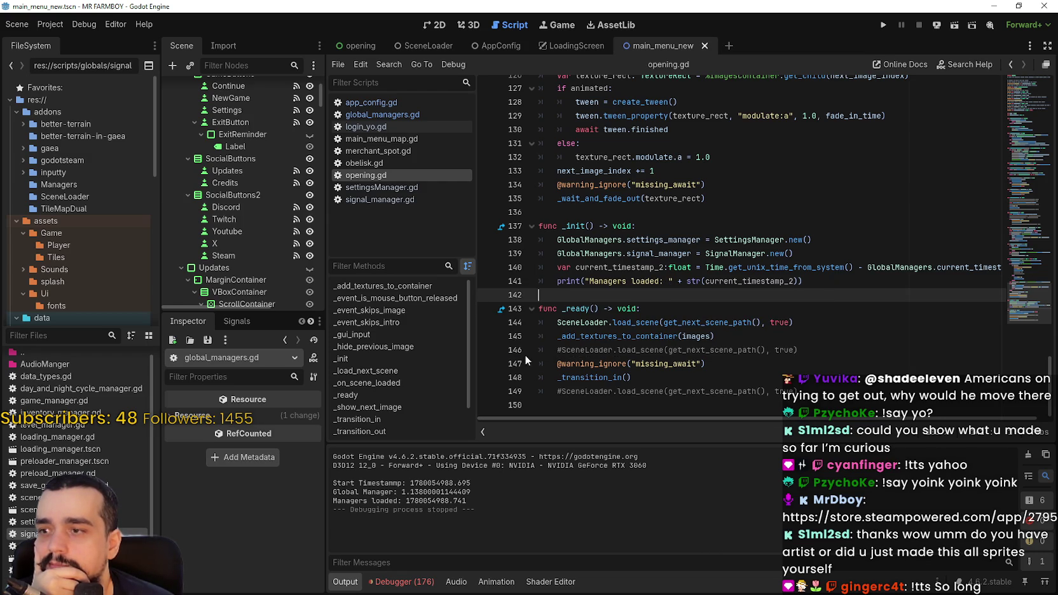
left_click(50, 25)
left_click(54, 39)
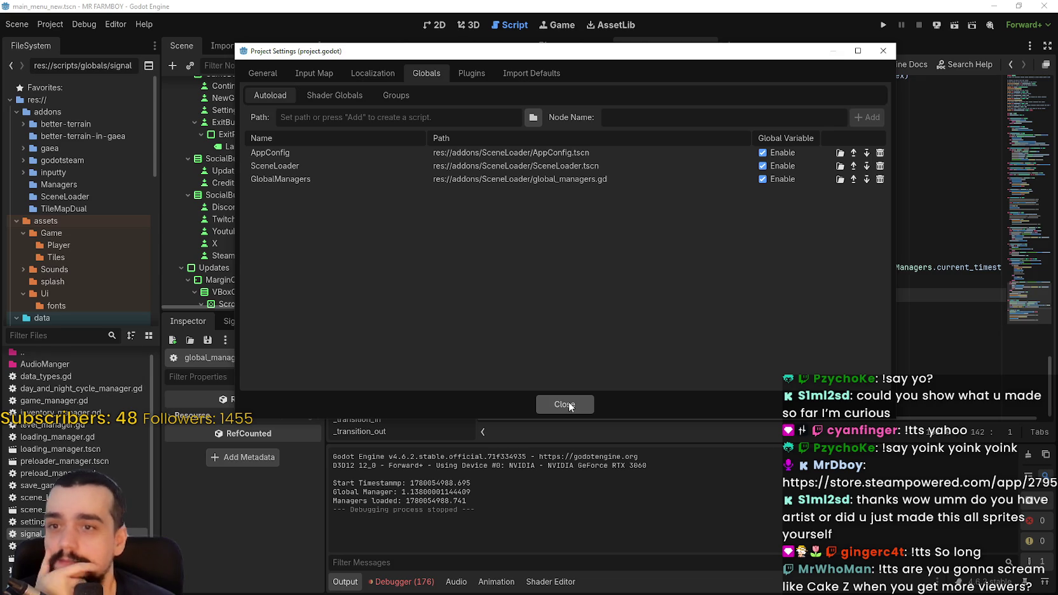
left_click(565, 404)
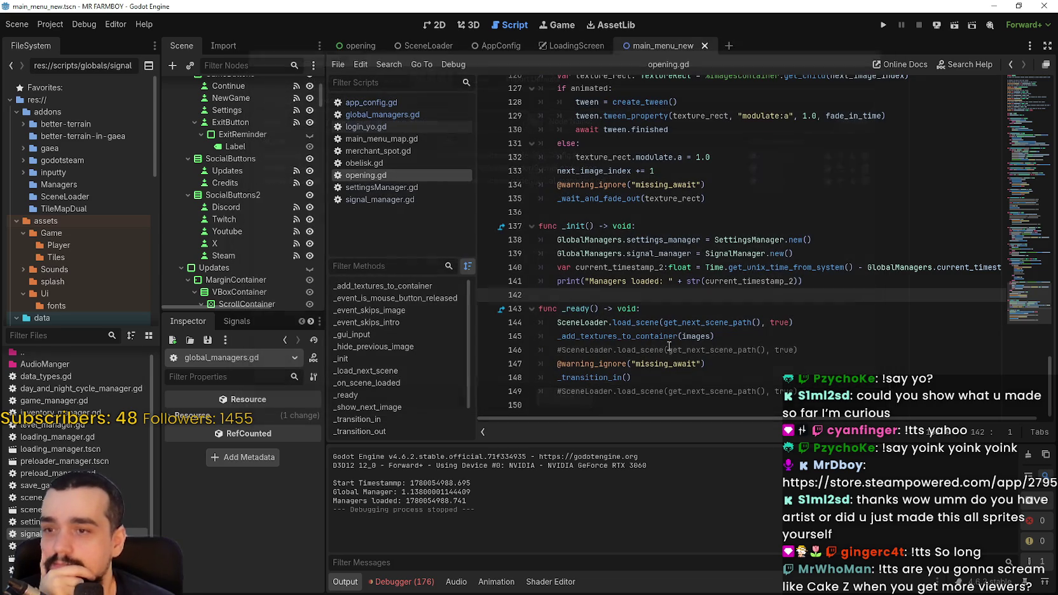
left_click(769, 323)
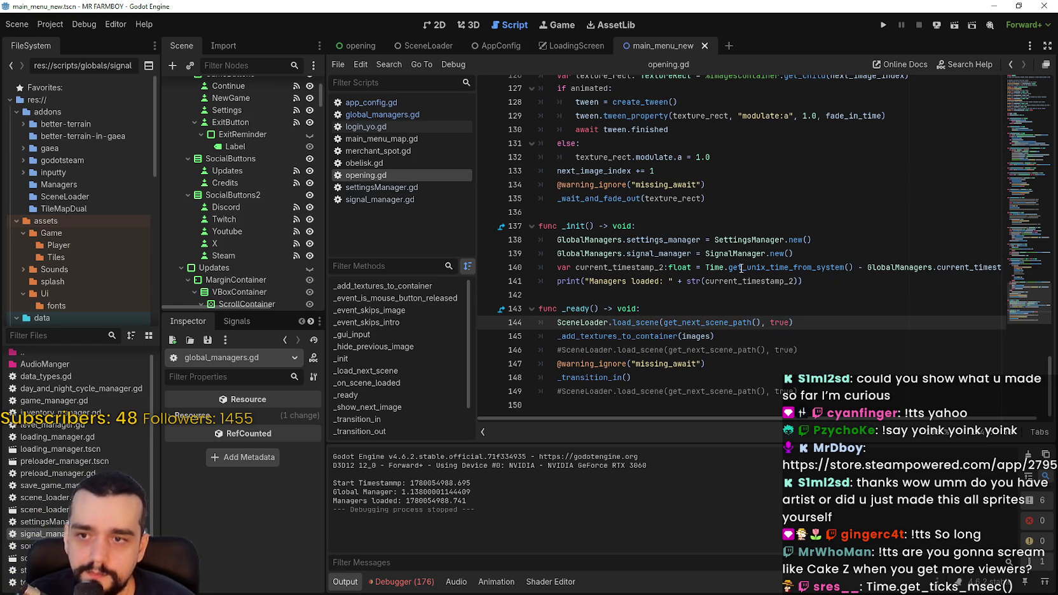
Replace get_unix_time_from_system() with get_ticks_msec() on opening.gd line 140 and save
left_click_drag(728, 267, 854, 267)
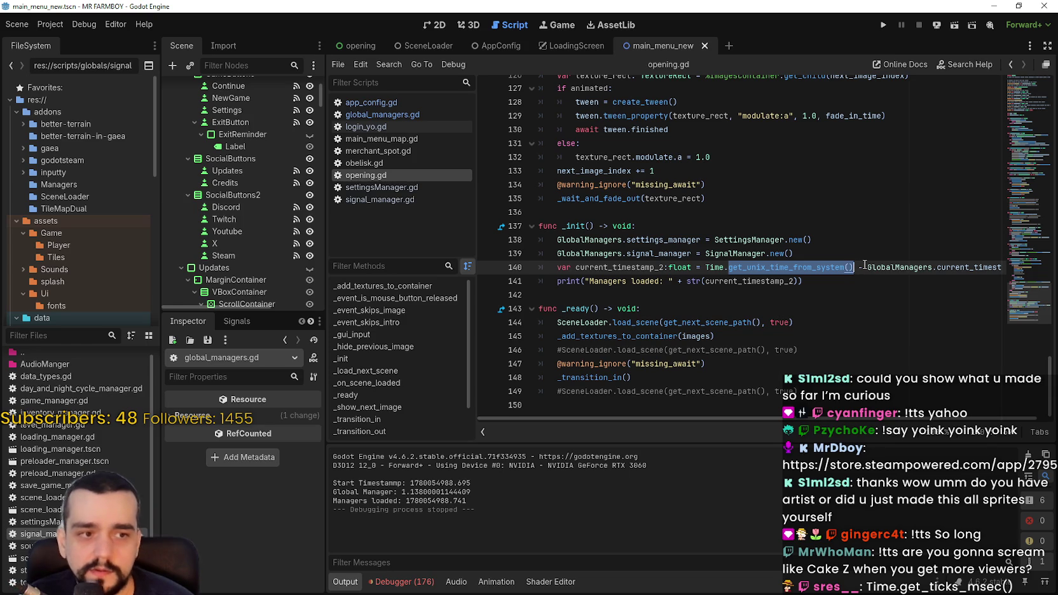
type("get")
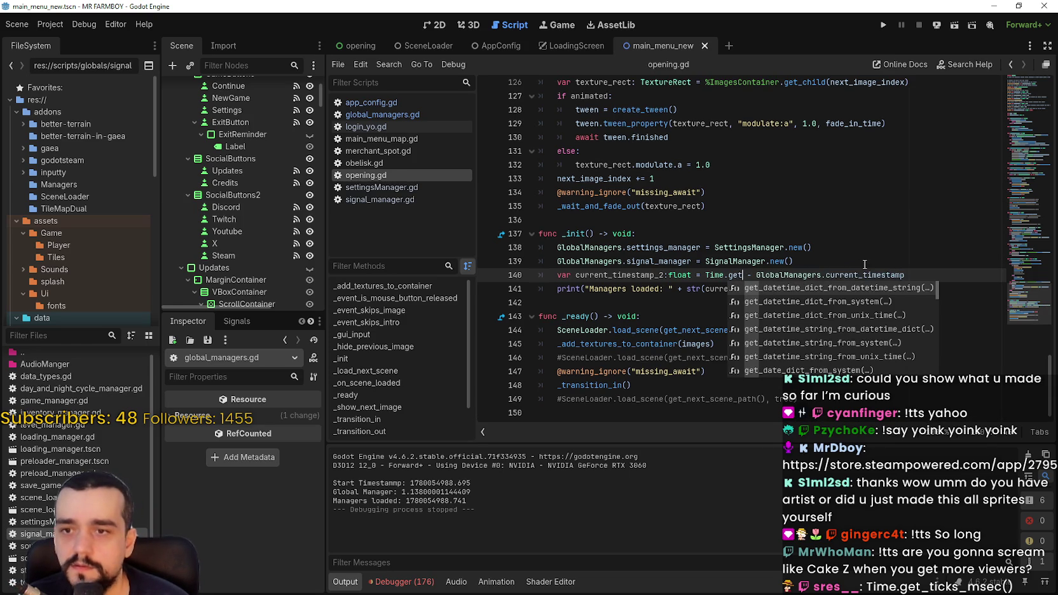
type("_ticks")
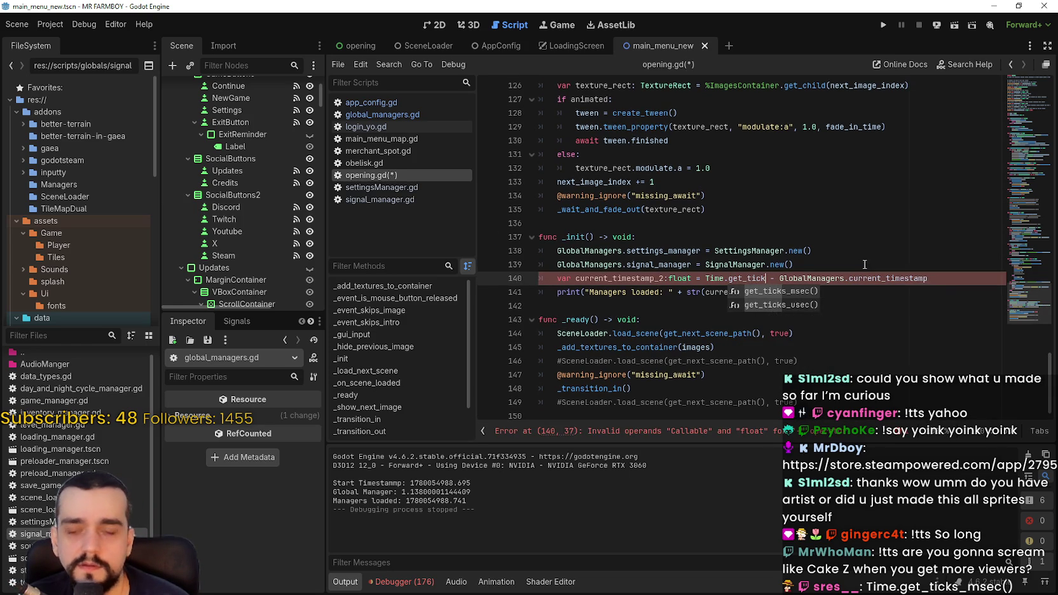
key("Return")
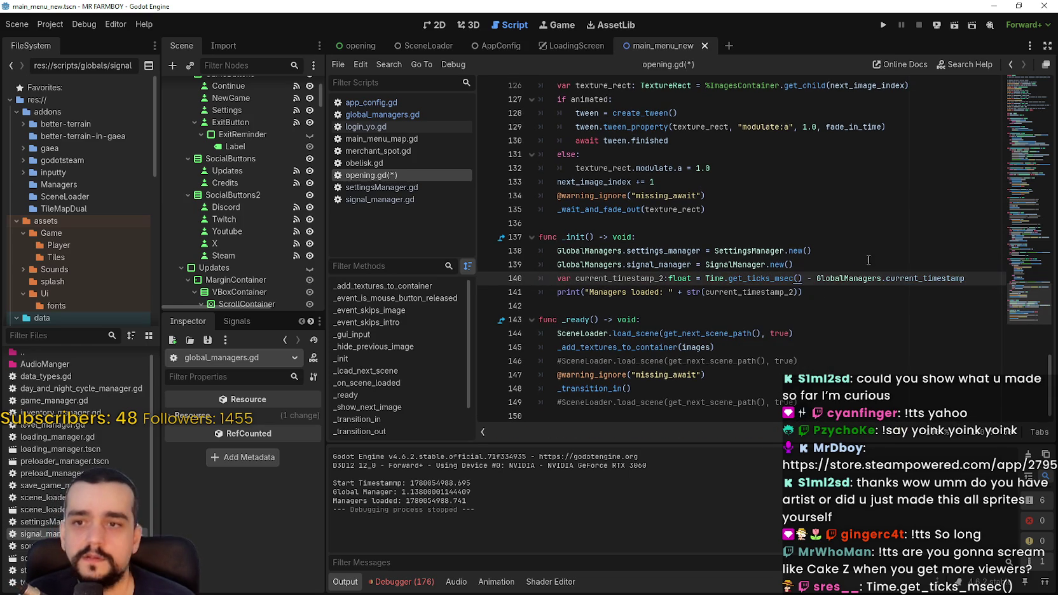
left_click_drag(706, 278, 802, 282)
key("ctrl+c")
left_click(832, 321)
key("ctrl+s")
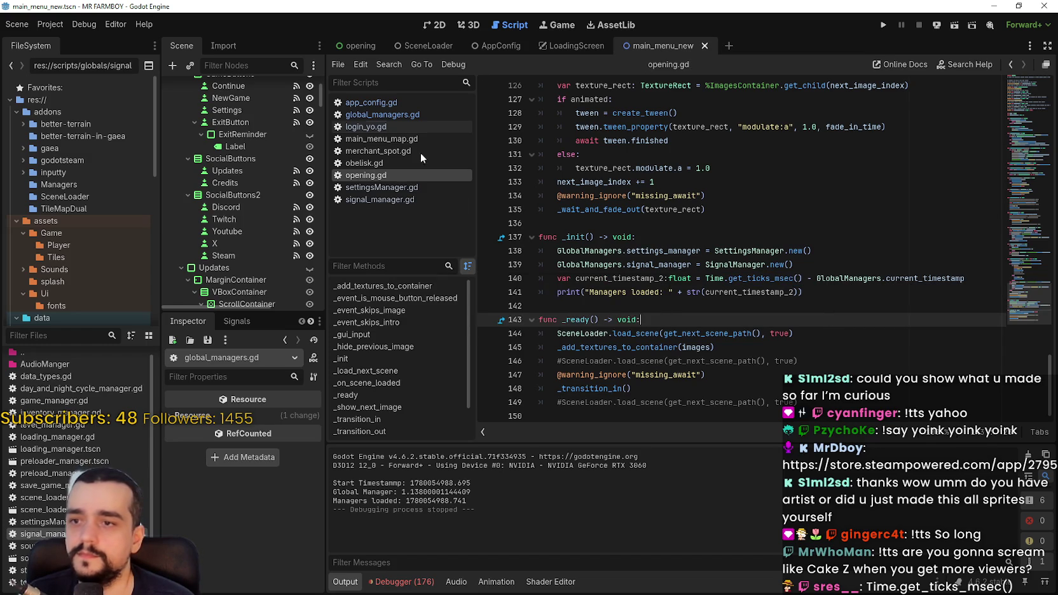
In app_config.gd, change line 8 to Time.get_ticks_msec() and save
left_click(371, 102)
double_click(696, 182)
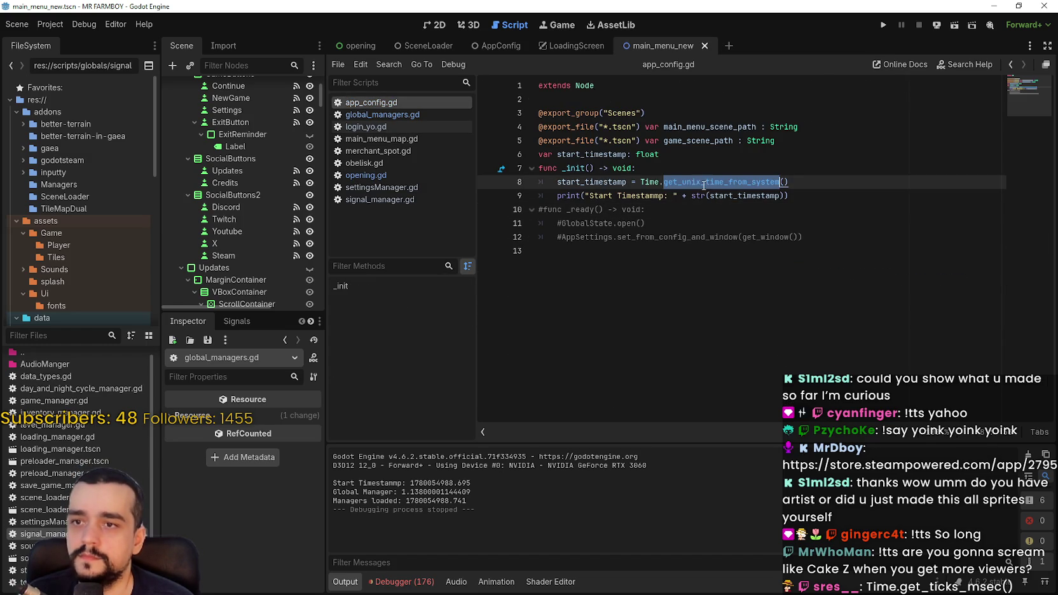
key("ctrl+v")
key("ctrl+s")
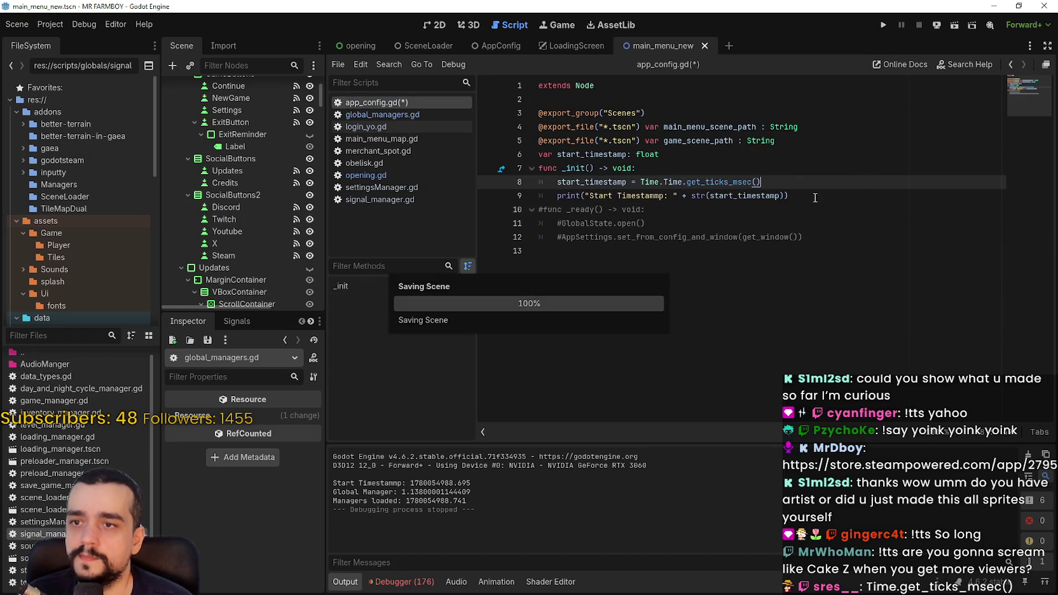
left_click_drag(640, 182, 663, 182)
key("BackSpace")
key("ctrl+s")
In global_managers.gd, switch line 13 to Time.get_ticks_msec(), save, and run the project
left_click(377, 114)
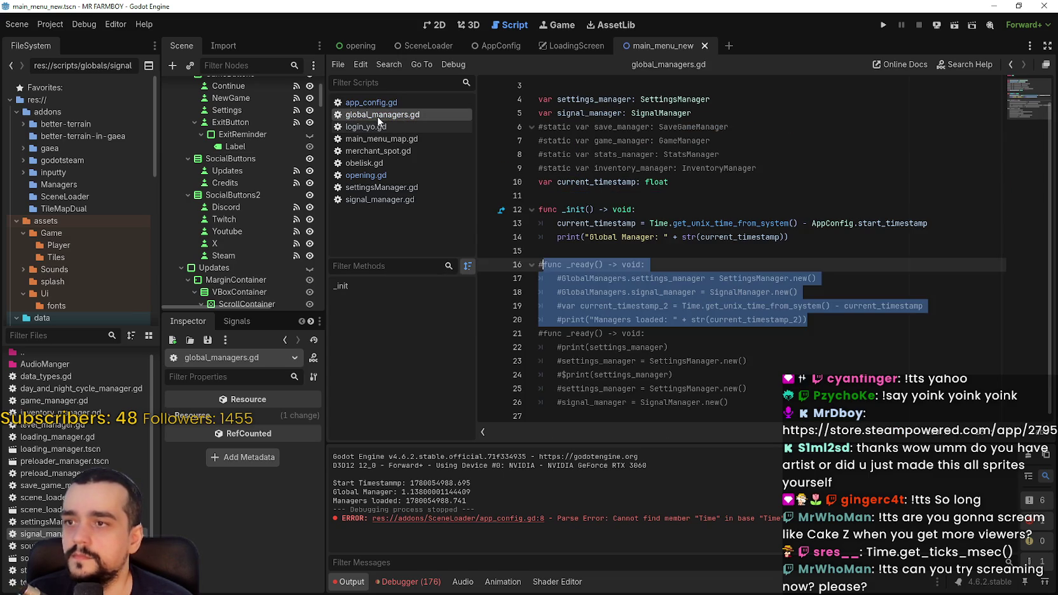
left_click(677, 275)
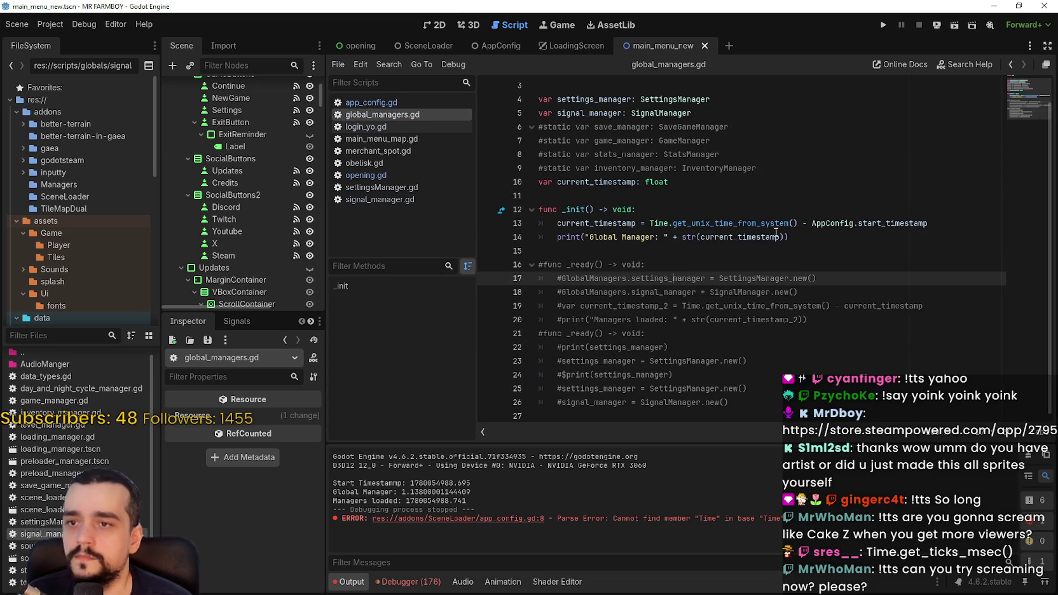
left_click_drag(649, 223, 796, 223)
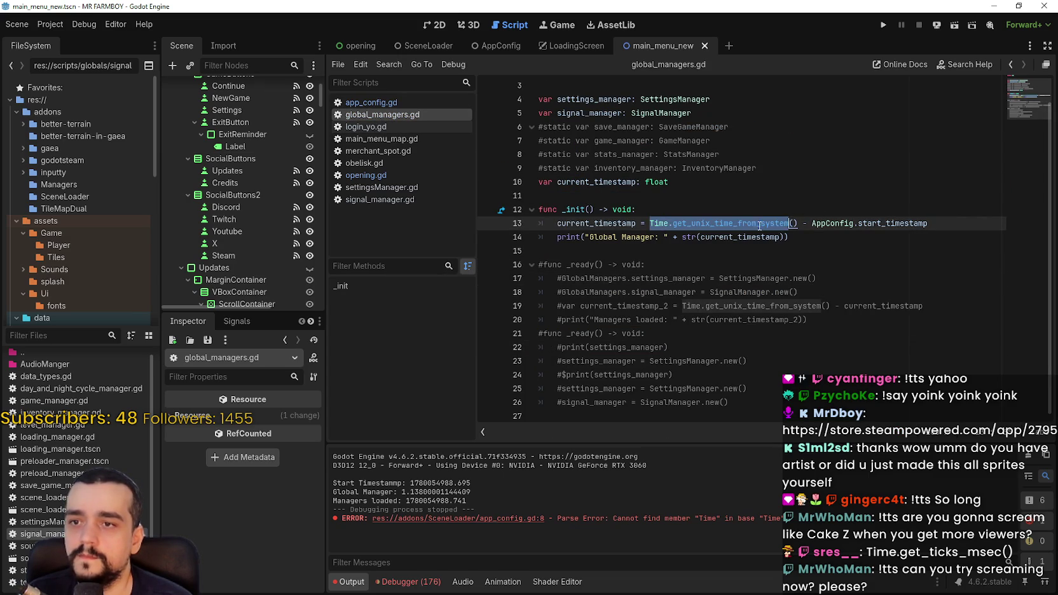
key("ctrl+v")
left_click(828, 251)
key("ctrl+s")
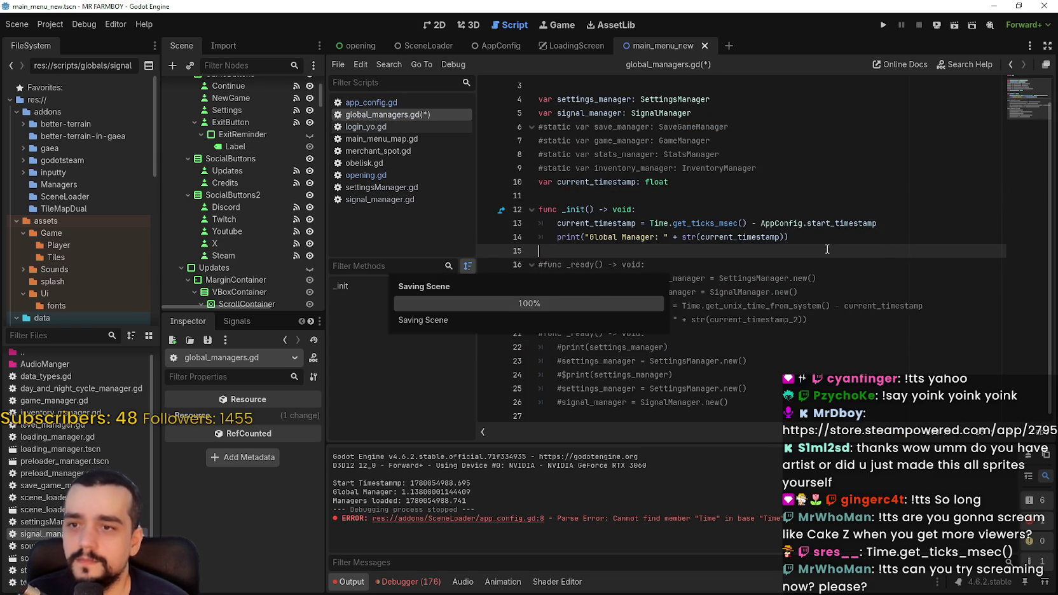
key("F5")
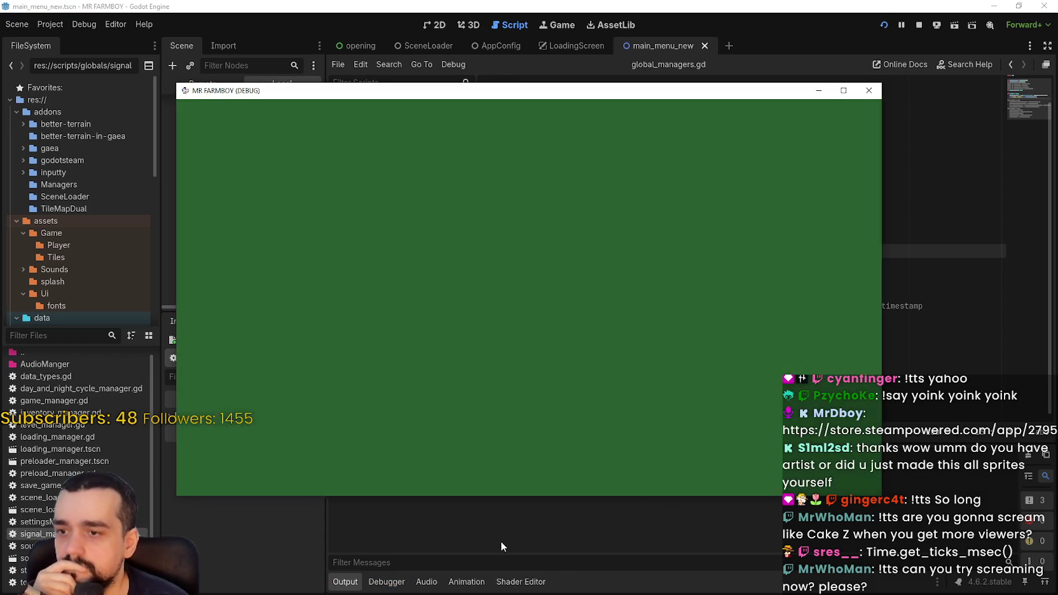
Bring the editor forward and compare Output timings Global Manager 1188.0 and Managers loaded 1484.0
left_click(500, 541)
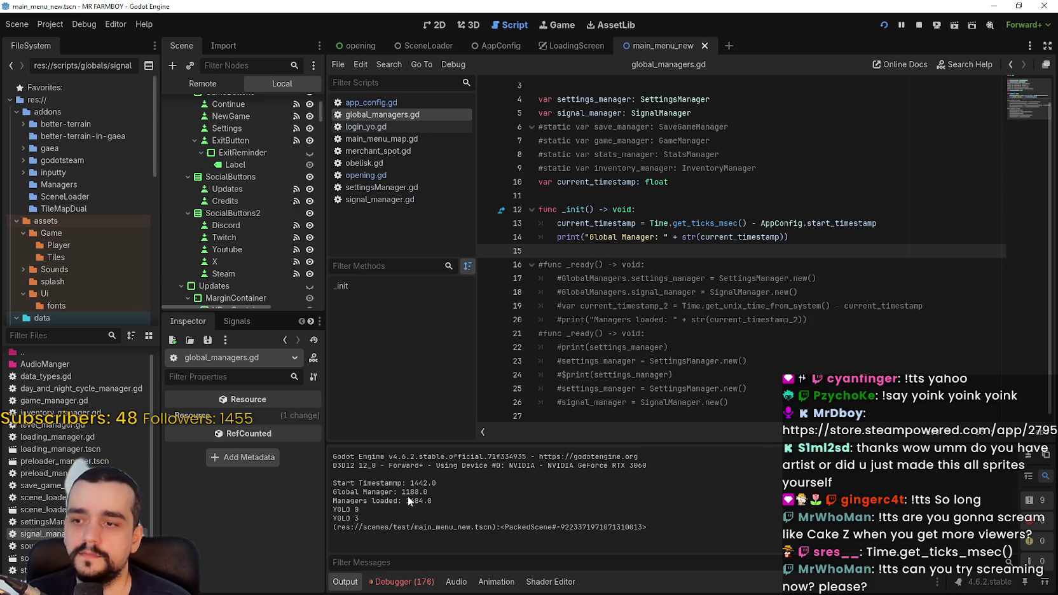
left_click_drag(407, 491, 422, 491)
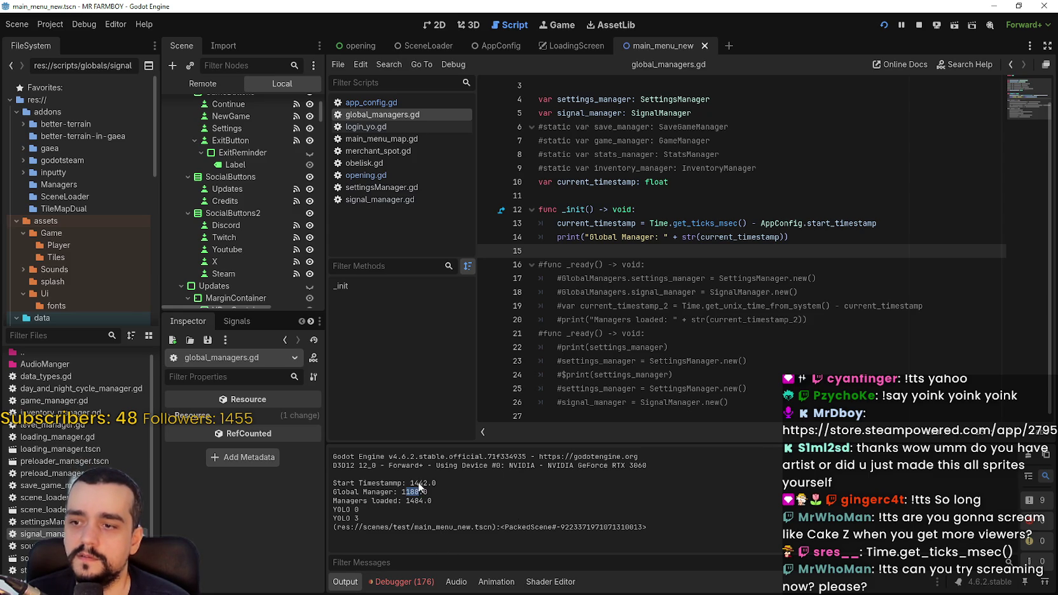
double_click(410, 501)
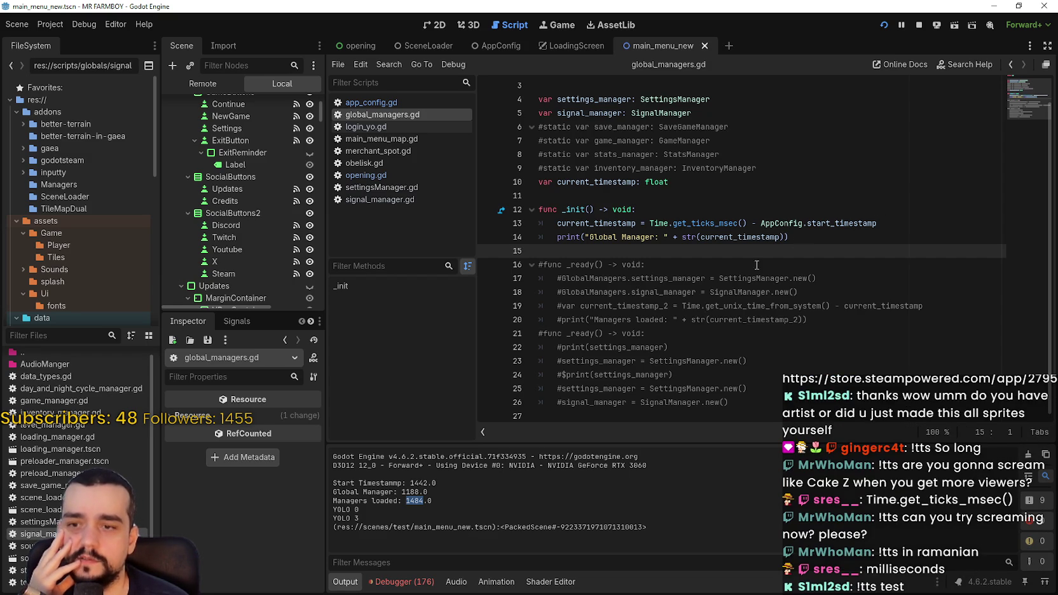
left_click(790, 238)
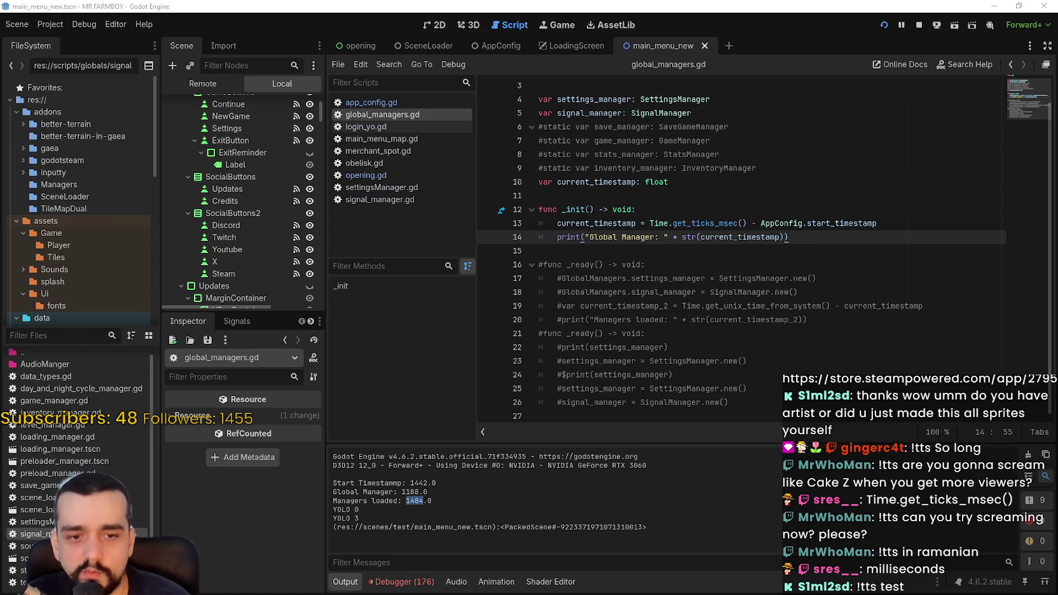
type("1.4")
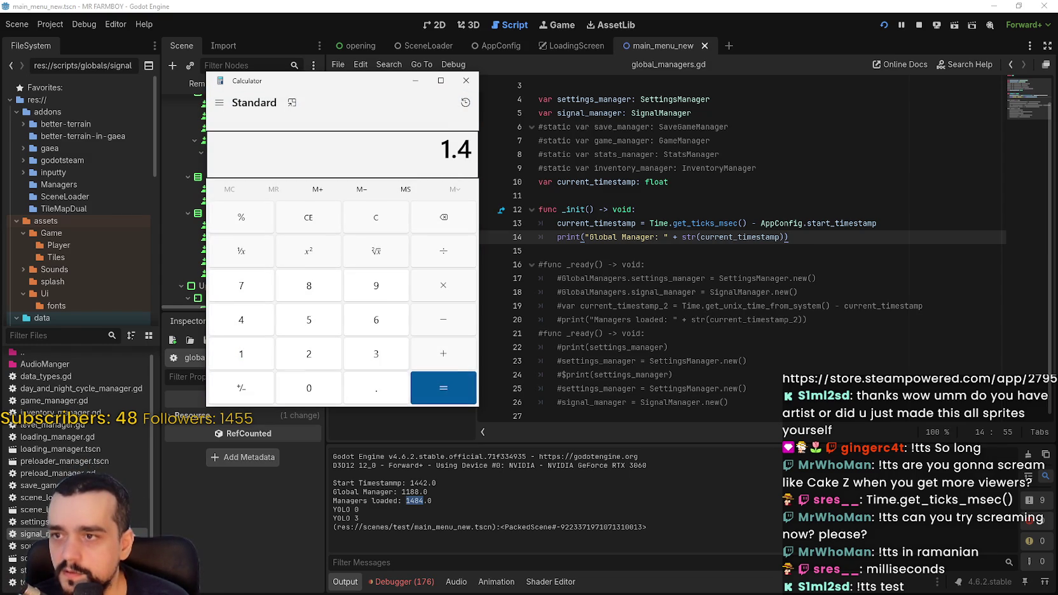
key("BackSpace")
type("5")
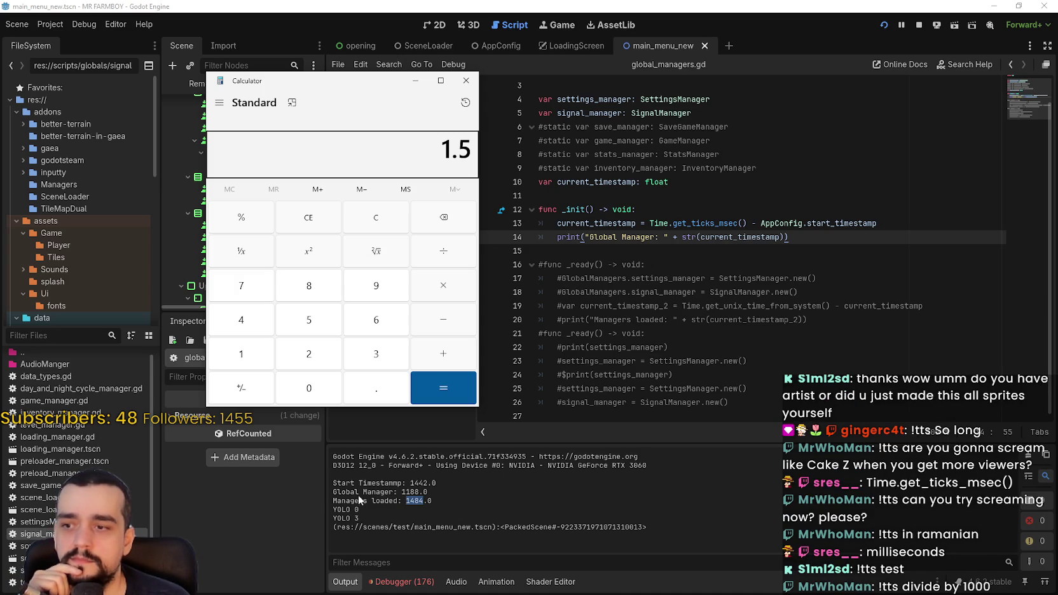
left_click(846, 230)
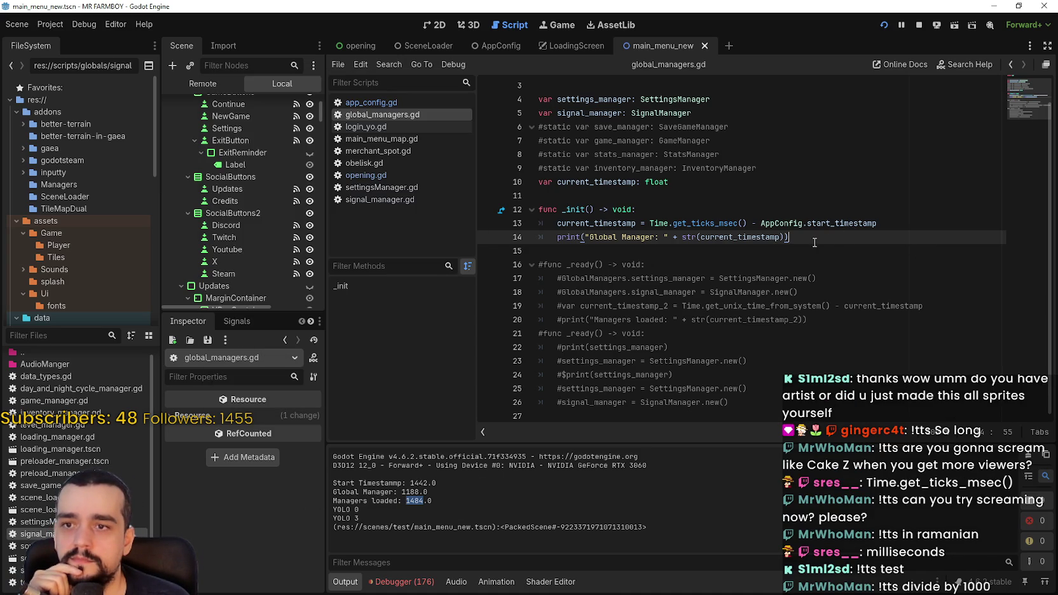
Stop the game and wrap global_managers.gd line 13's timing in parentheses divided by 1000, then save
left_click(920, 25)
left_click(800, 249)
left_click(890, 215)
left_click_drag(890, 224, 660, 221)
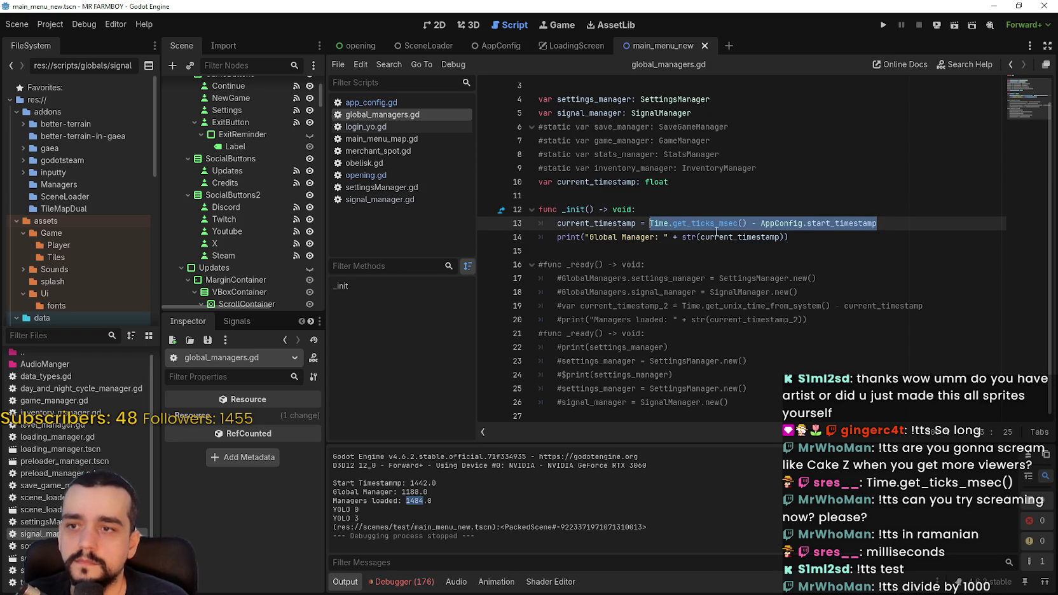
type("(")
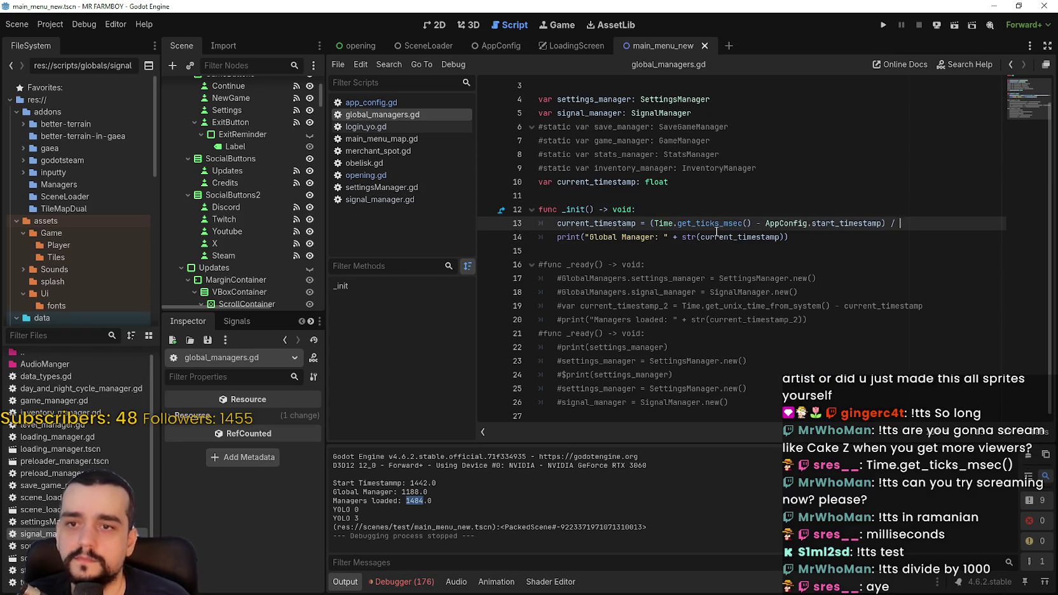
key("ctrl+s")
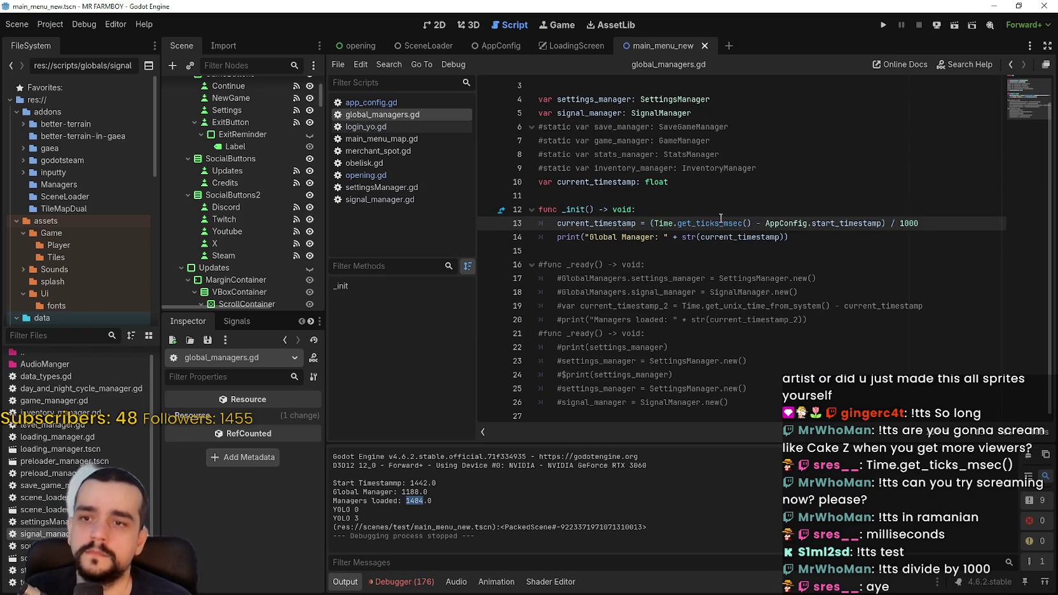
mouse_move(722, 221)
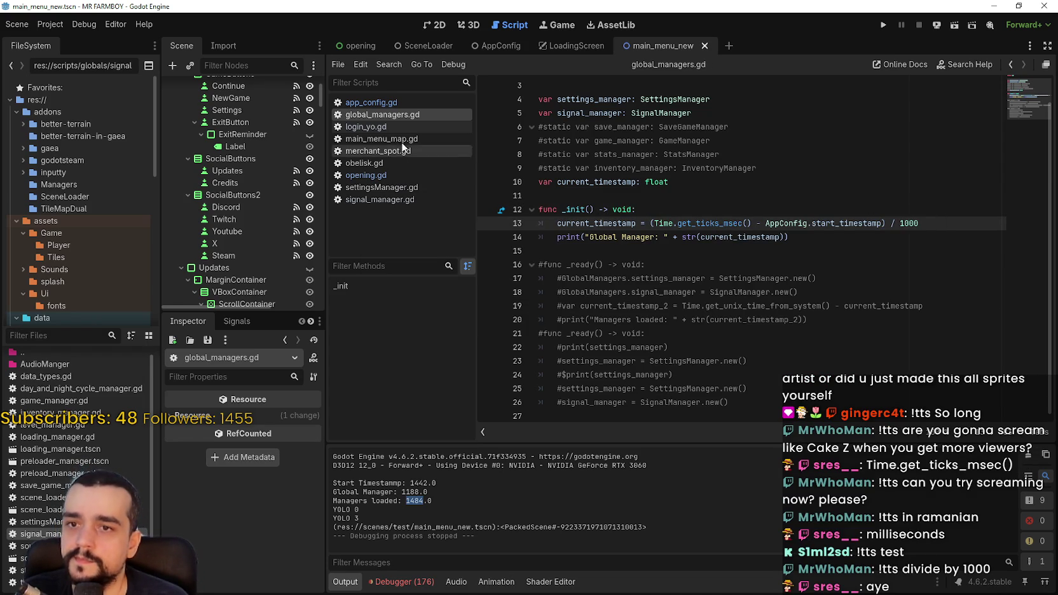
Divide app_config.gd line 8's timestamp by 1000 and save
left_click(386, 103)
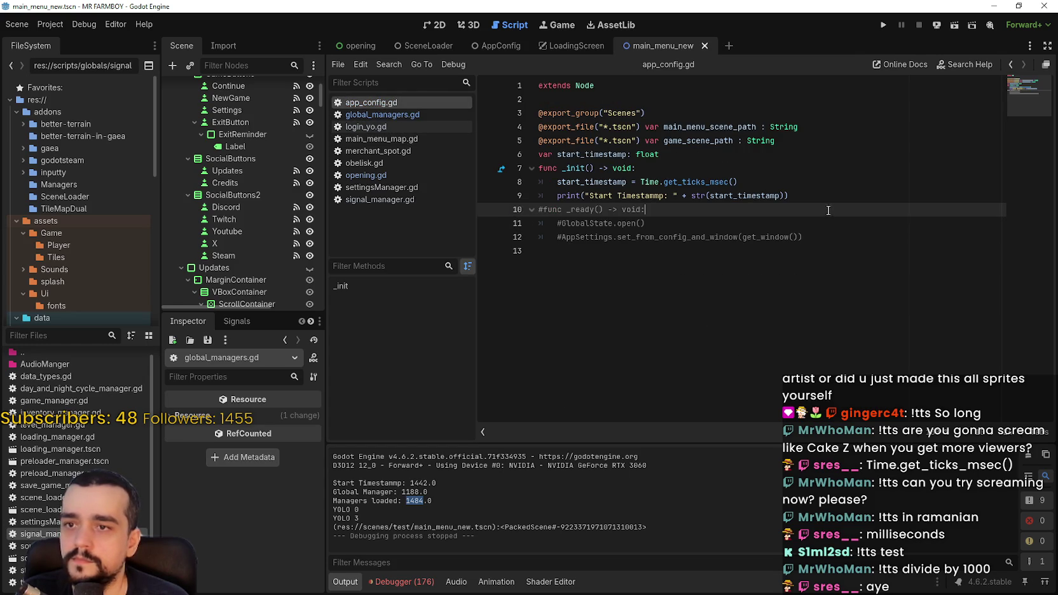
left_click(752, 182)
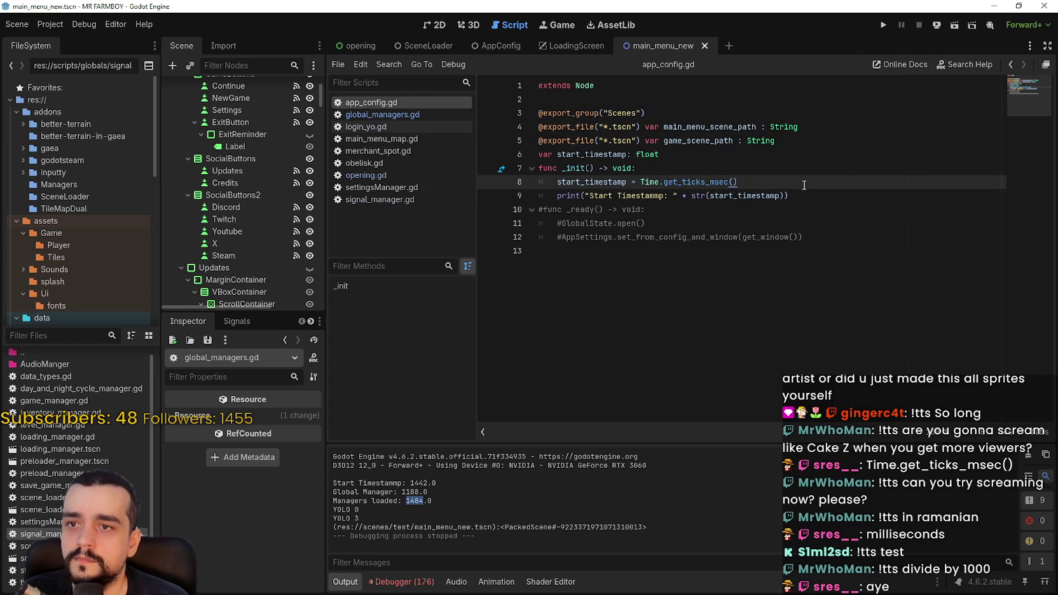
type(" / 1000")
key("ctrl+s")
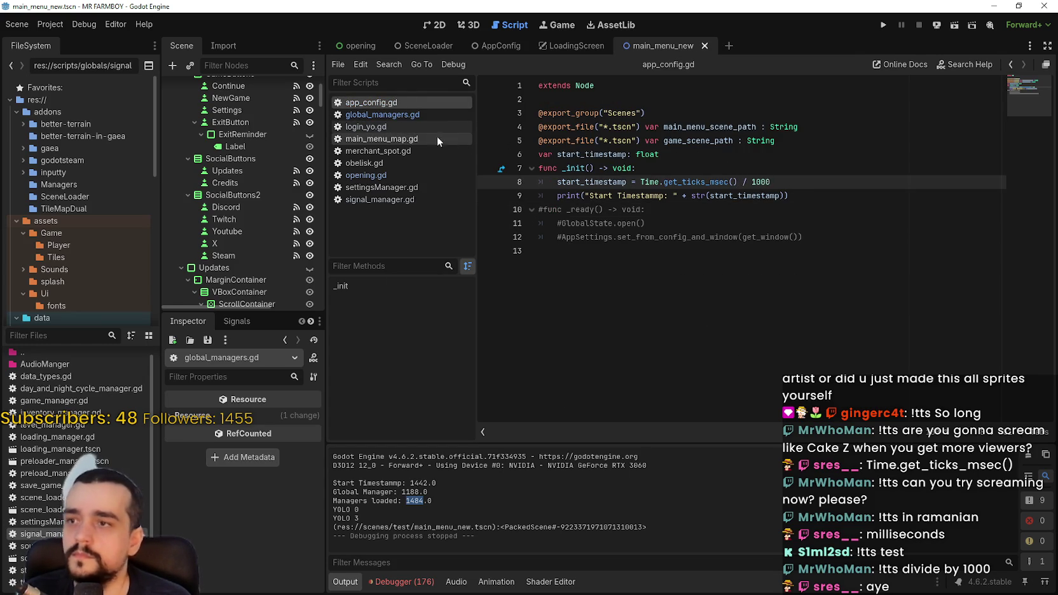
left_click(412, 112)
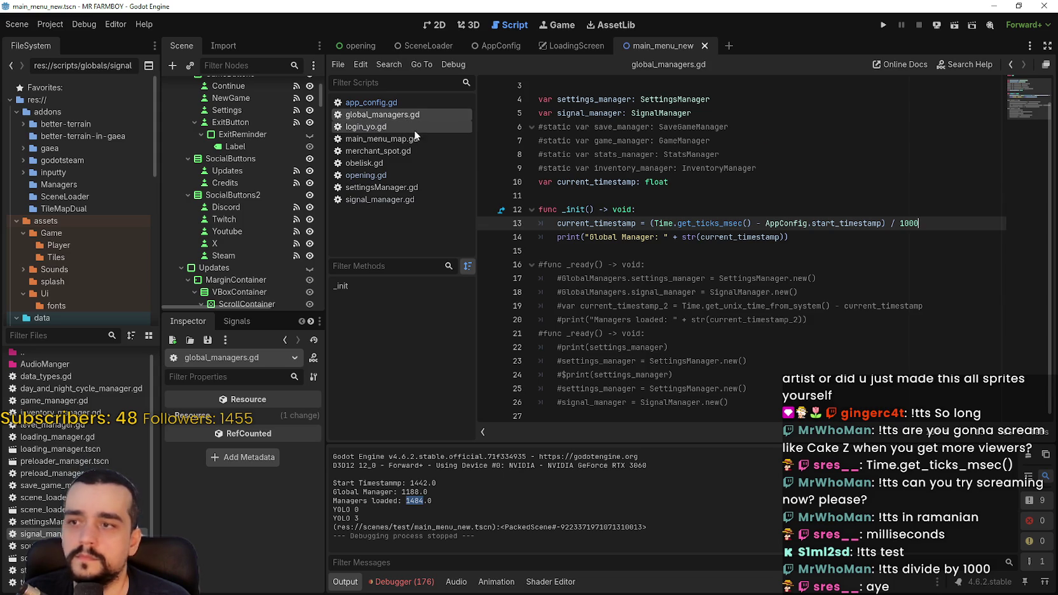
Wrap opening.gd line 140's timing expression and divide by 1000, save, and rerun the project
left_click(398, 174)
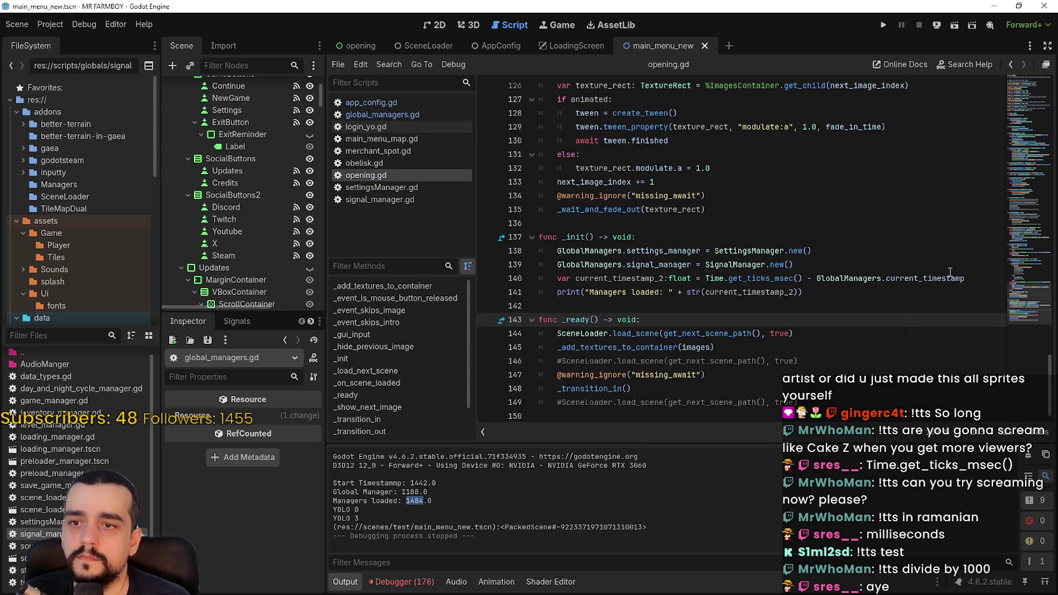
left_click_drag(964, 279, 707, 278)
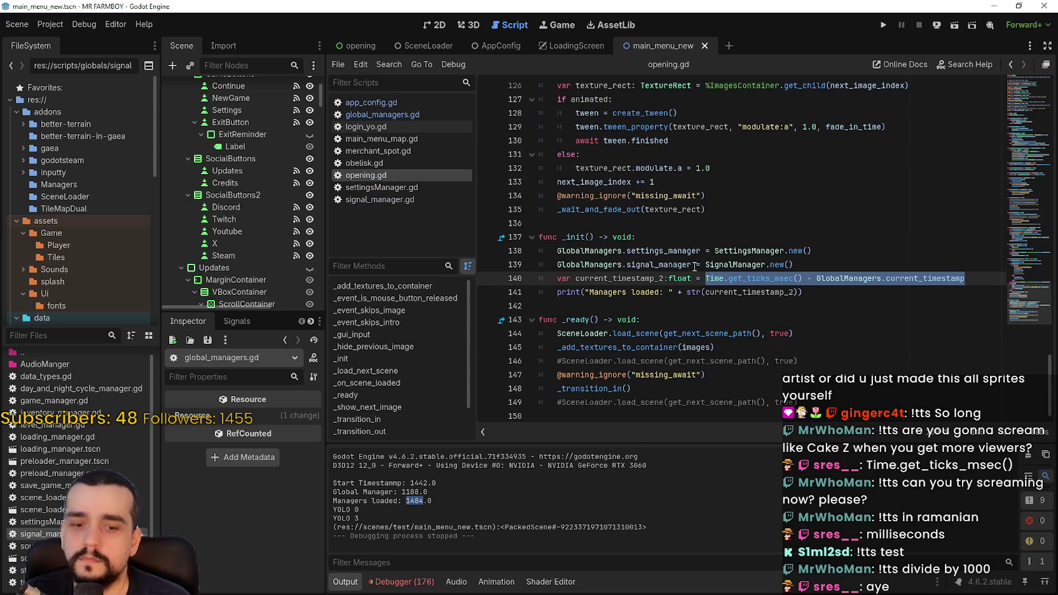
type("(")
type(" 1000")
key("ctrl+s")
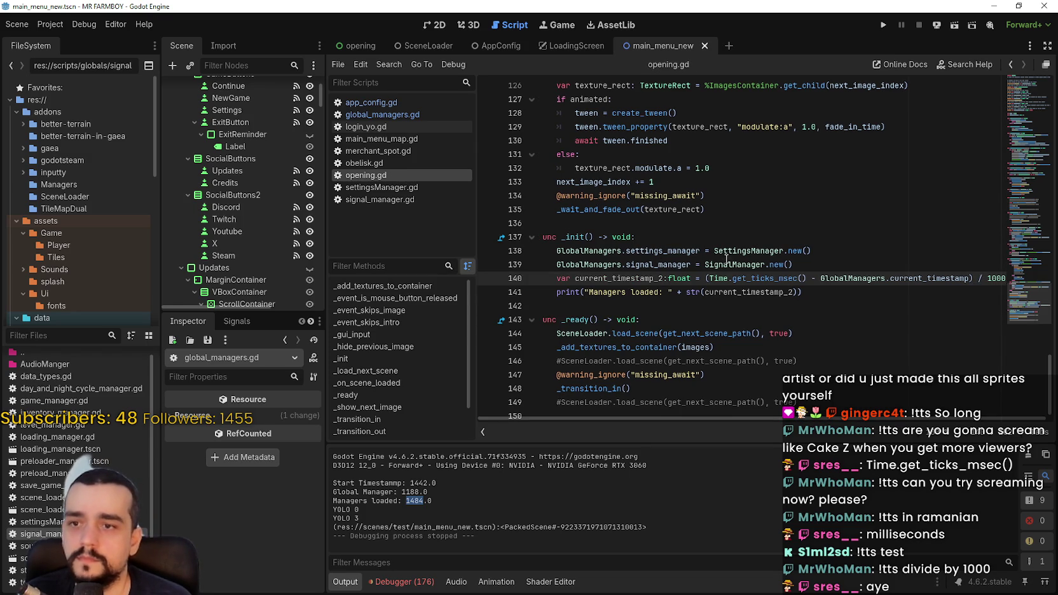
left_click(723, 259)
key("F5")
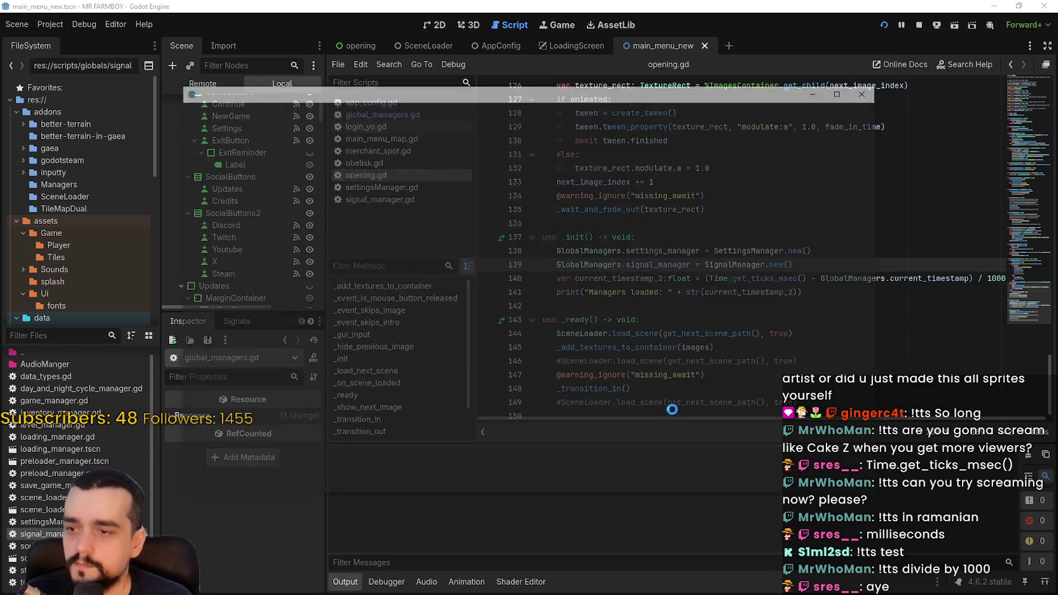
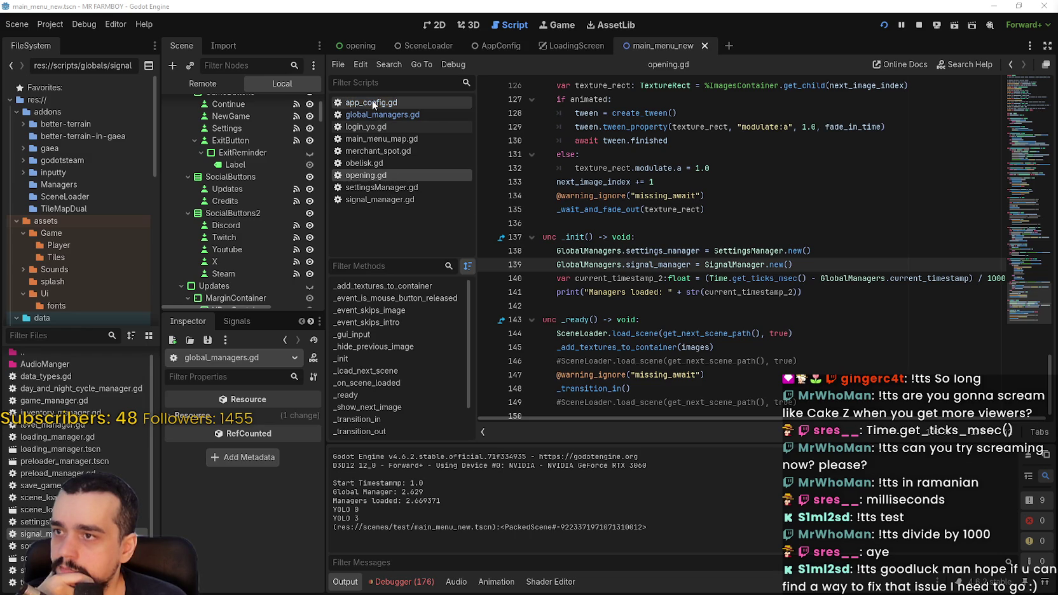
In global_managers.gd, retype the settings_manager and signal_manager types as Node and save
left_click(381, 115)
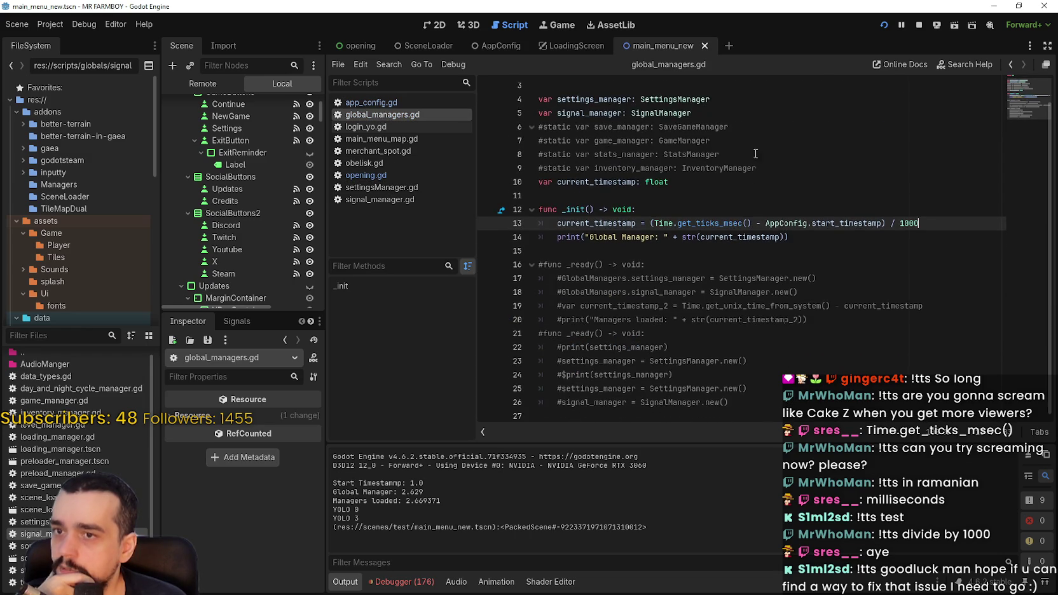
scroll(751, 155, "up", 1)
double_click(723, 129)
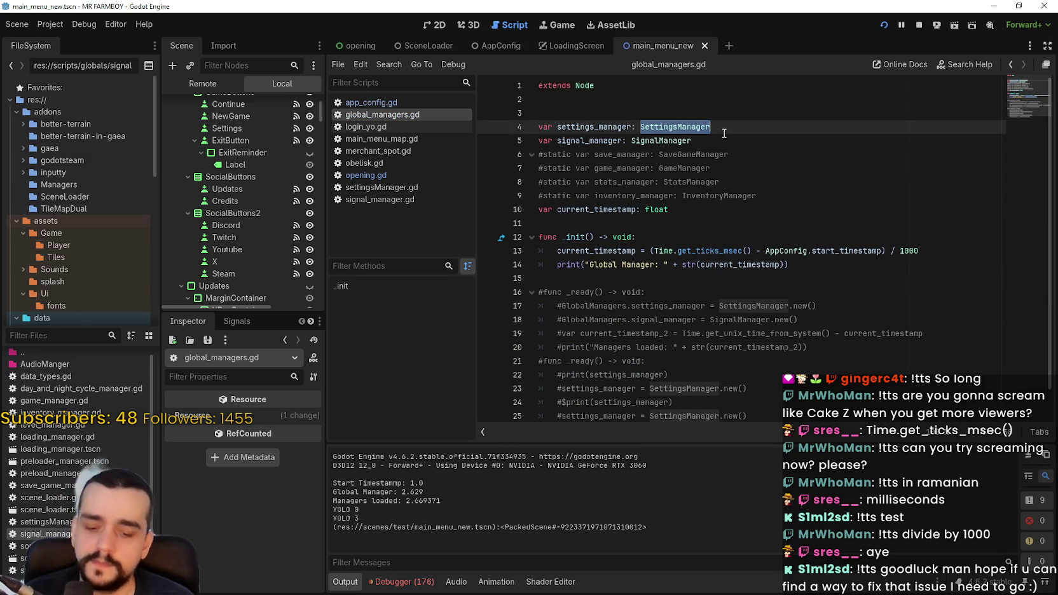
type("Node")
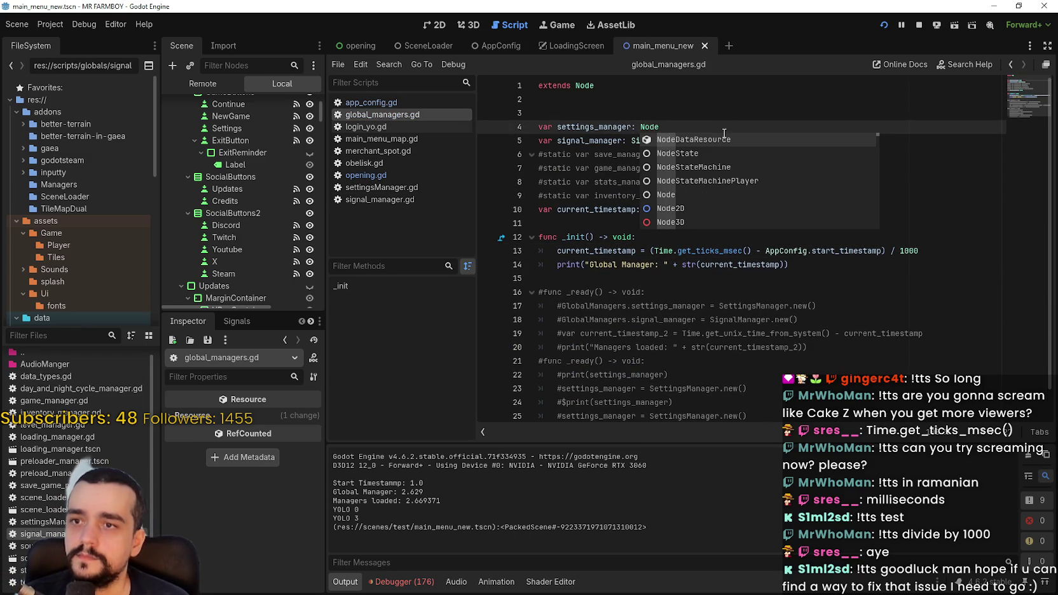
key("Escape")
double_click(645, 140)
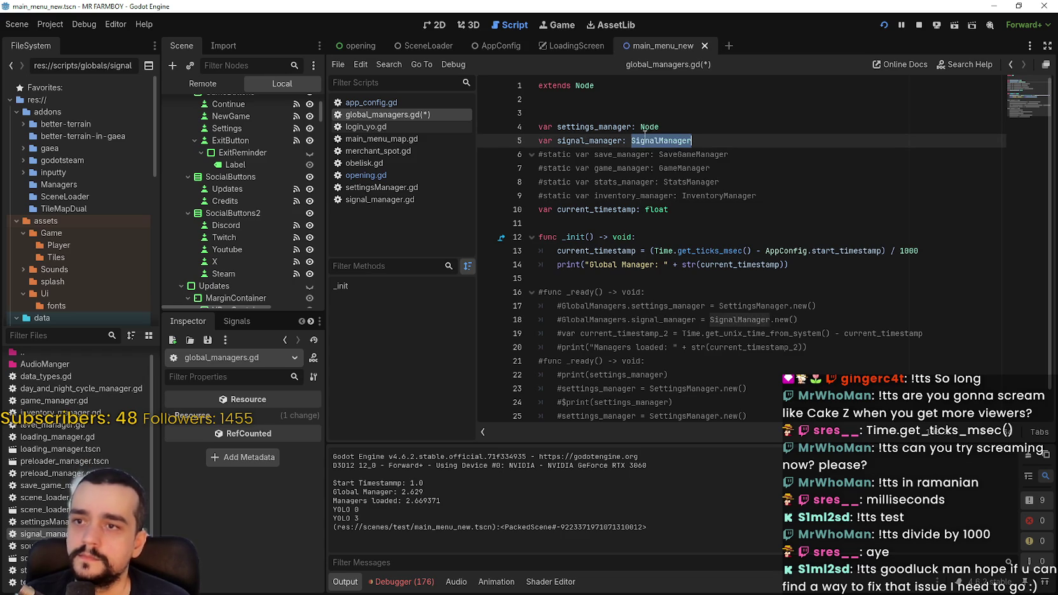
type("Node")
key("ctrl+s")
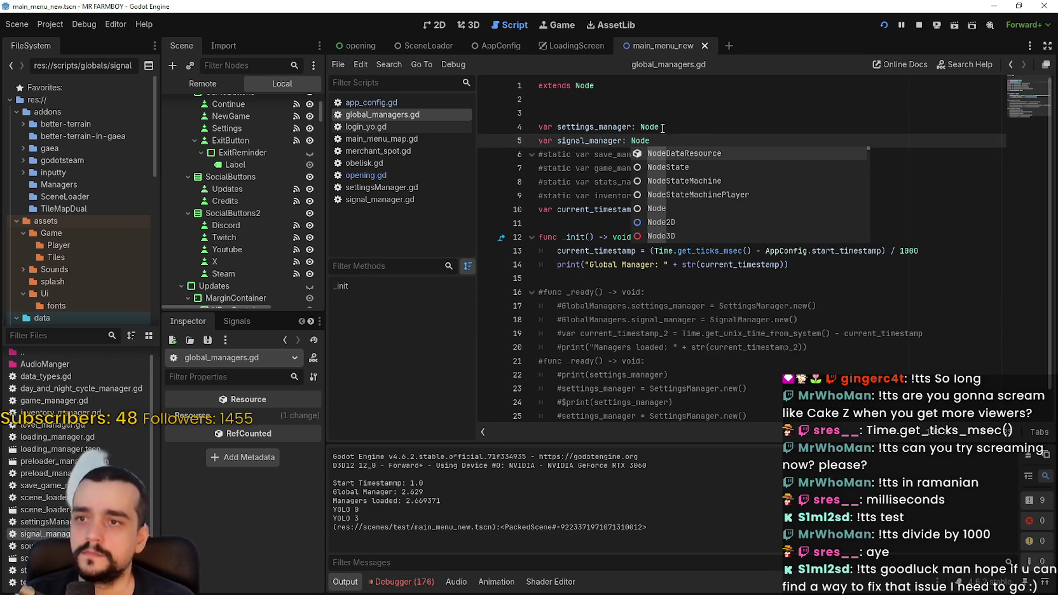
left_click(705, 127)
left_click(719, 140)
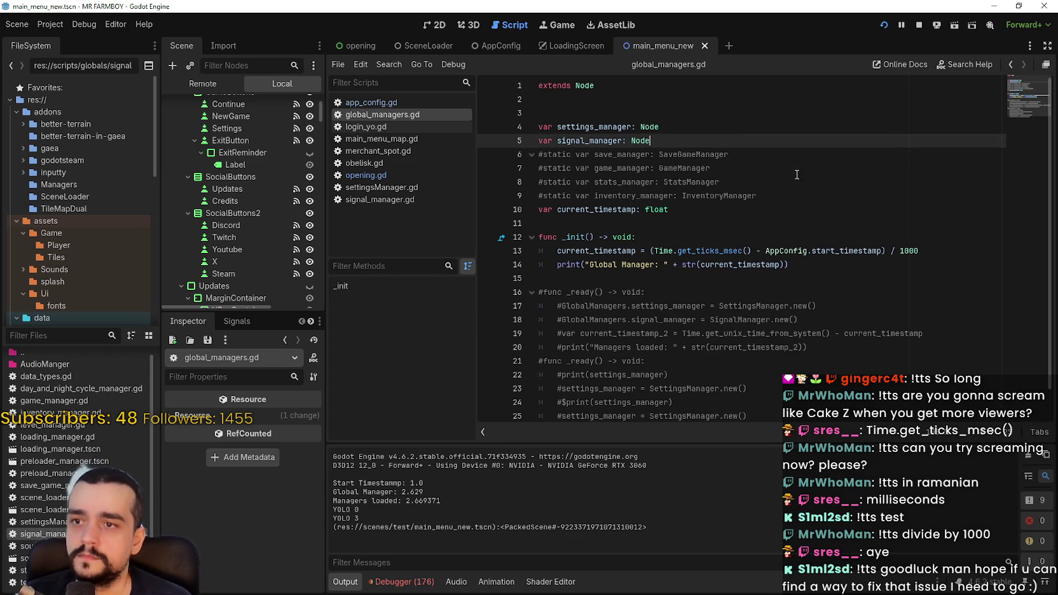
Restart the game and check the Start Timestamp and Global Manager times in Output
left_click(892, 25)
left_click(884, 25)
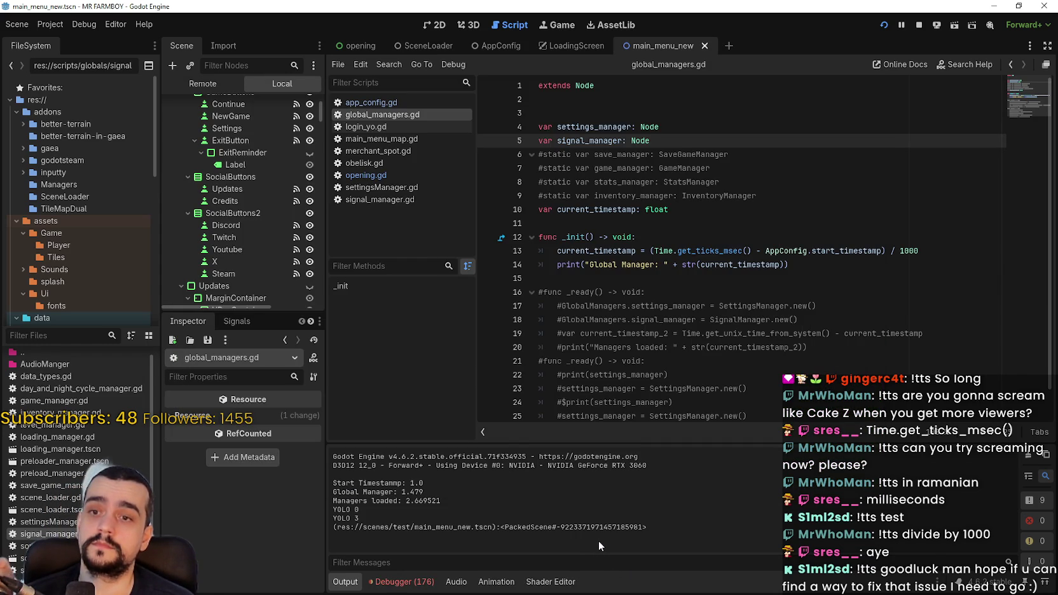
triple_click(372, 482)
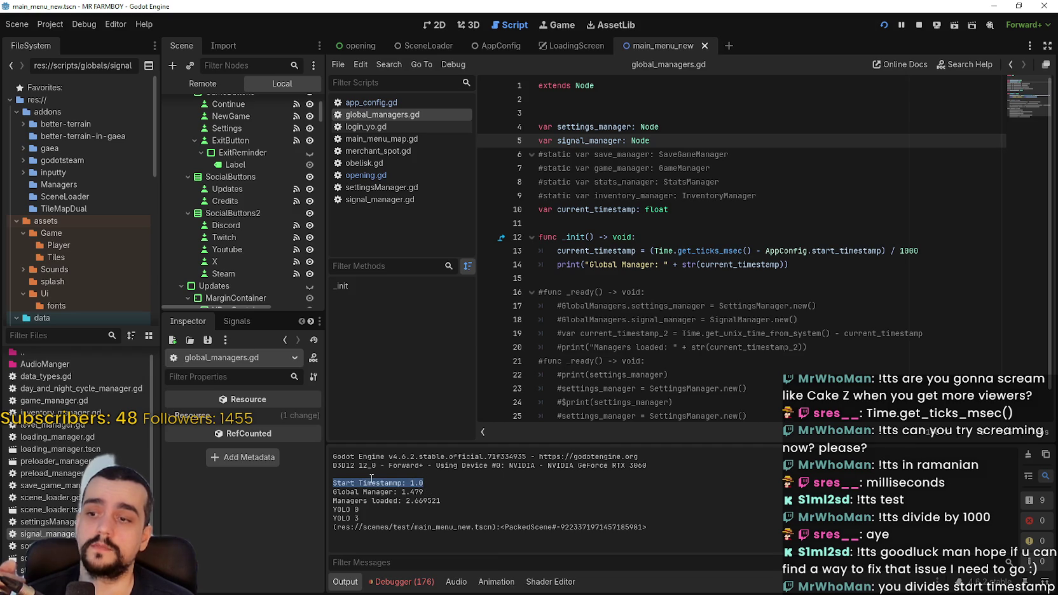
left_click_drag(411, 491, 436, 491)
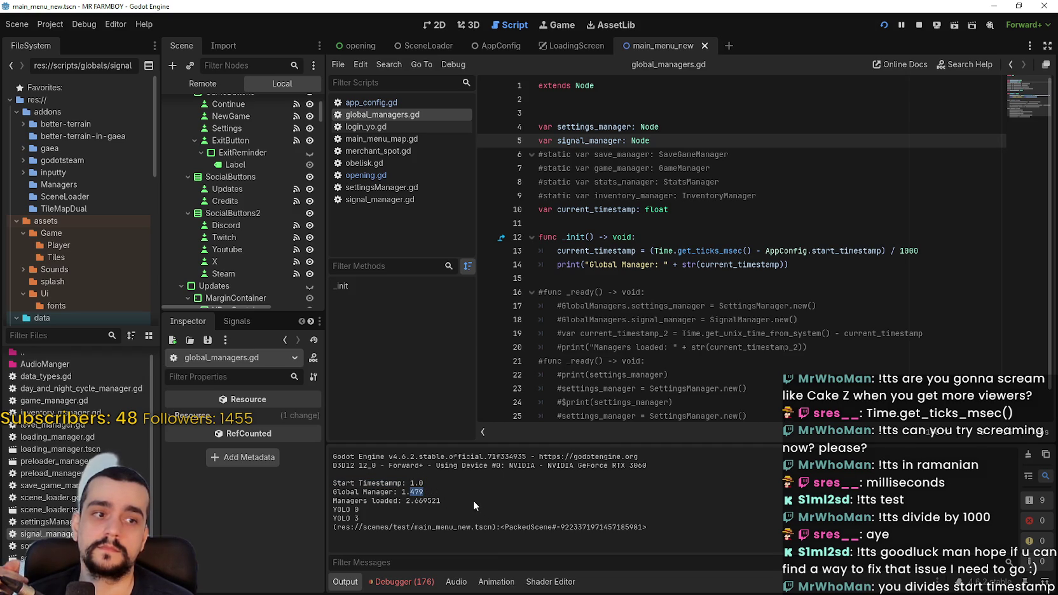
In app_config.gd, delete ' / 1000' from start_timestamp on line 8 and save
left_click(754, 185)
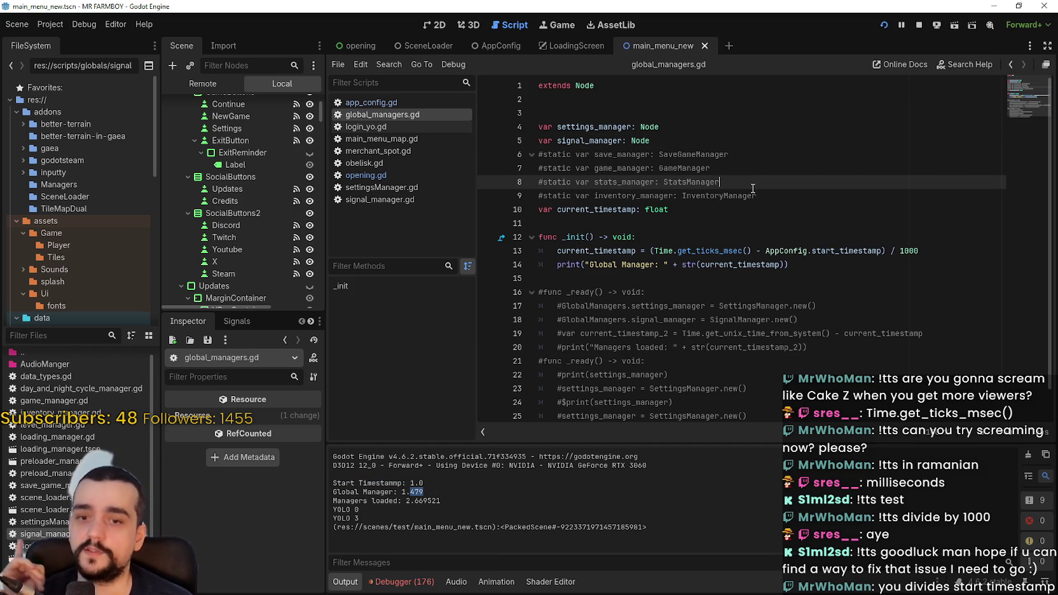
key("alt+Left")
mouse_move(797, 185)
left_mouse_down()
mouse_move(572, 182)
mouse_move(744, 182)
left_mouse_up()
key("BackSpace")
key("ctrl+s")
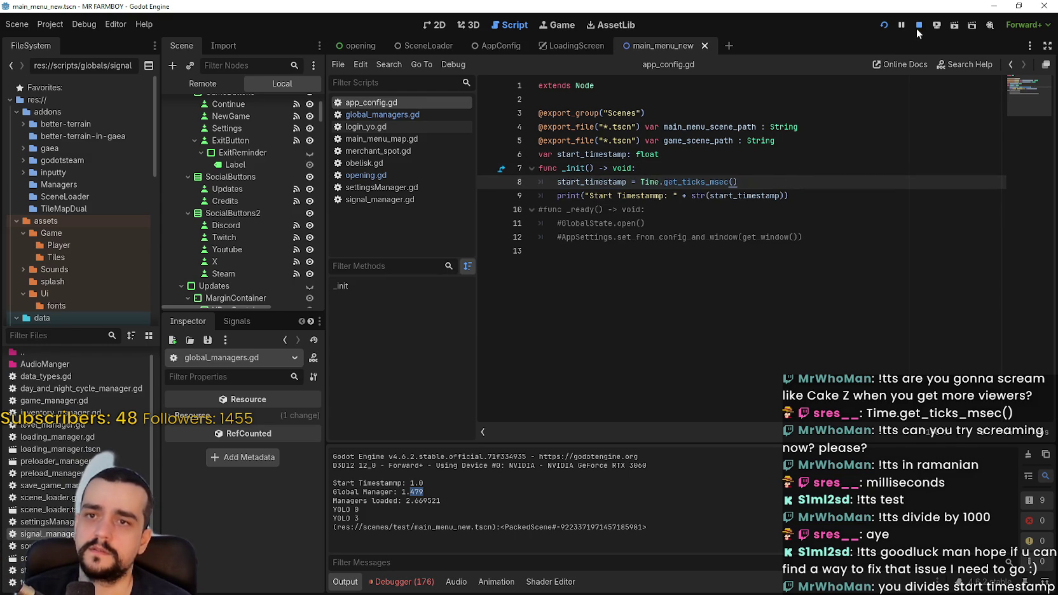
Run and stop the project, reading Start Timestamp 1459.0 and Global Manager 0.032 in Output
left_click(883, 23)
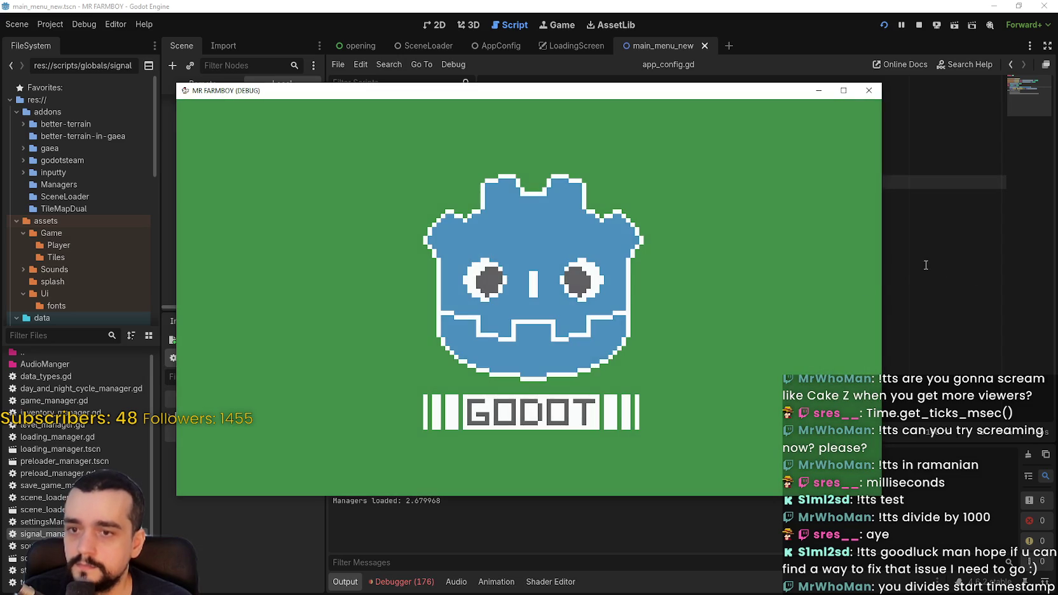
left_click(925, 265)
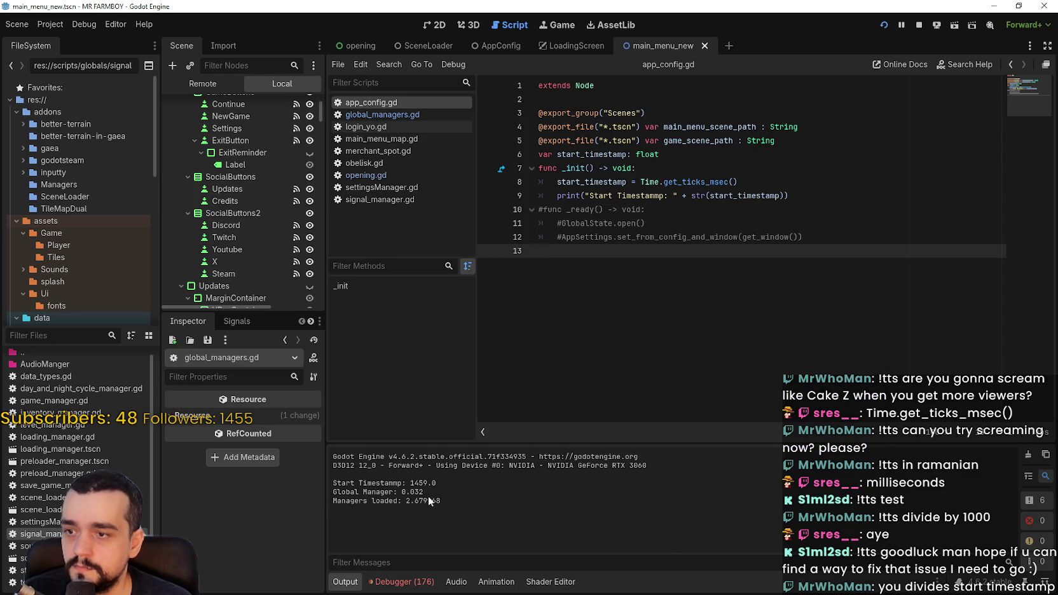
left_click(918, 29)
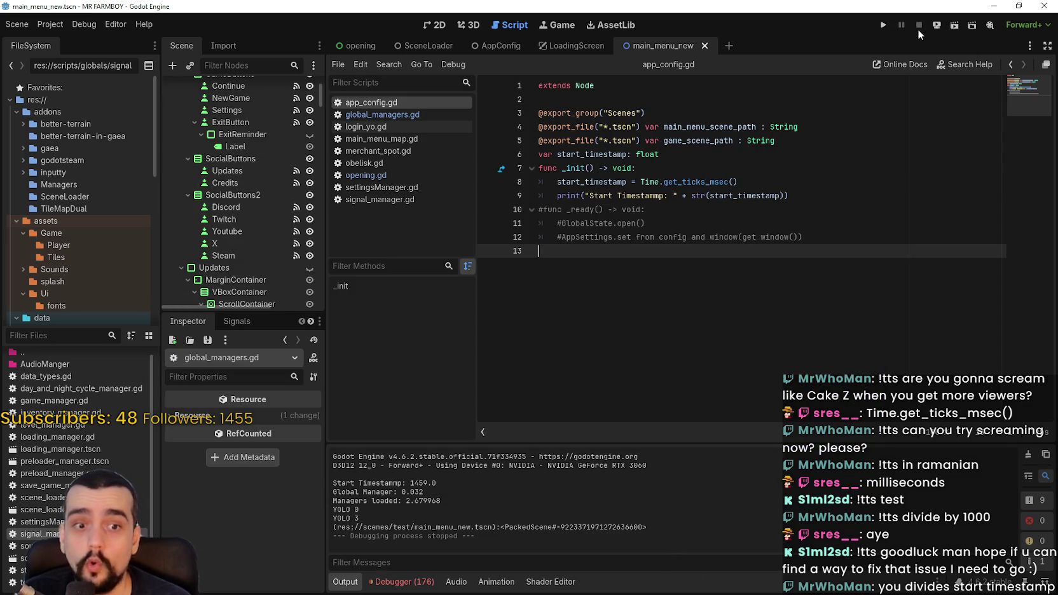
left_click(406, 500)
left_click_drag(405, 500, 420, 501)
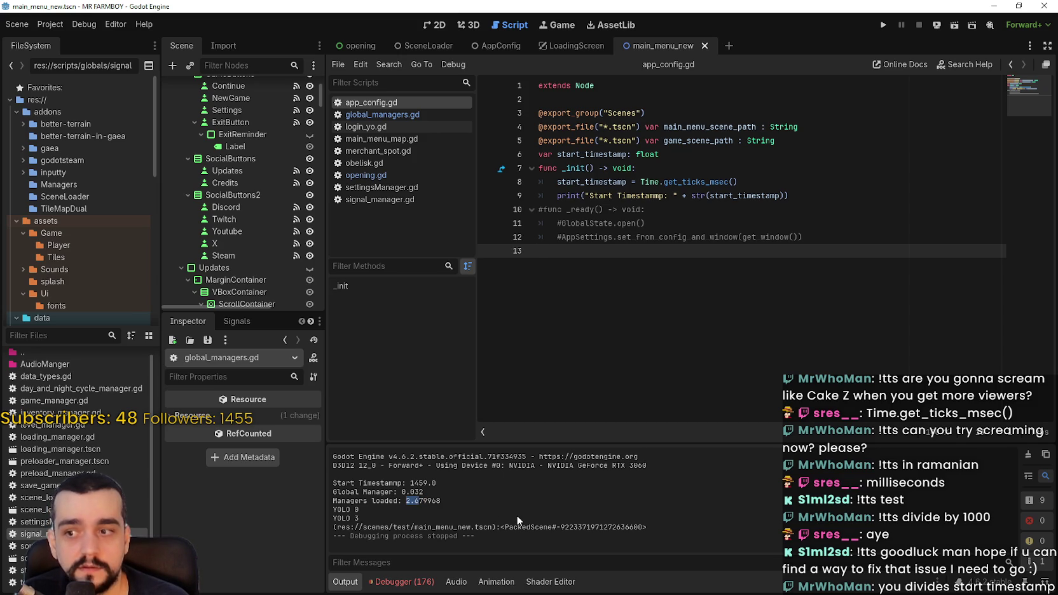
mouse_move(404, 492)
left_mouse_down()
mouse_move(425, 493)
mouse_move(405, 500)
left_mouse_up()
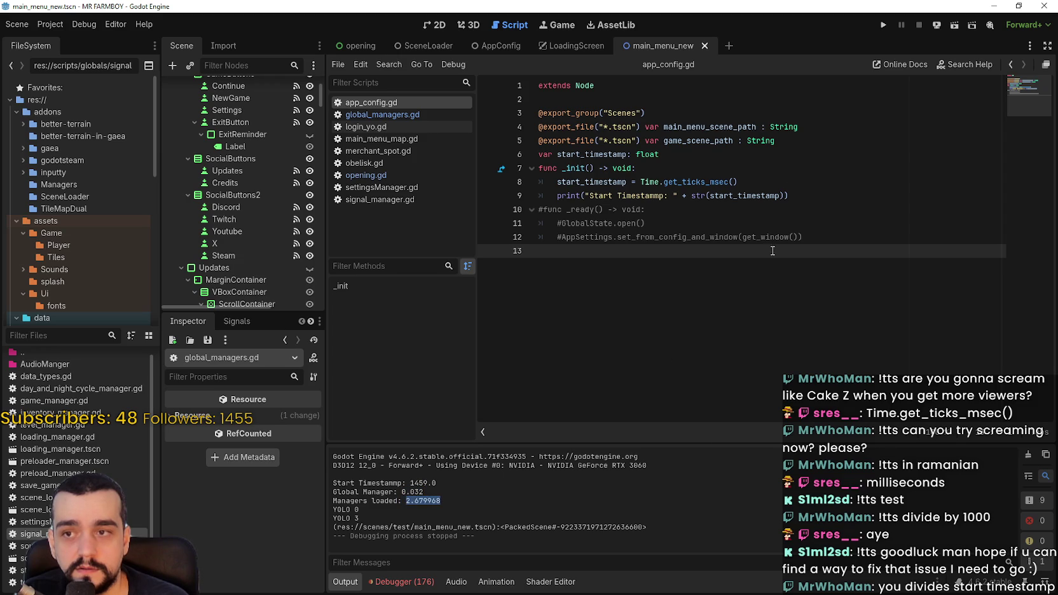
Close the calculator, save app_config.gd, and return to global_managers.gd
left_click(781, 158)
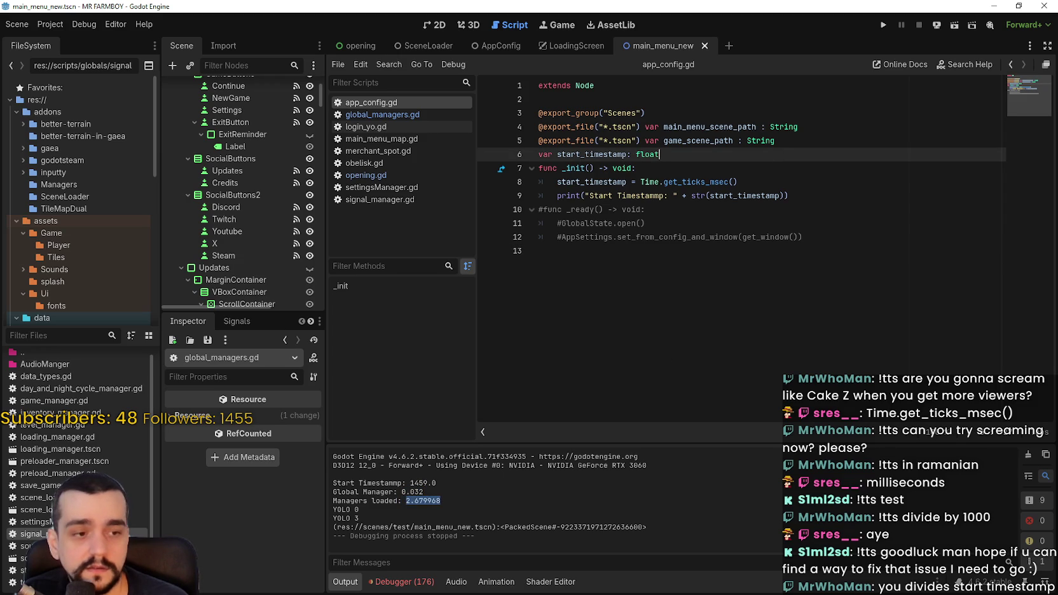
left_click(466, 81)
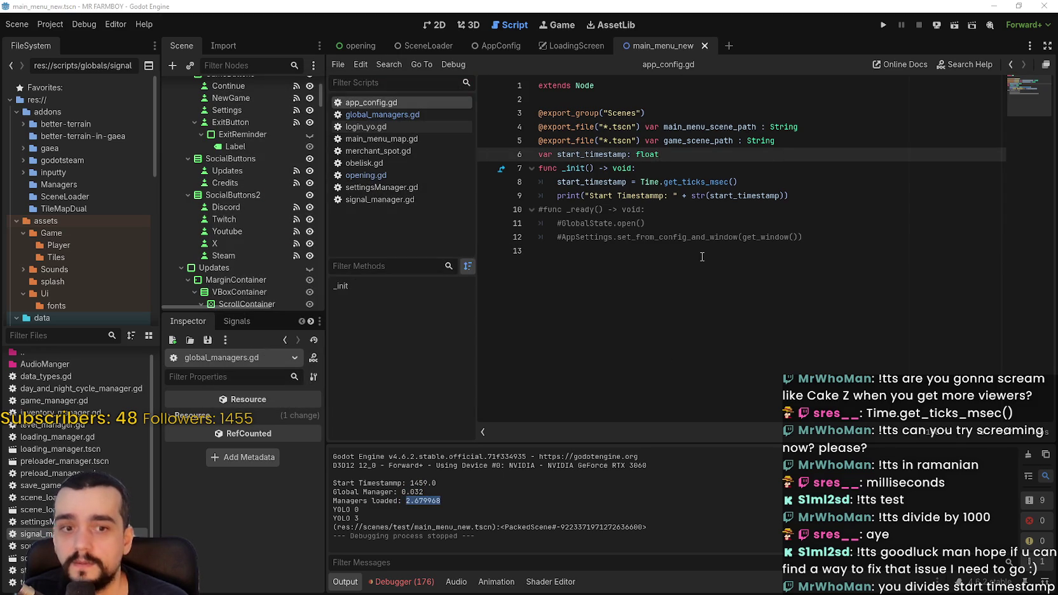
left_click(702, 257)
left_click(855, 165)
key("ctrl+s")
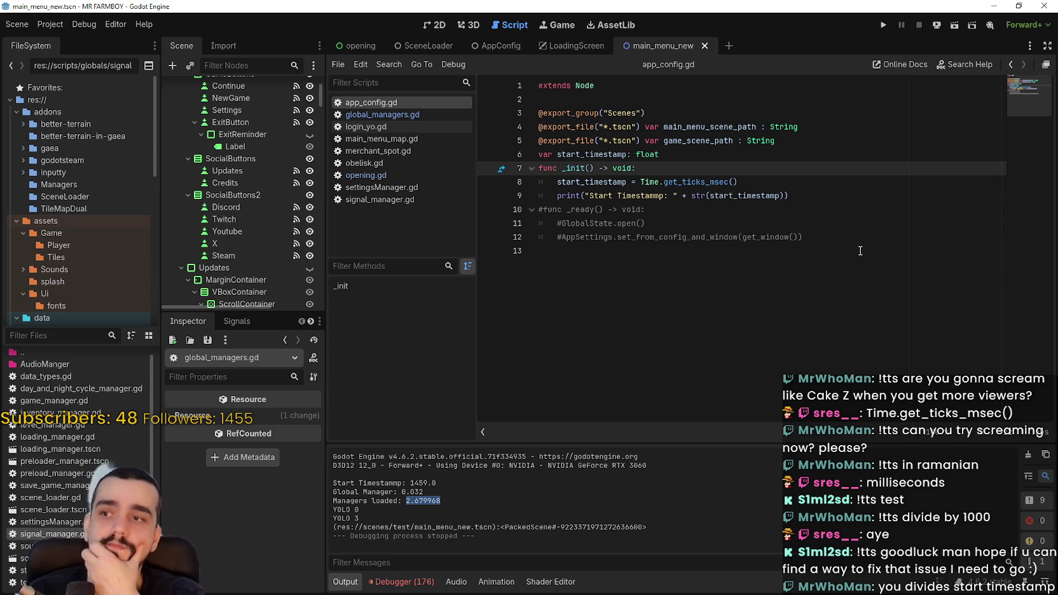
left_click(824, 213)
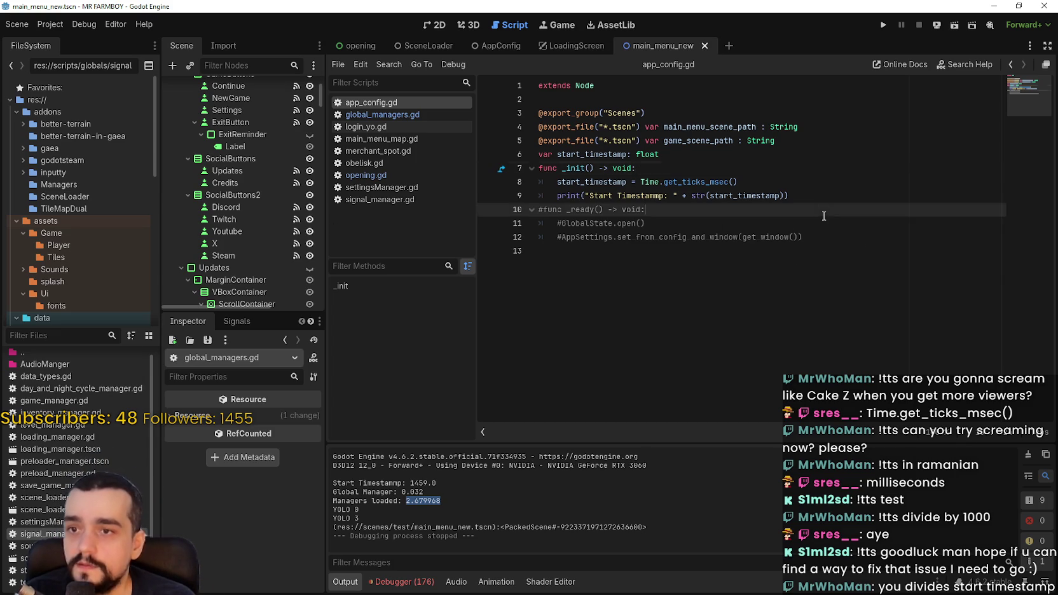
left_click(419, 115)
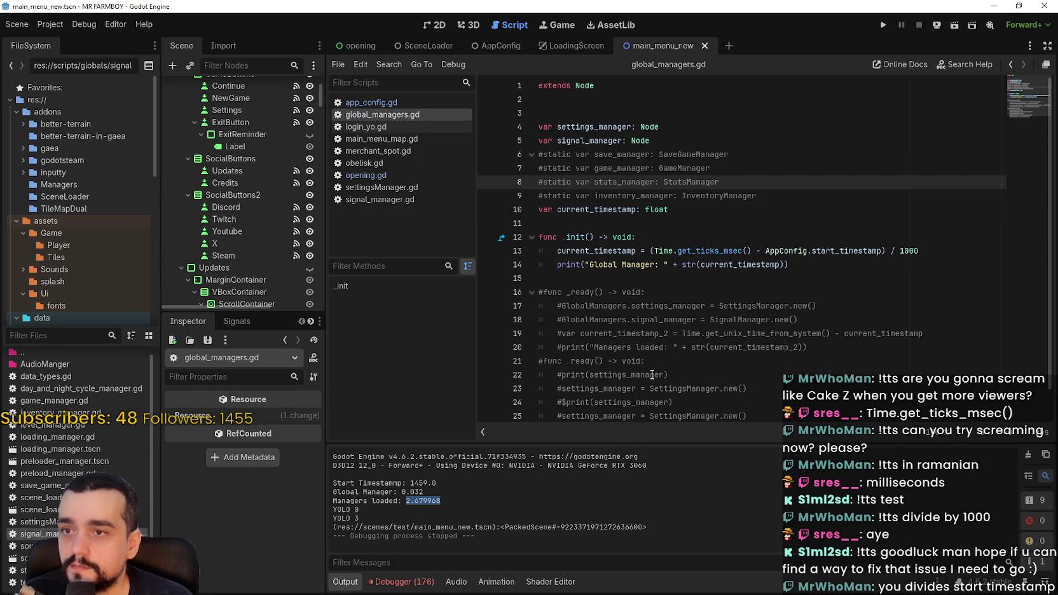
Change the manager types back to SignalManager and SettingsManager using autocomplete
left_click(707, 297)
left_click(690, 279)
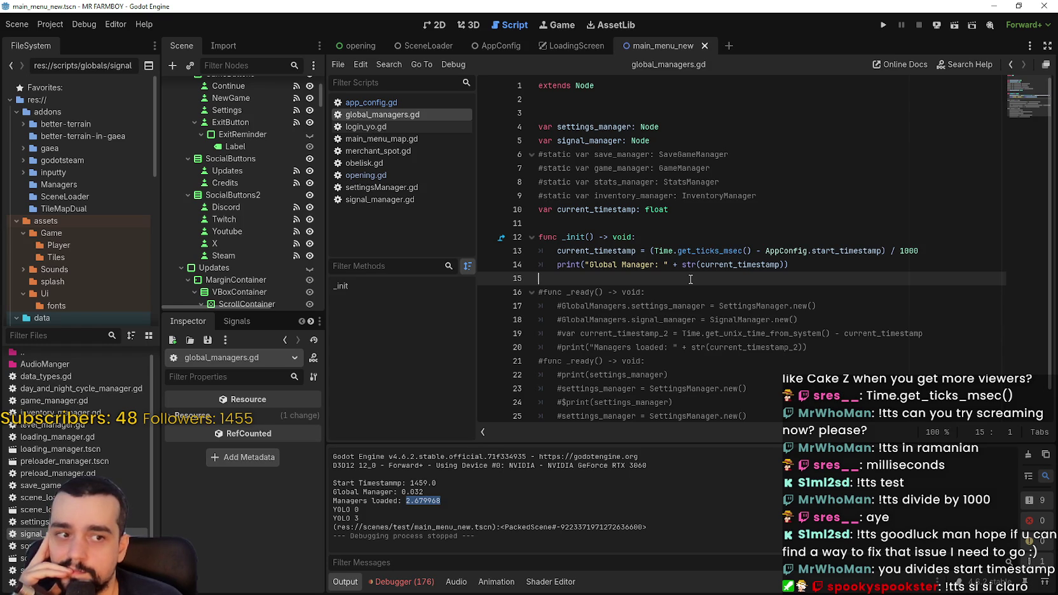
double_click(640, 141)
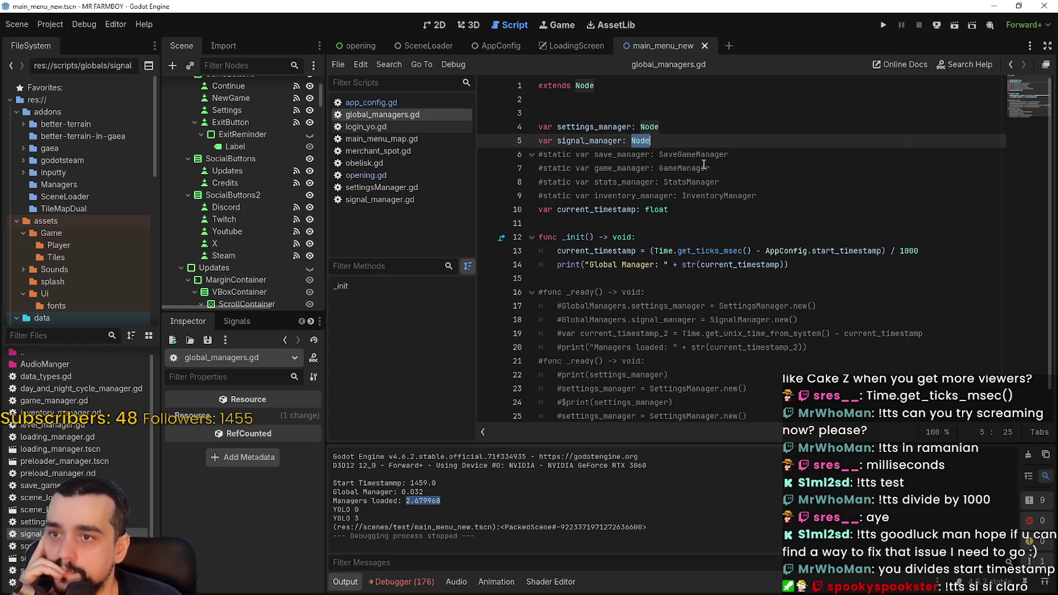
type("Signal")
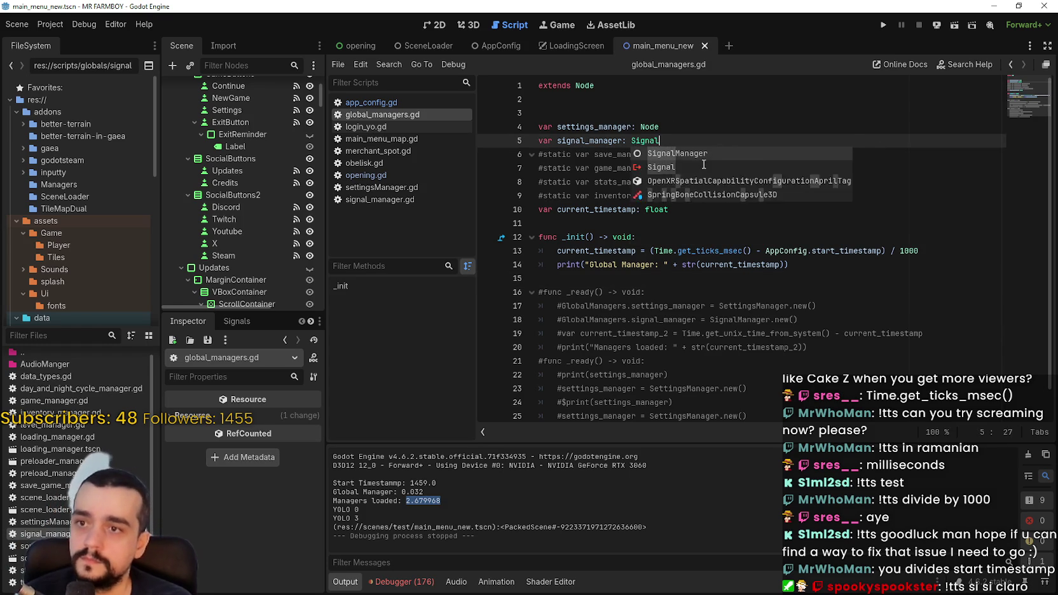
key("Return")
double_click(699, 128)
type("Set")
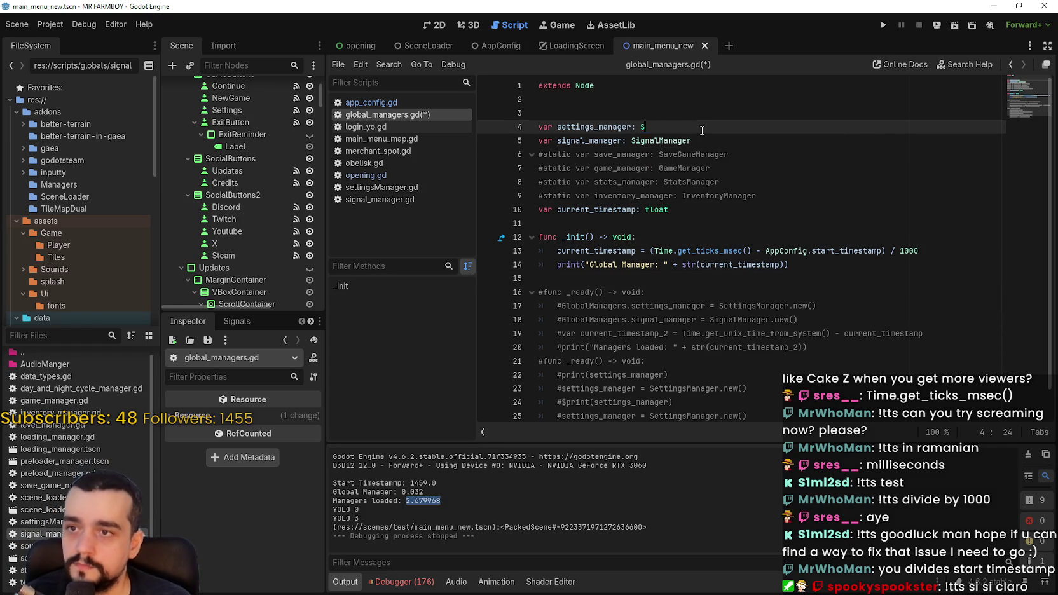
key("Down")
key("Return")
Run the project, note Global Manager 1.146 in Output, then stop it and open opening.gd
key("F5")
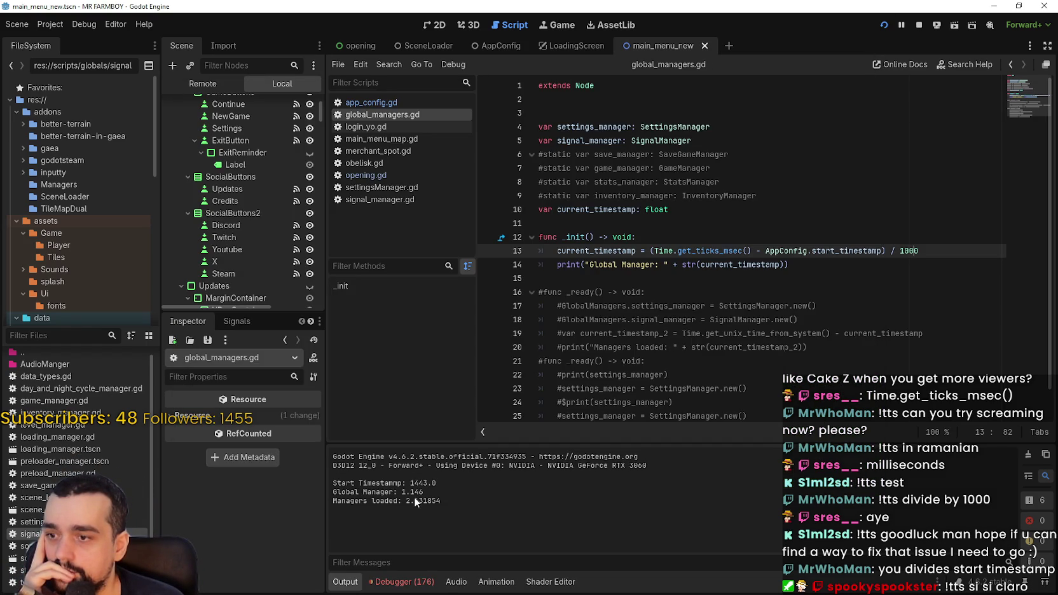
left_click_drag(410, 492, 424, 492)
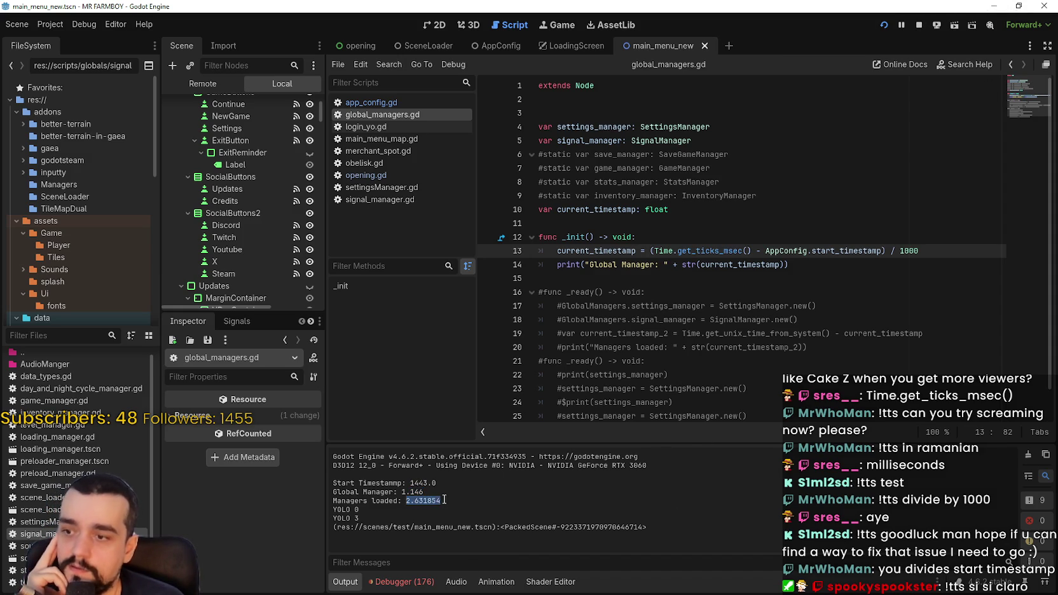
triple_click(410, 492)
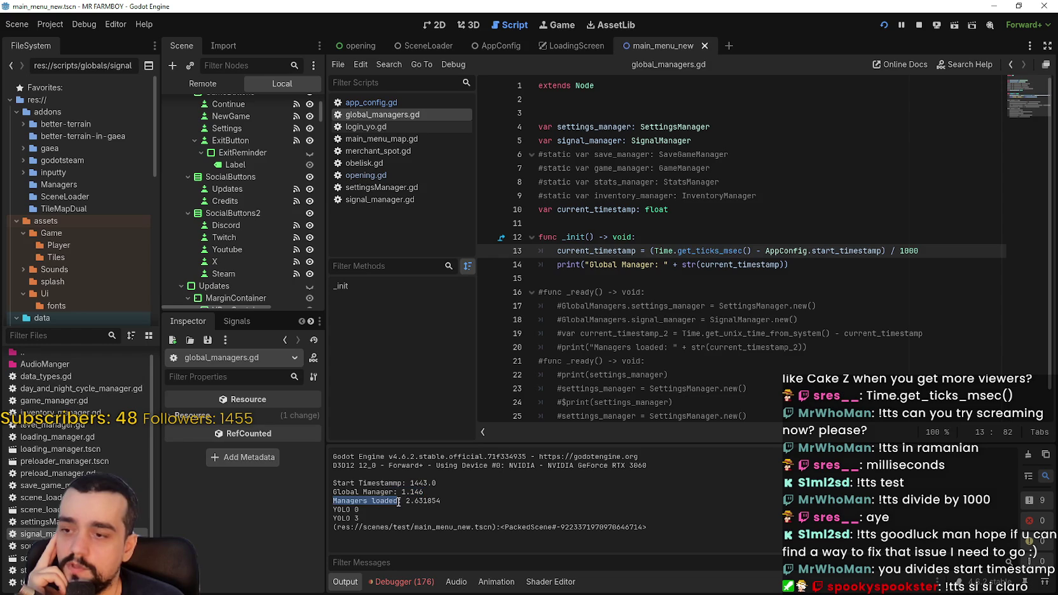
left_click_drag(423, 492, 404, 493)
left_click(918, 25)
left_click(375, 179)
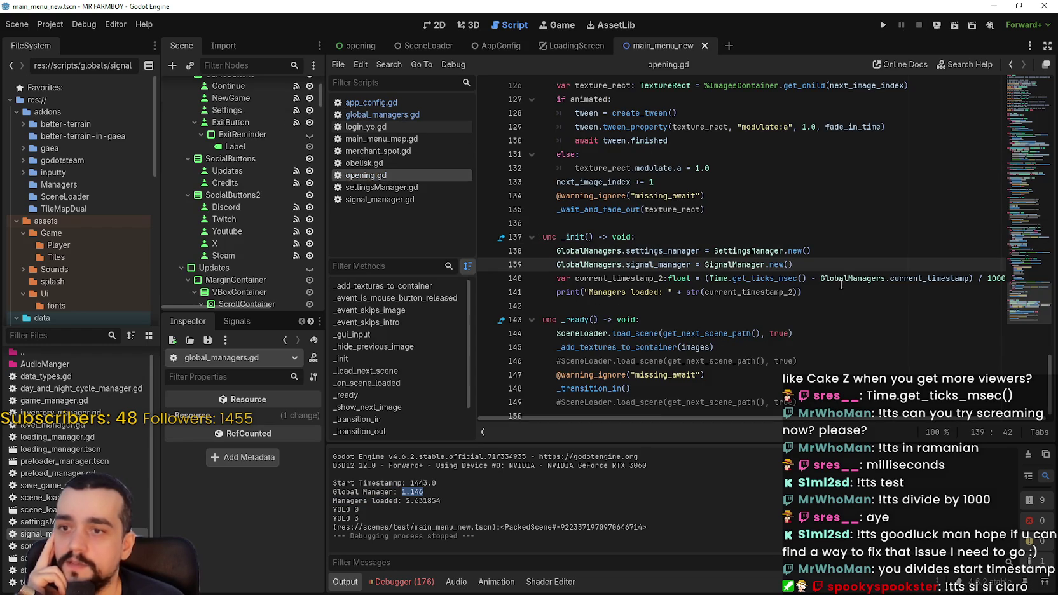
Replace GlobalManagers with AppConfig on opening.gd line 140, save, and run the game
left_click_drag(820, 278, 960, 277)
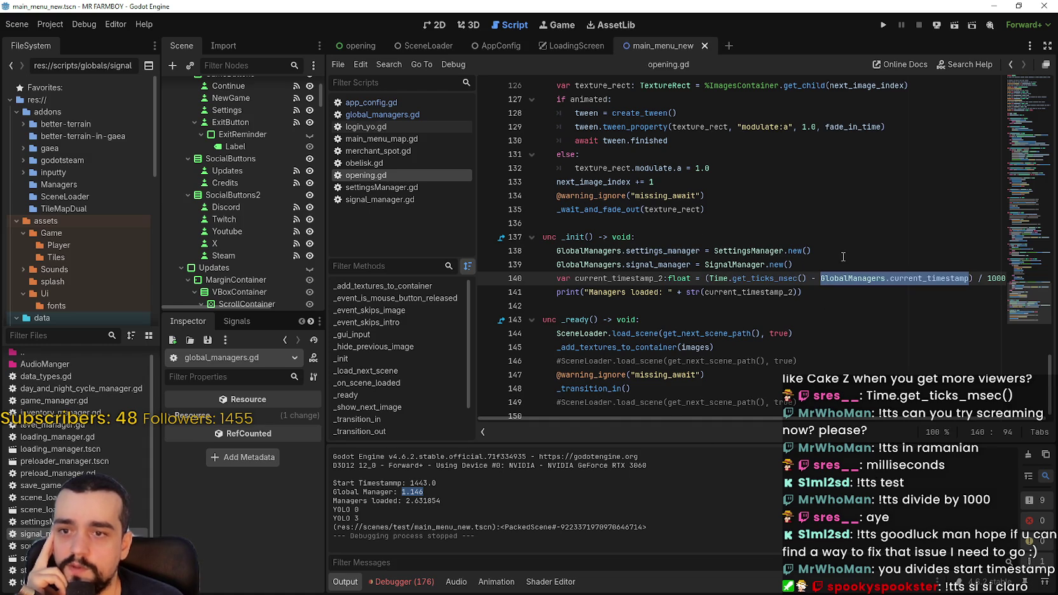
double_click(850, 280)
type("App")
key("ctrl+s")
key("BackSpace")
key("BackSpace")
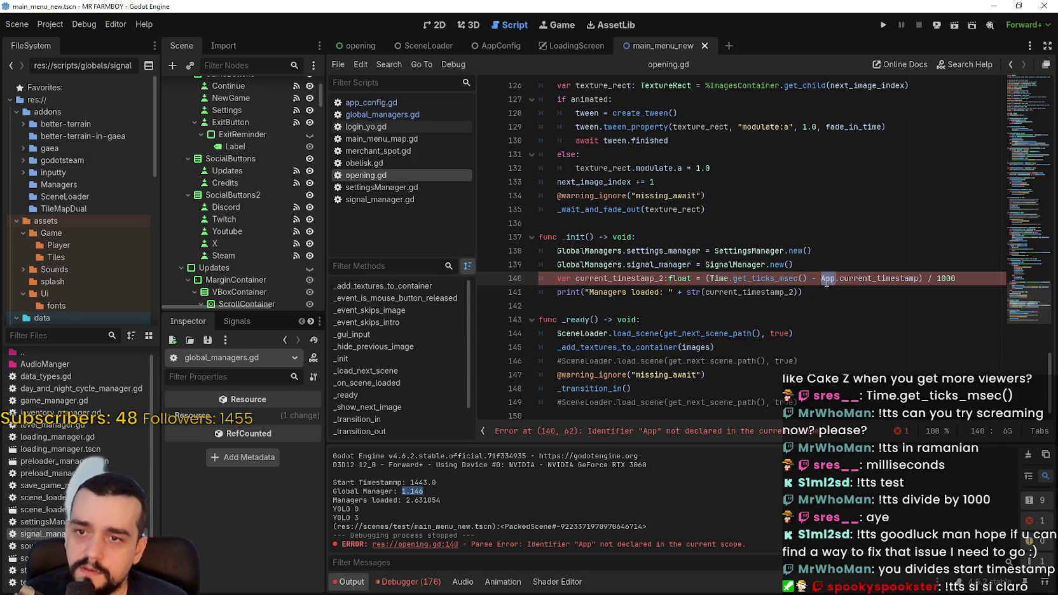
type("pp")
key("Return")
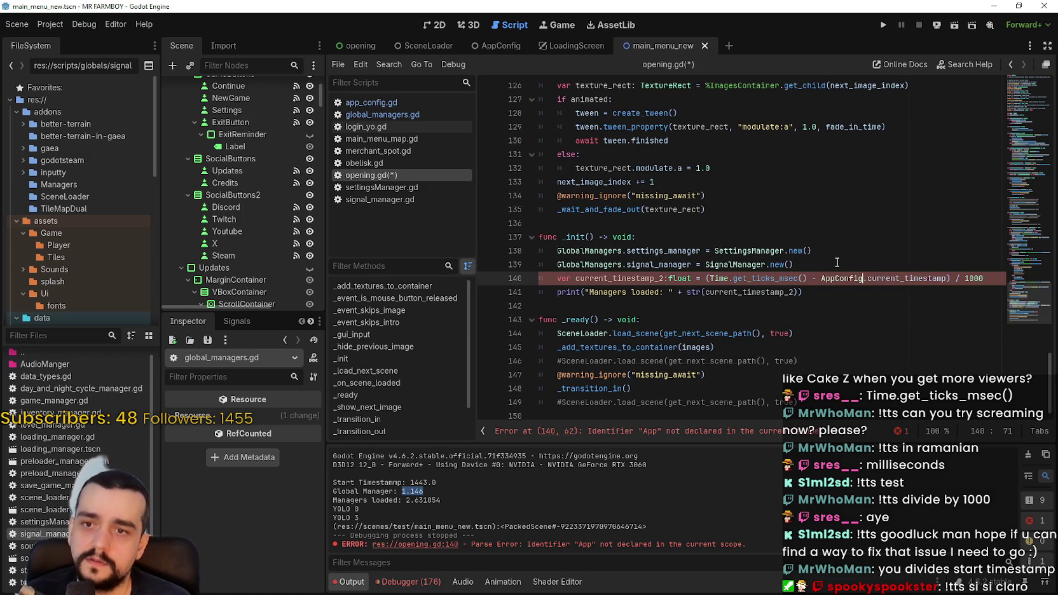
key("ctrl+s")
left_click(837, 262)
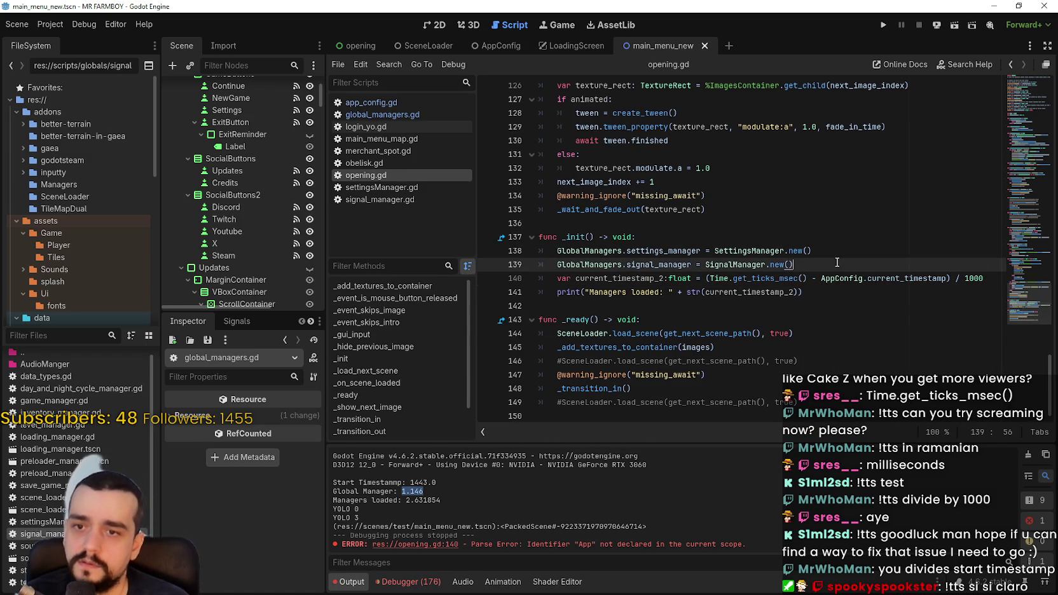
left_click(882, 26)
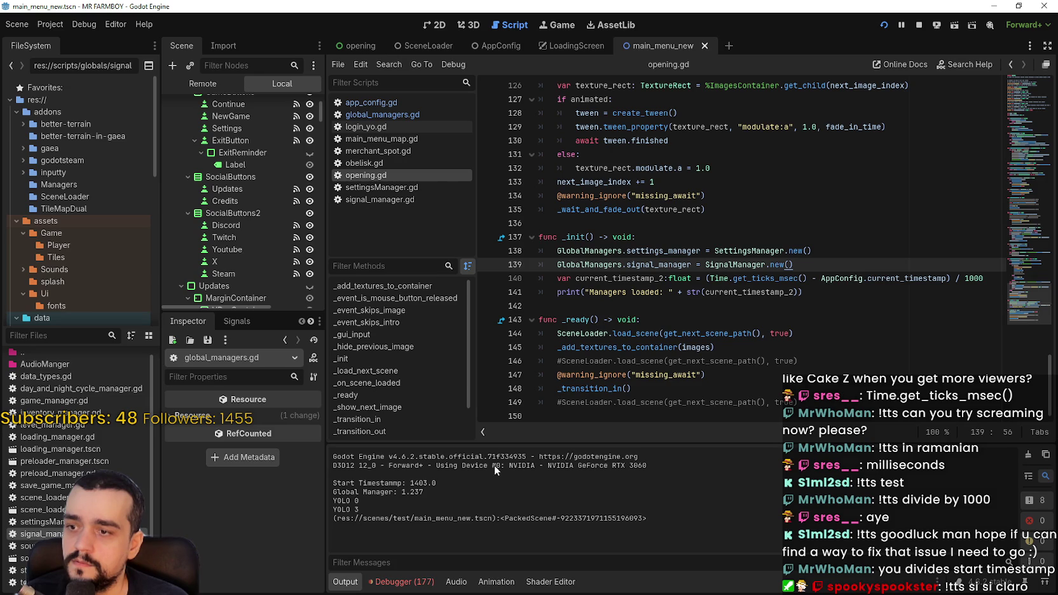
Change current_timestamp to start_timestamp after AppConfig on line 140 and rerun the game
double_click(610, 281)
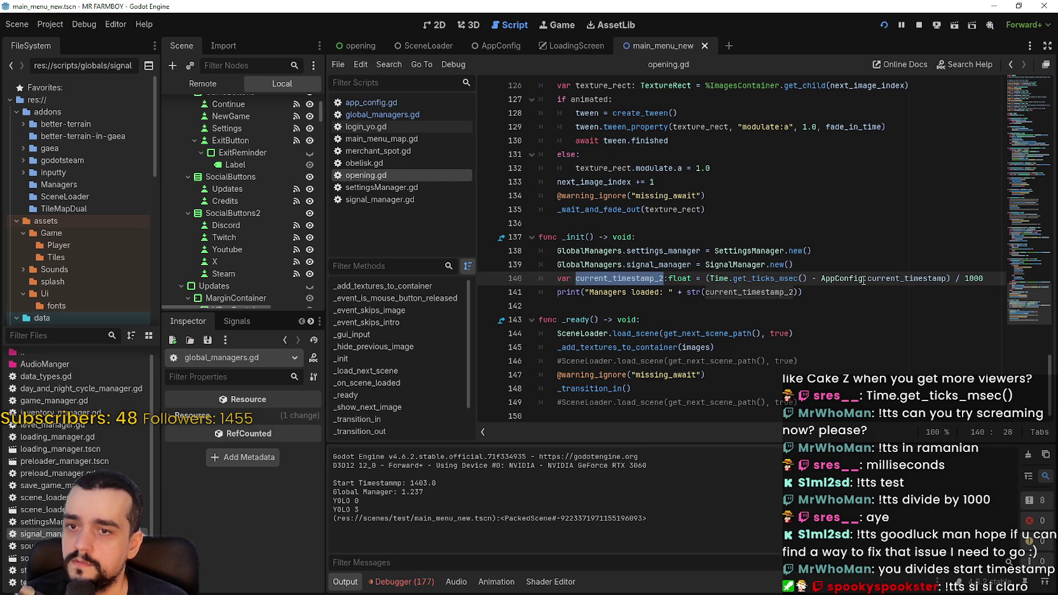
double_click(909, 277)
type("st")
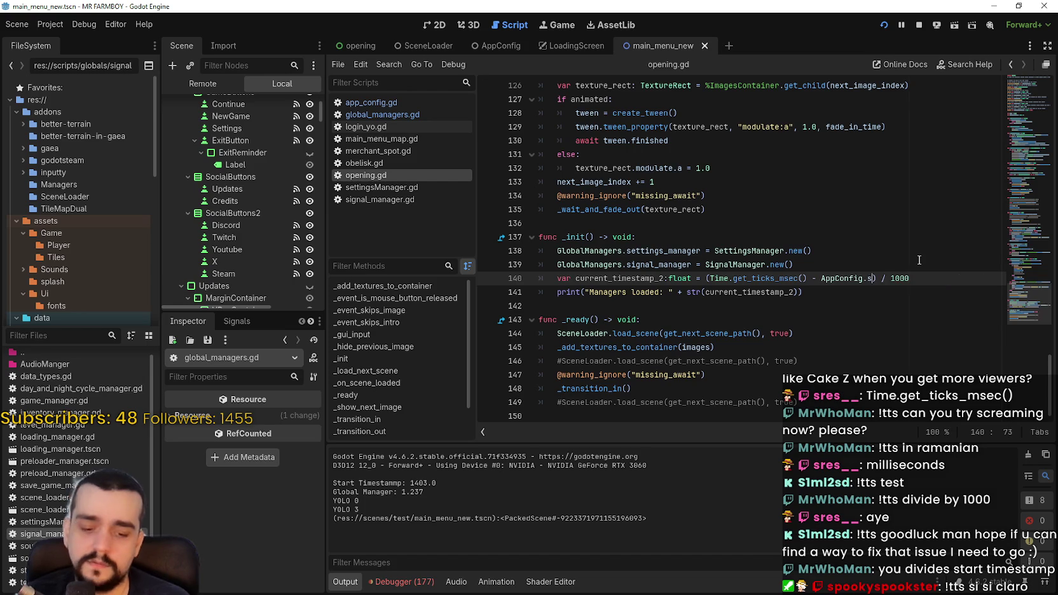
key("Return")
key("F5")
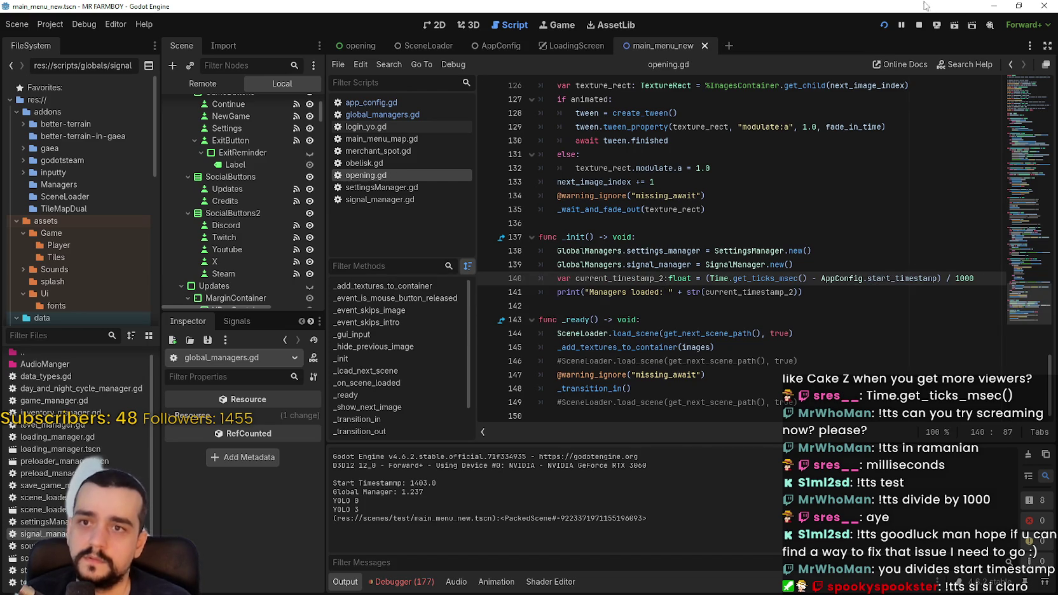
left_click(885, 25)
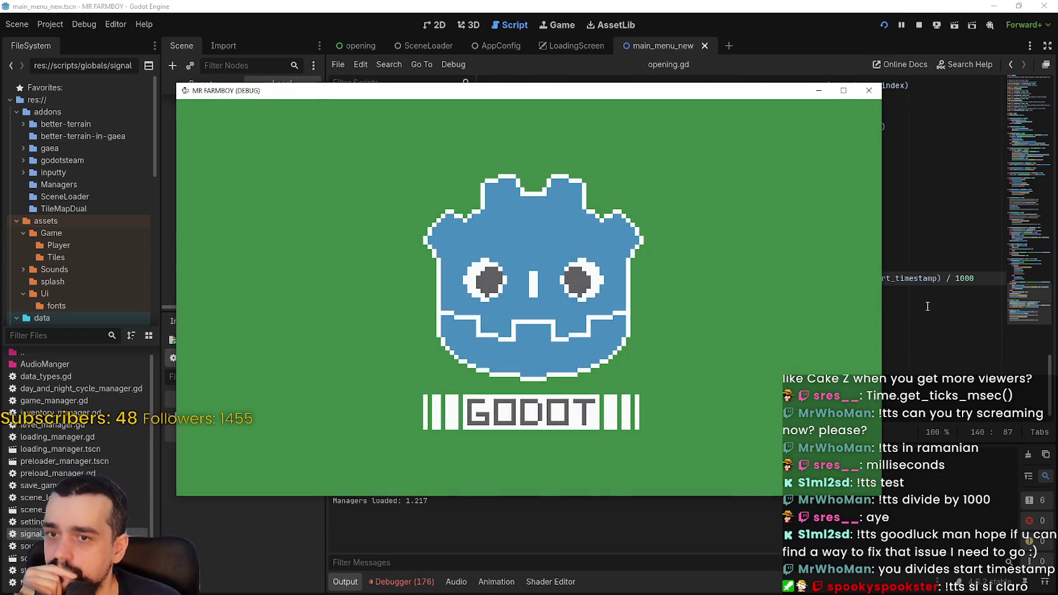
left_click(928, 306)
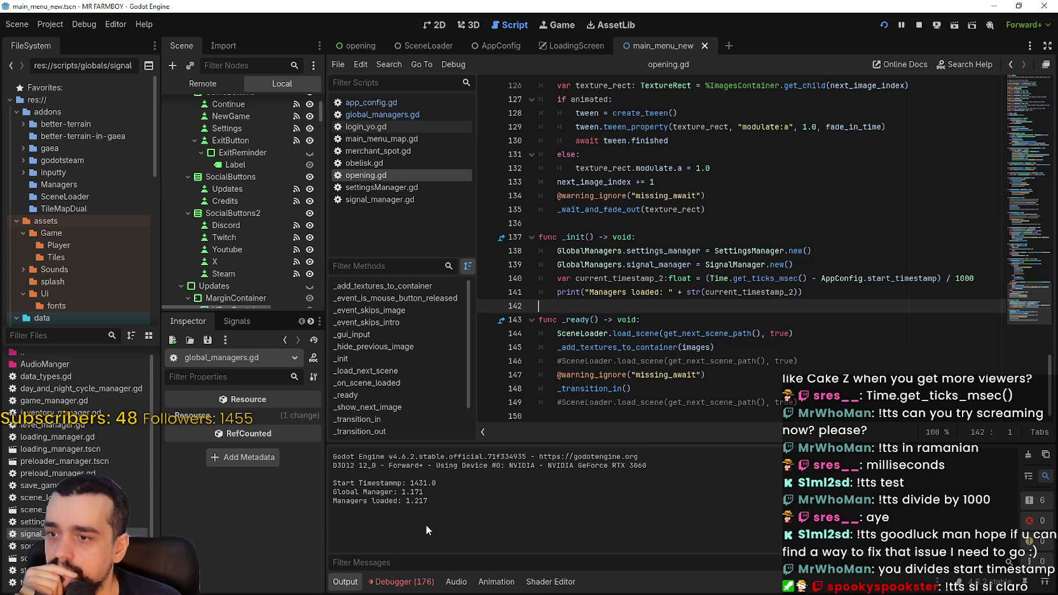
Review the 1.217 load time and line 140, then browse signal_manager.gd, main_menu_map.gd and global_managers.gd
double_click(417, 503)
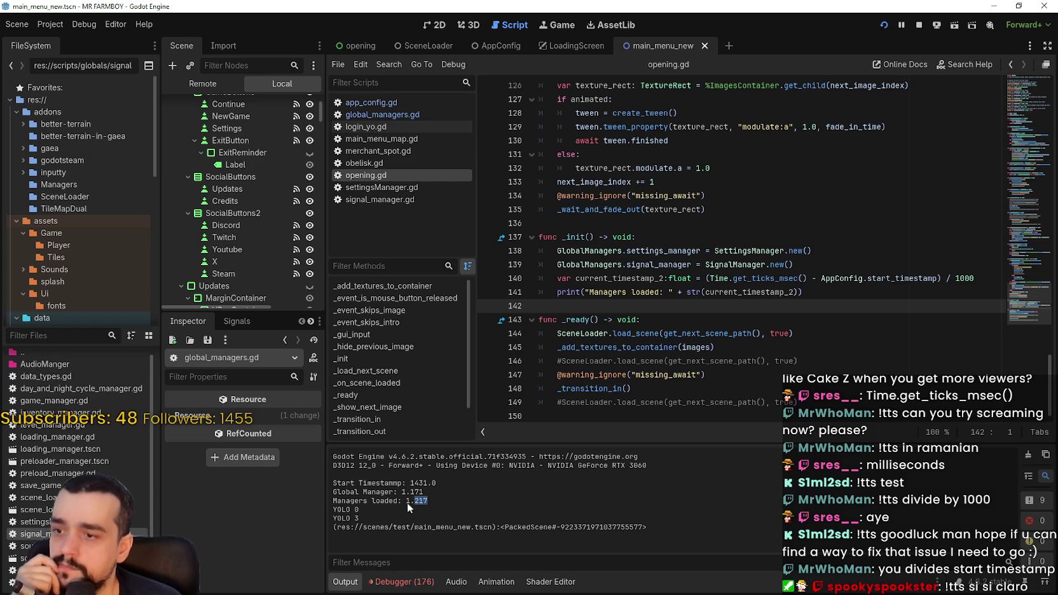
mouse_move(975, 279)
left_mouse_down()
mouse_move(534, 278)
mouse_move(557, 279)
left_mouse_up()
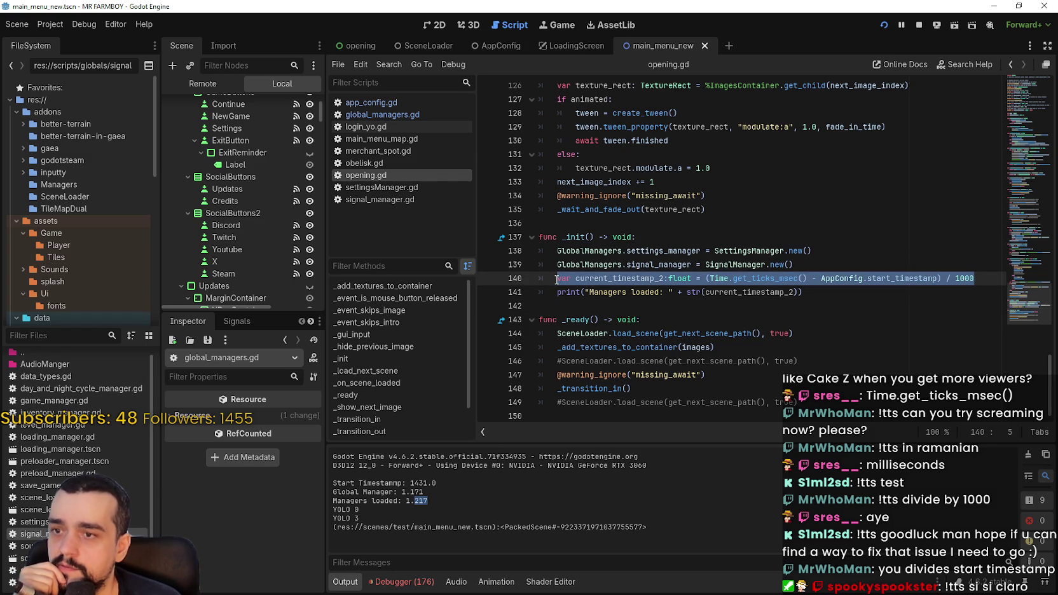
left_click(380, 199)
left_click(384, 141)
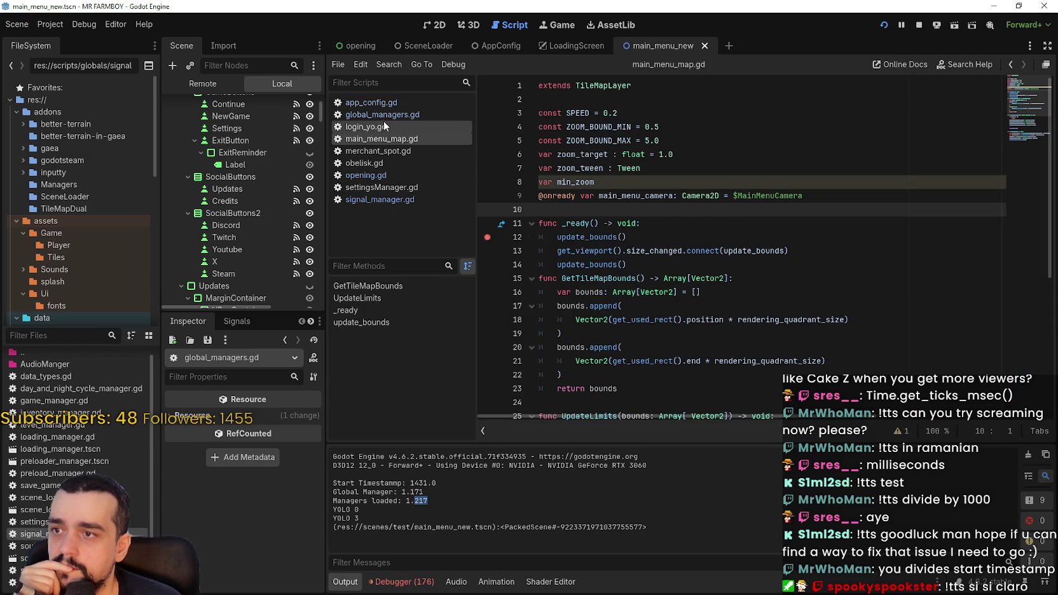
left_click(387, 115)
left_click_drag(882, 251, 766, 251)
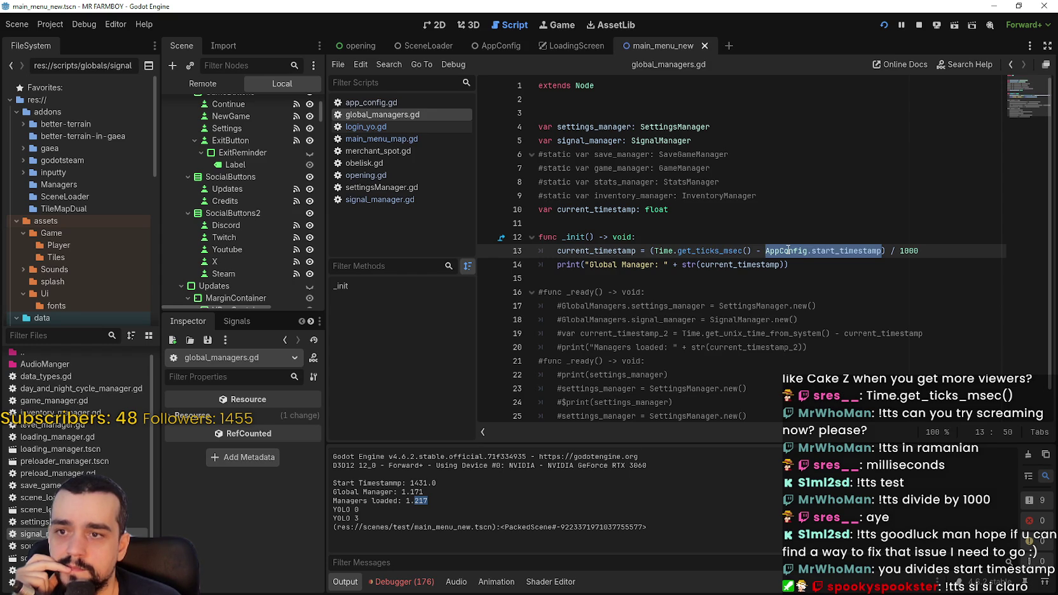
Delete the trailing ' / 1000' from the current_timestamp assignment on line 13
double_click(734, 265)
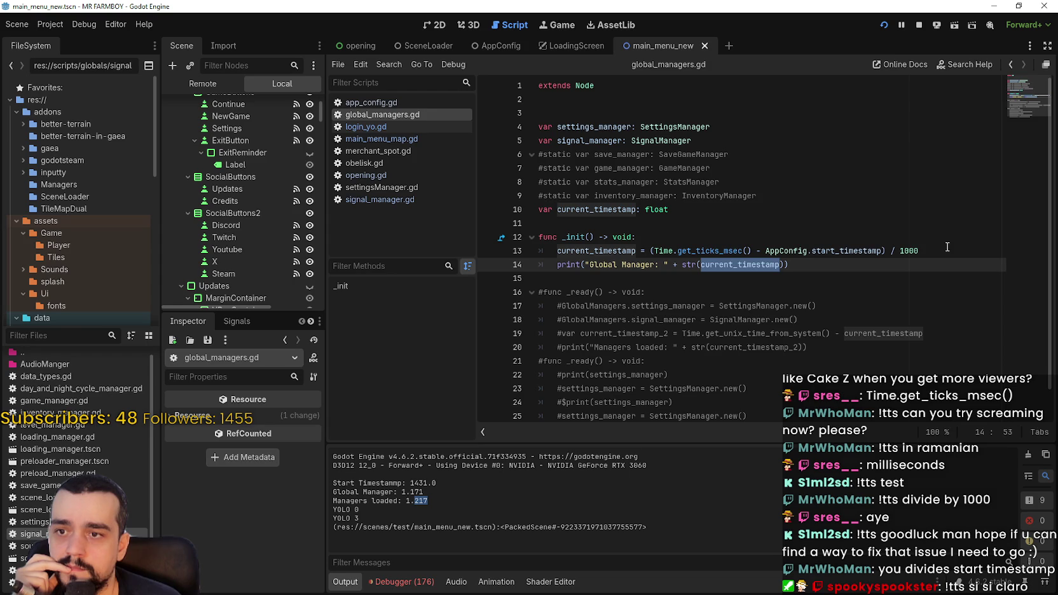
left_click(892, 252)
key("End")
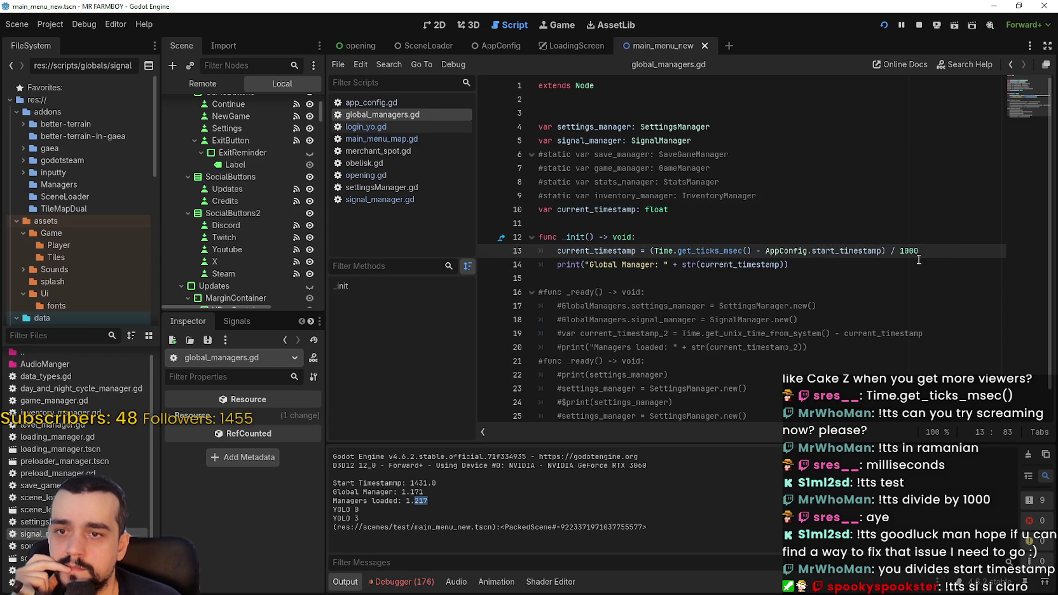
key("shift+Left")
key("shift+Left")
key("shift+Left")
key("ctrl+c")
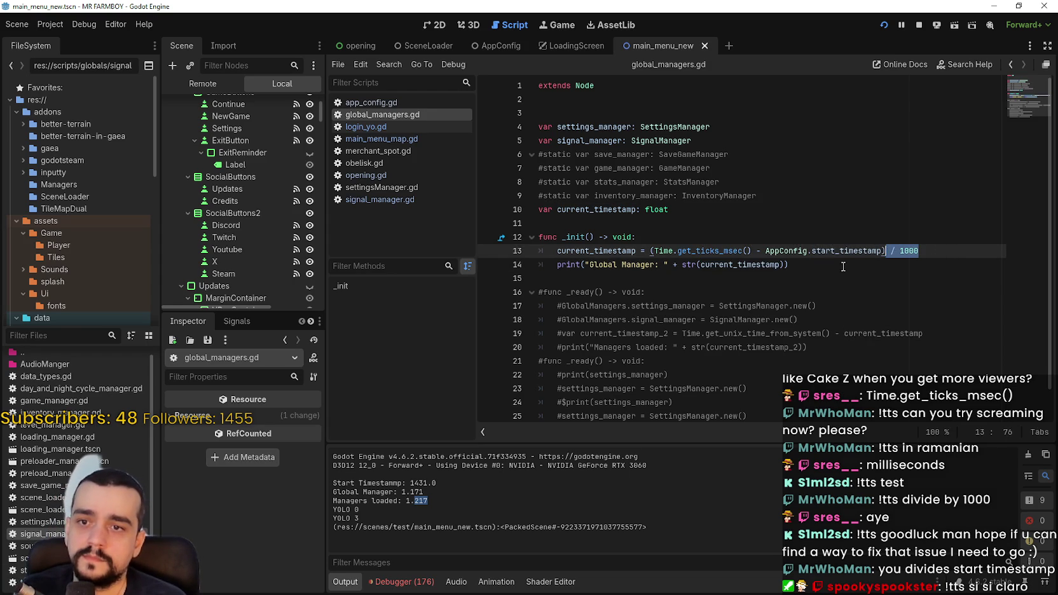
key("BackSpace")
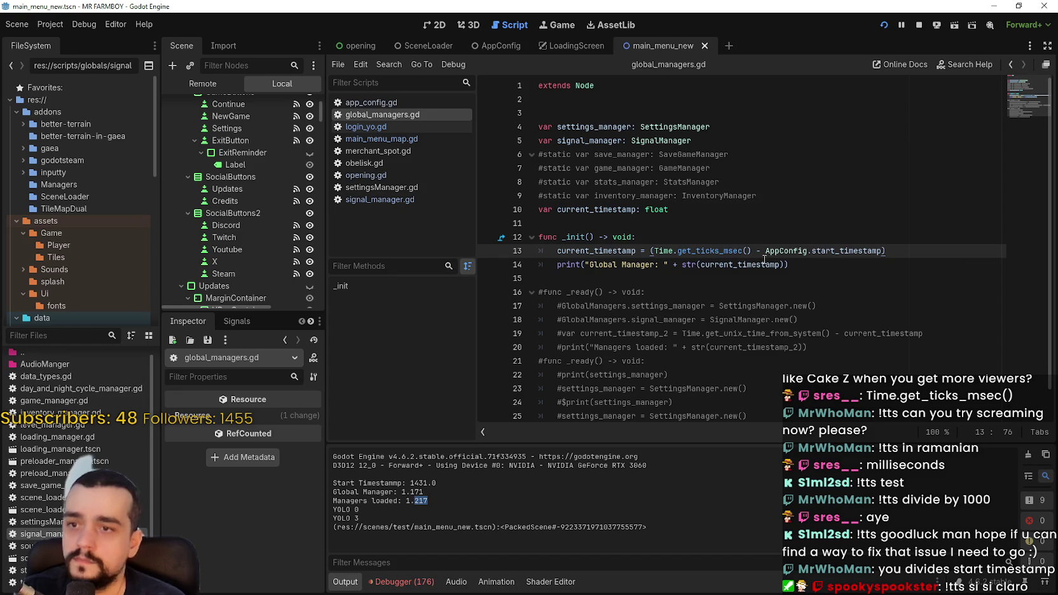
Add '/ 1000' after current_timestamp in line 14's Global Manager print and save
double_click(771, 263)
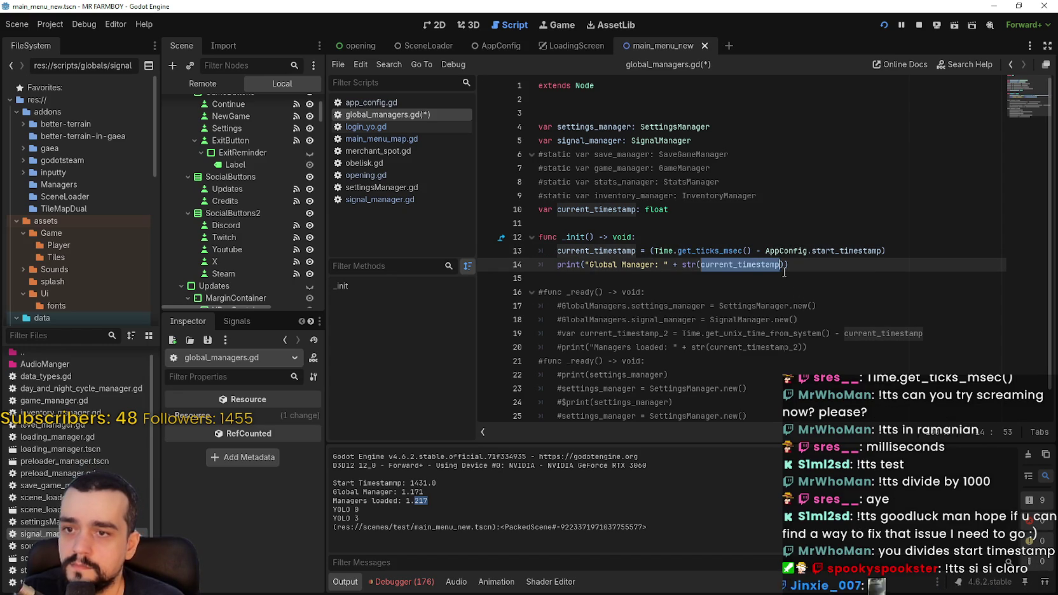
left_click(781, 265)
type("/")
key("ctrl+v")
key("Left")
key("Left")
key("Left")
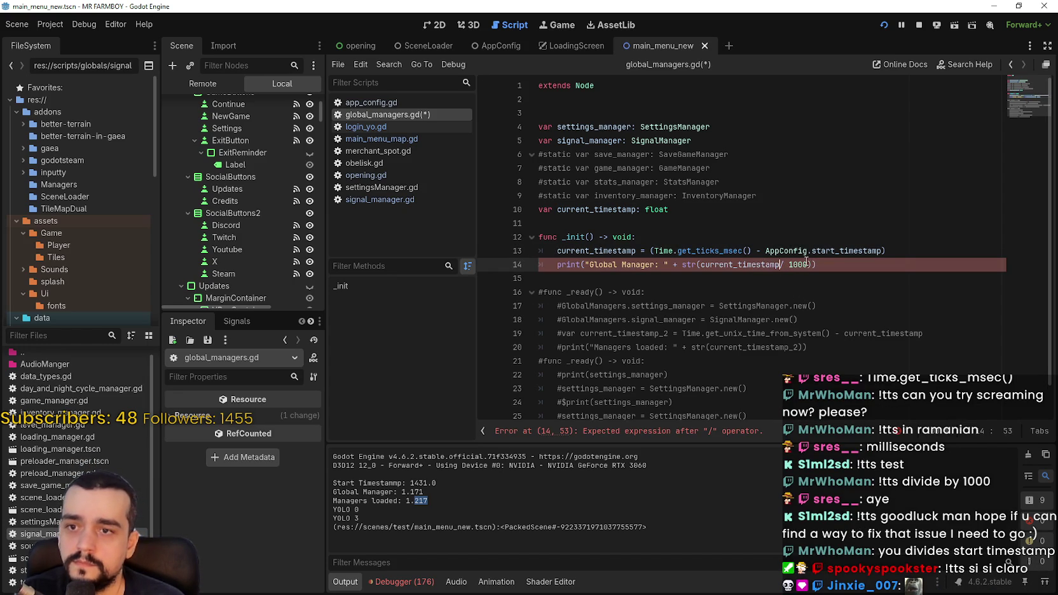
left_click(786, 265)
key("BackSpace")
key("ctrl+s")
left_click(785, 238)
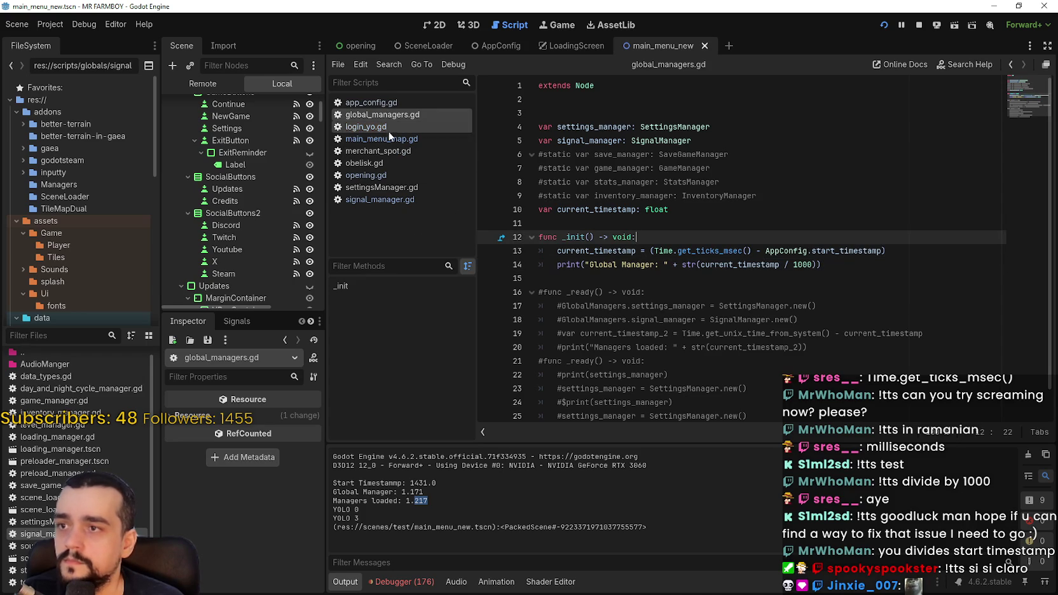
In opening.gd, add '/ 1000' after current_timestamp_2 in line 141's print and save
left_click(379, 177)
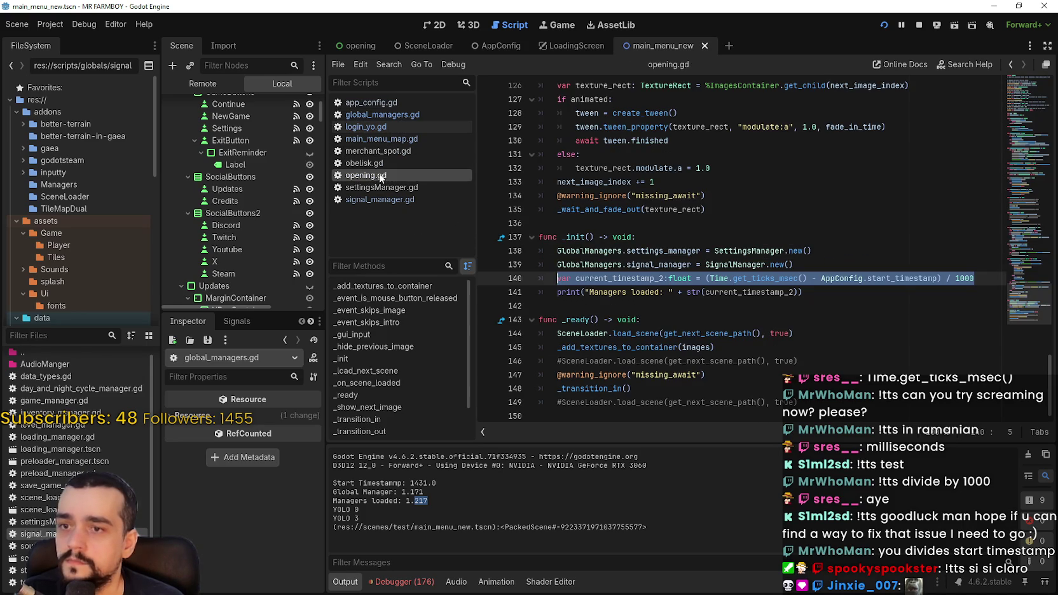
left_click(701, 292)
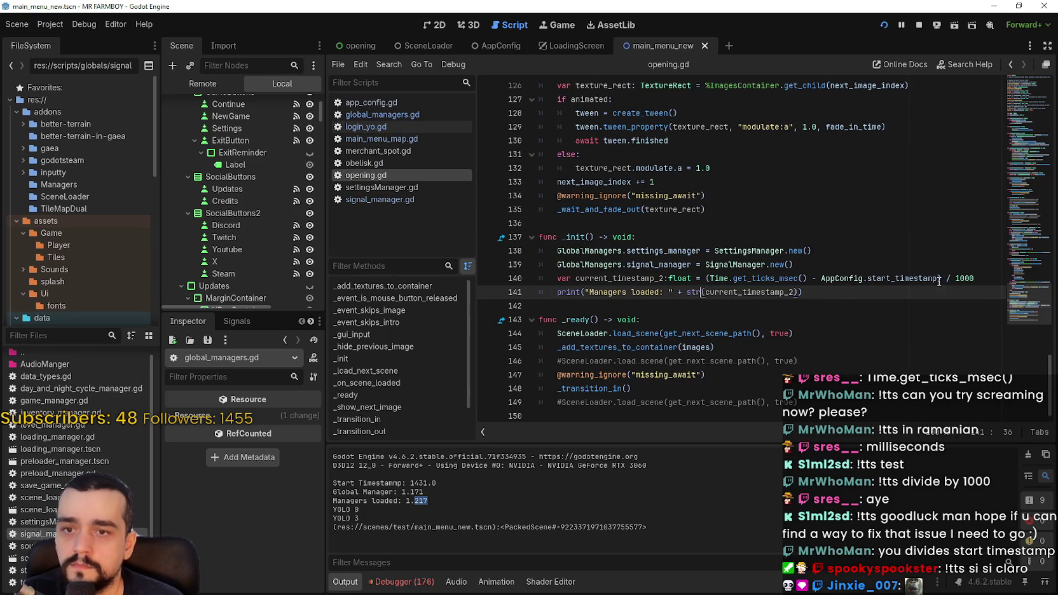
left_click(794, 292)
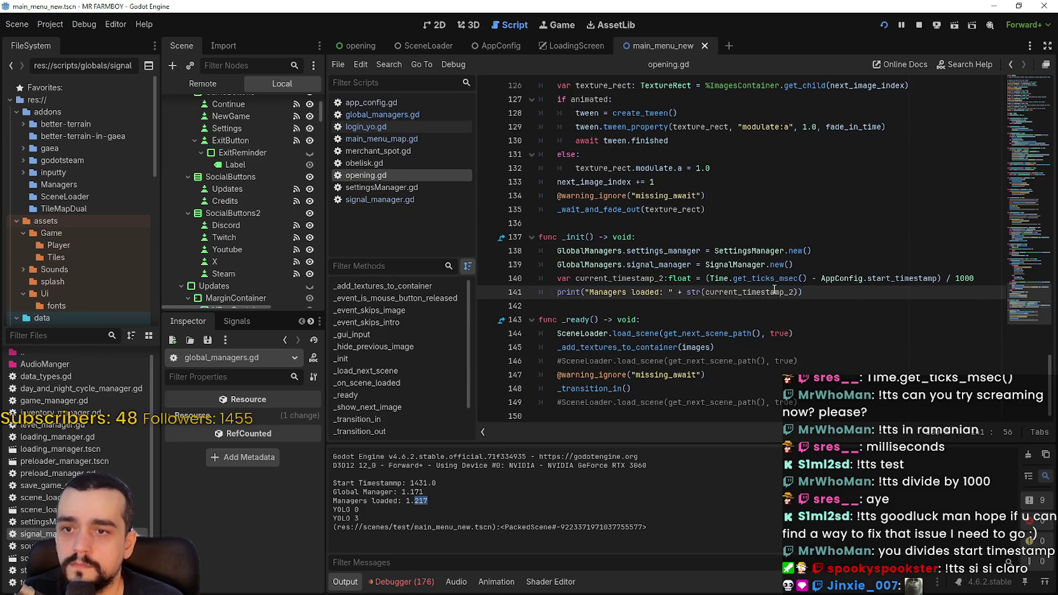
type("/ 1000")
key("ctrl+s")
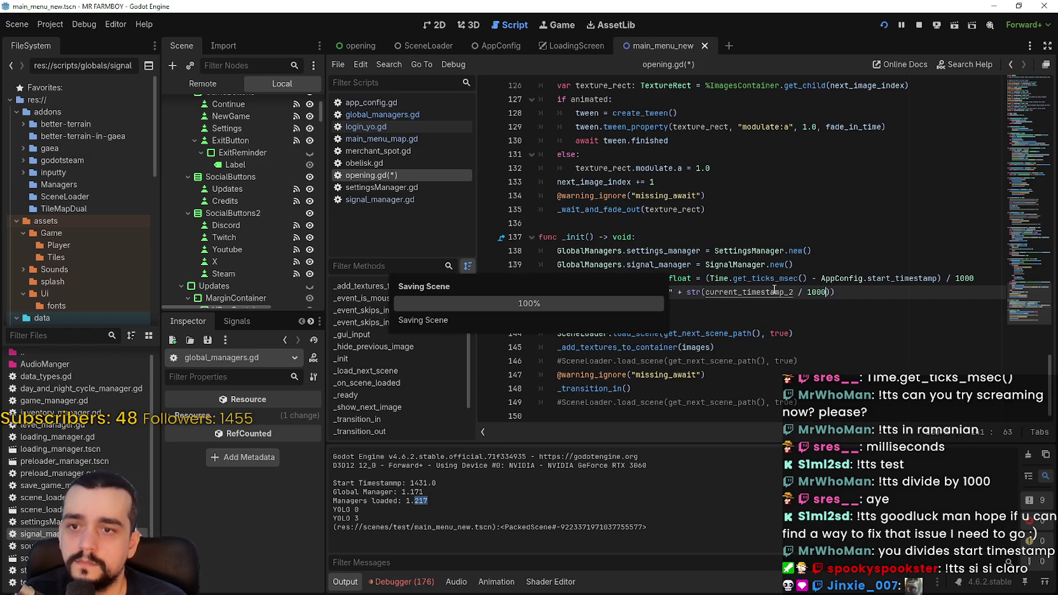
Remove the parentheses and ' / 1000' from line 140, then stop and relaunch the game
left_click(938, 278)
key("shift+End")
key("BackSpace")
key("BackSpace")
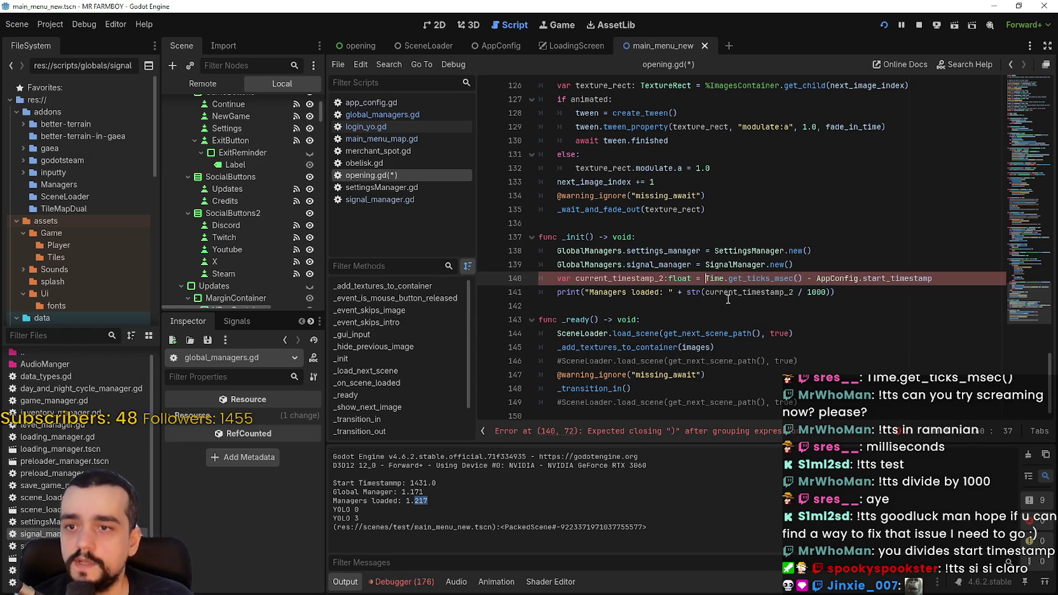
left_click(727, 291)
key("ctrl+s")
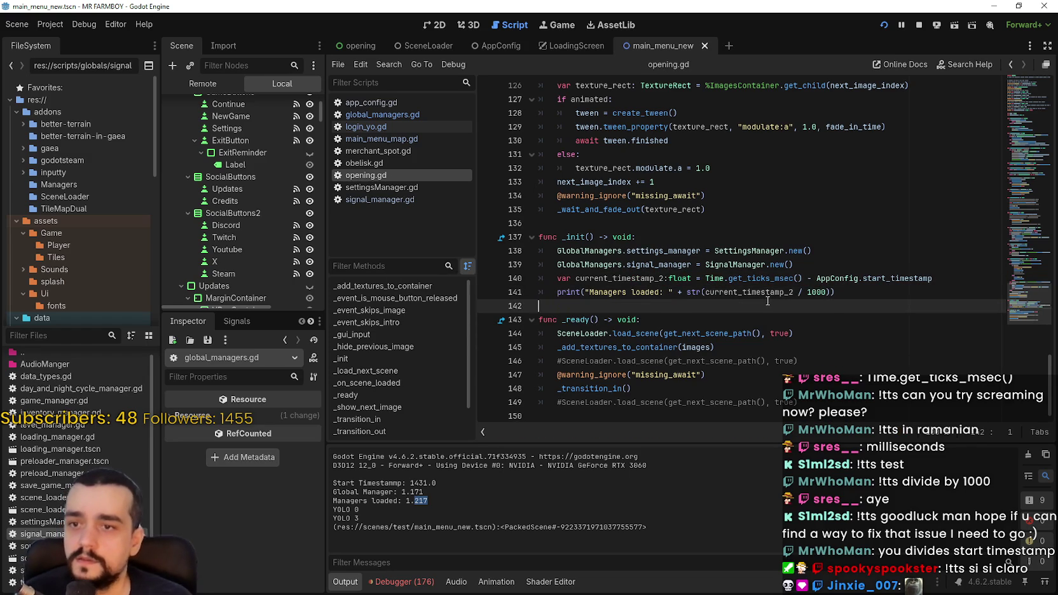
double_click(748, 292)
left_click(919, 28)
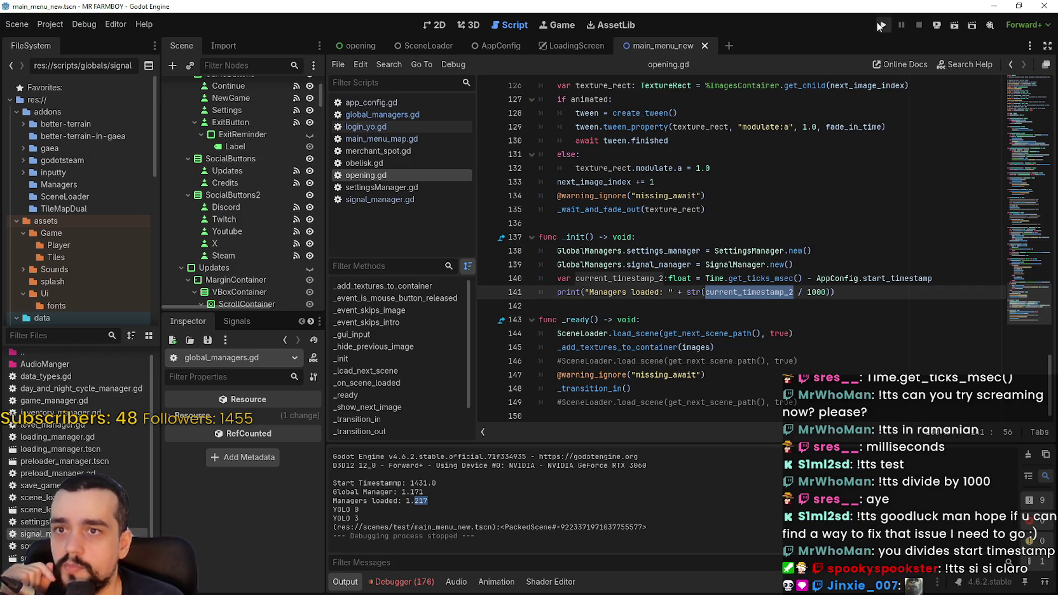
key("F5")
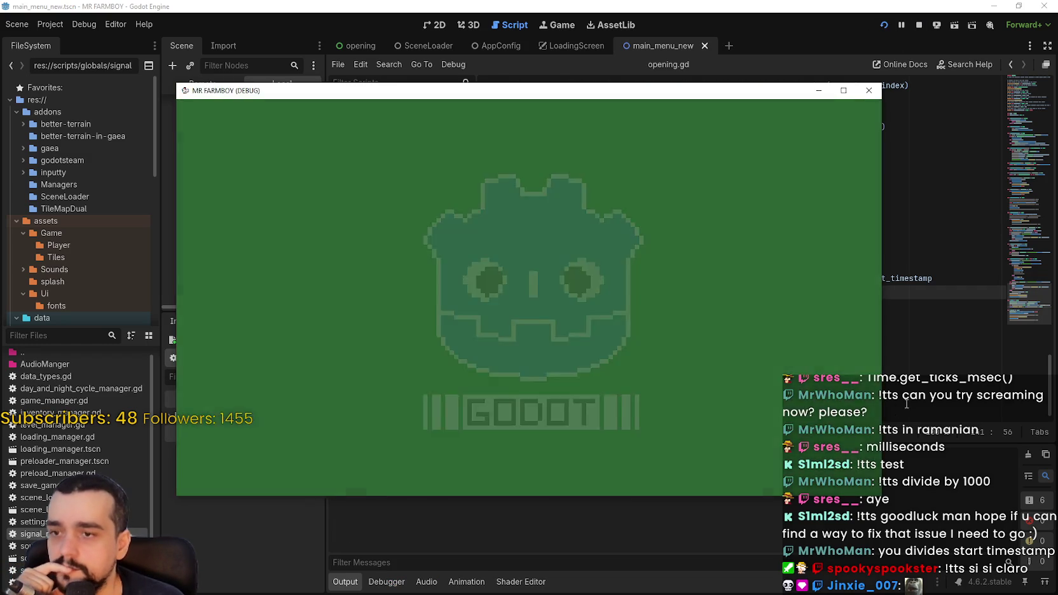
left_click(927, 307)
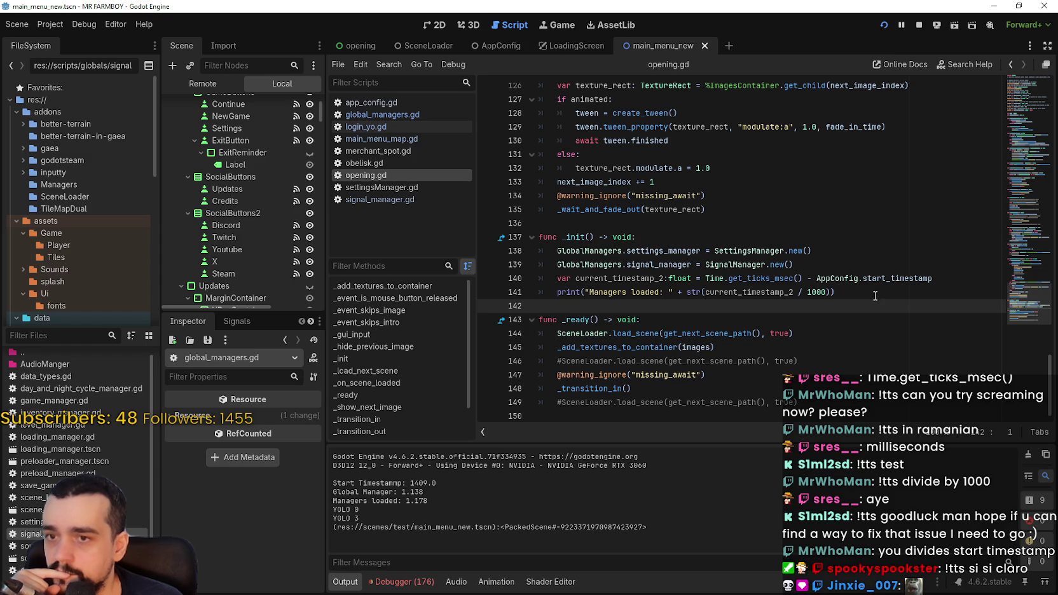
double_click(902, 278)
Replace line 140's reference with GlobalManagers.current_timestamp via autocomplete and save
left_click(847, 278)
double_click(845, 278)
type("Game")
key("BackSpace")
key("BackSpace")
key("BackSpace")
type("global")
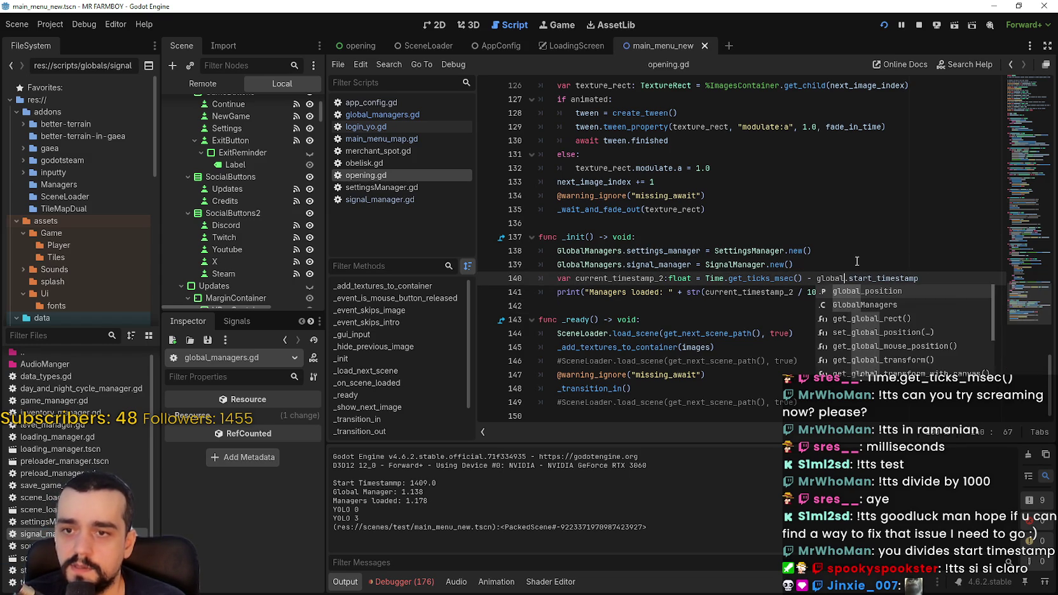
key("Down")
key("Return")
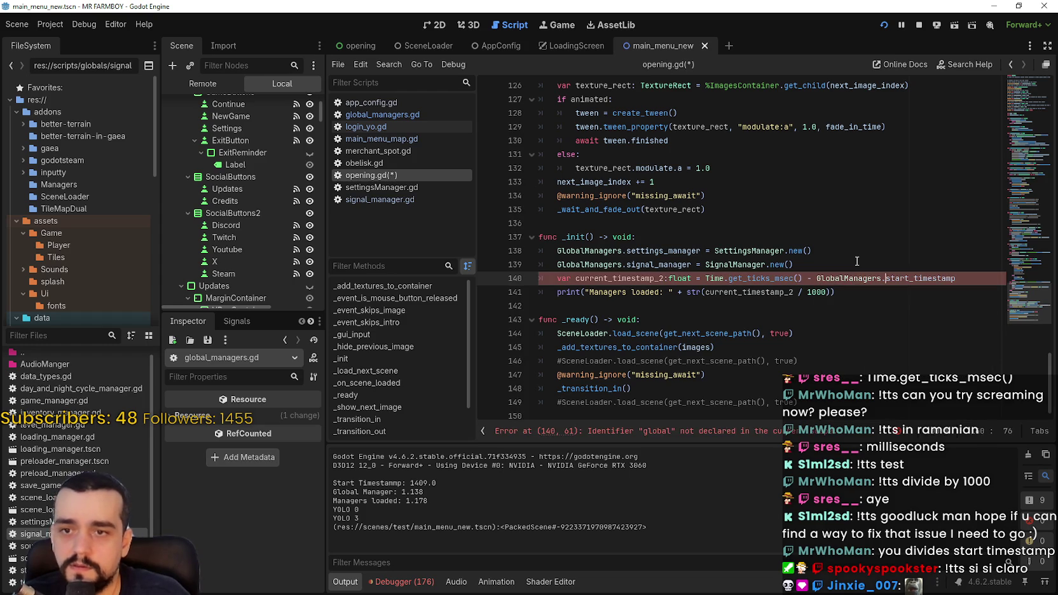
key("Right")
key("Right")
key("End")
key("Right")
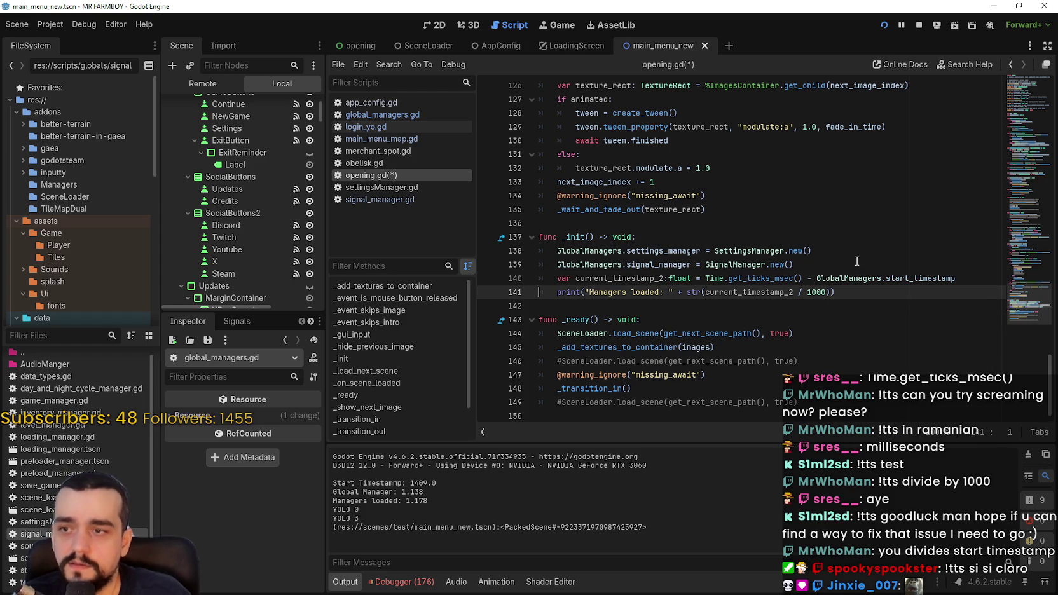
key("Left")
key("BackSpace")
key("BackSpace")
key("BackSpace")
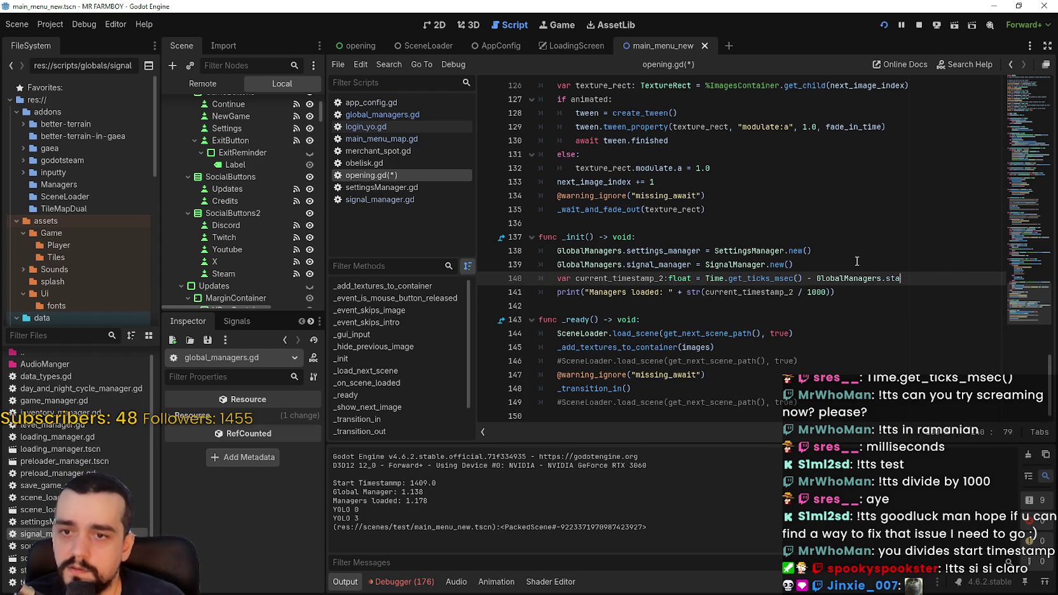
key("Return")
key("ctrl+s")
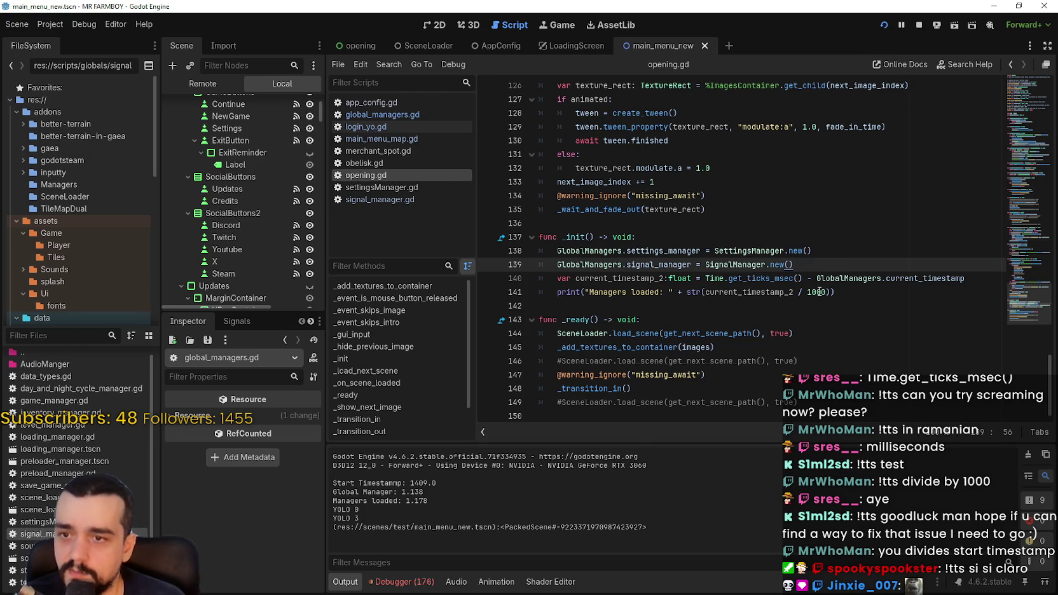
Run the game, note Managers loaded 1.482 and Global Manager 1.242, and stop it
left_click(820, 292)
left_click(852, 305)
left_click(884, 25)
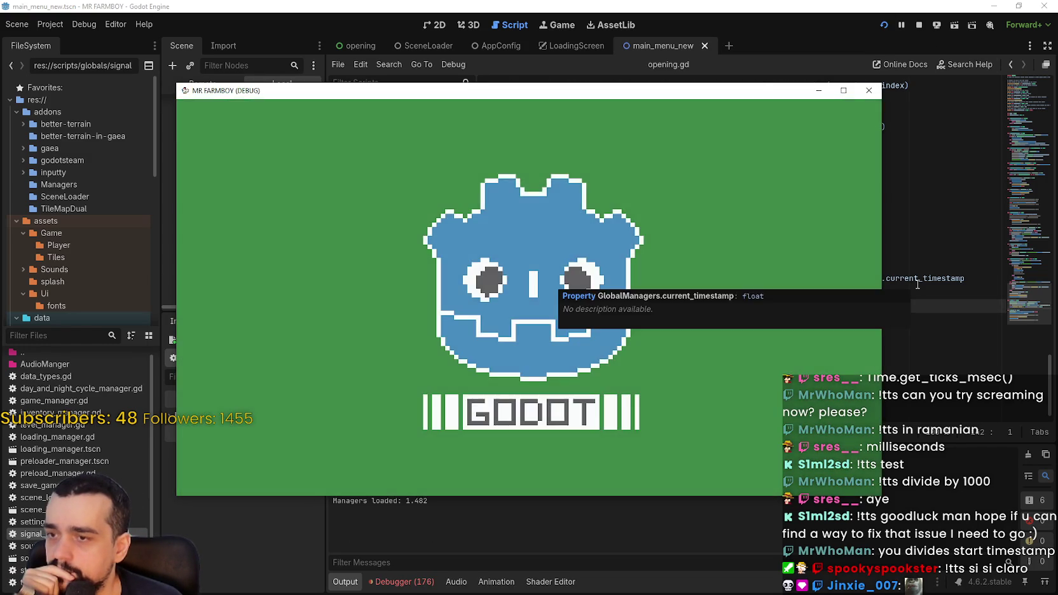
left_click(659, 527)
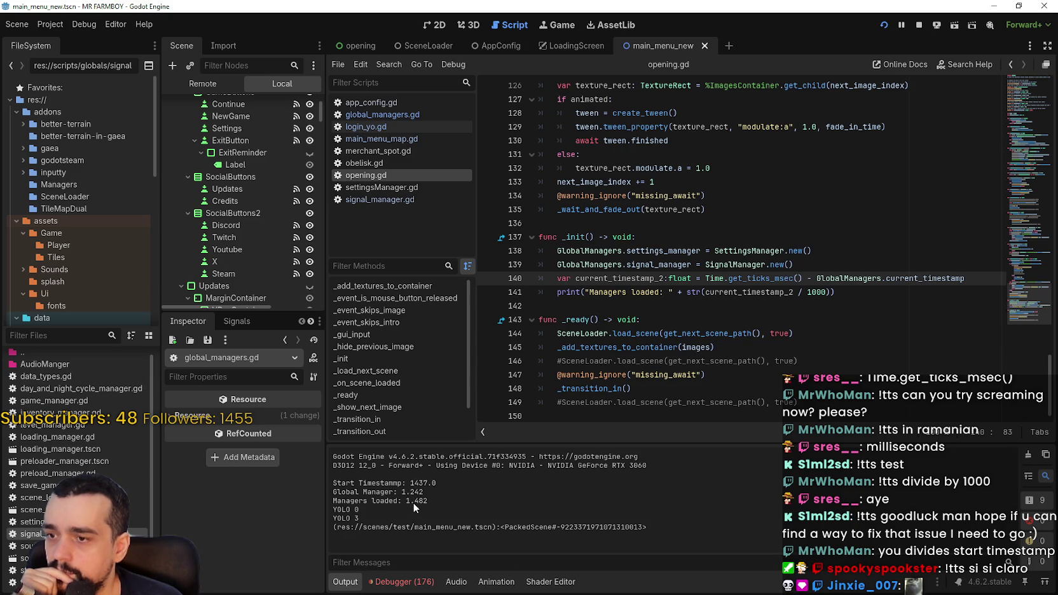
left_click_drag(406, 502, 427, 502)
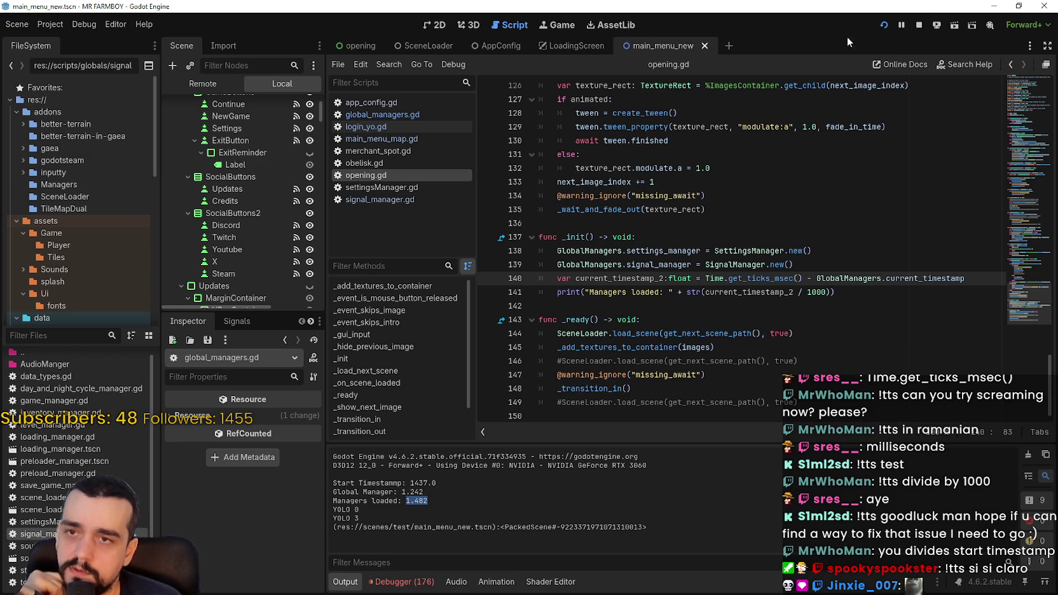
left_click(918, 25)
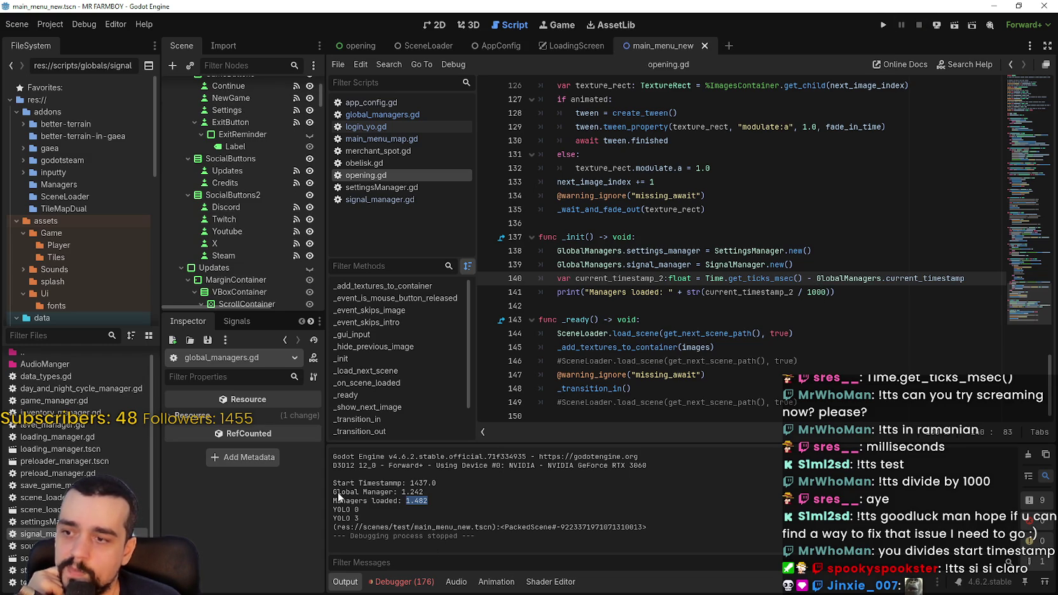
left_click_drag(333, 492, 437, 489)
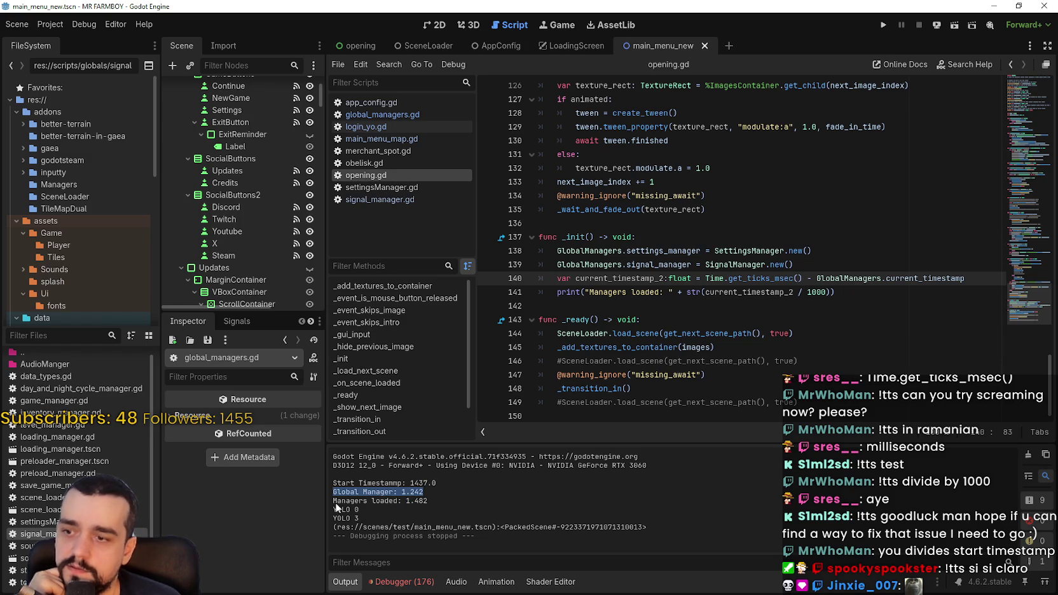
mouse_move(334, 502)
left_mouse_down()
mouse_move(471, 503)
mouse_move(346, 503)
left_mouse_up()
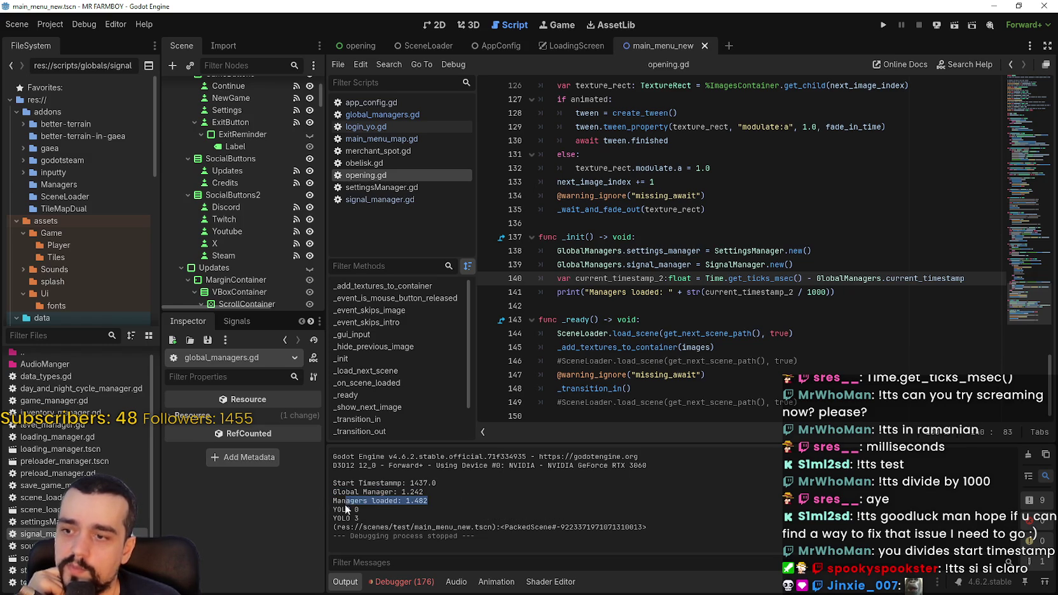
In global_managers.gd, change the types on lines 4–5 to Node, then save and run
left_click(422, 117)
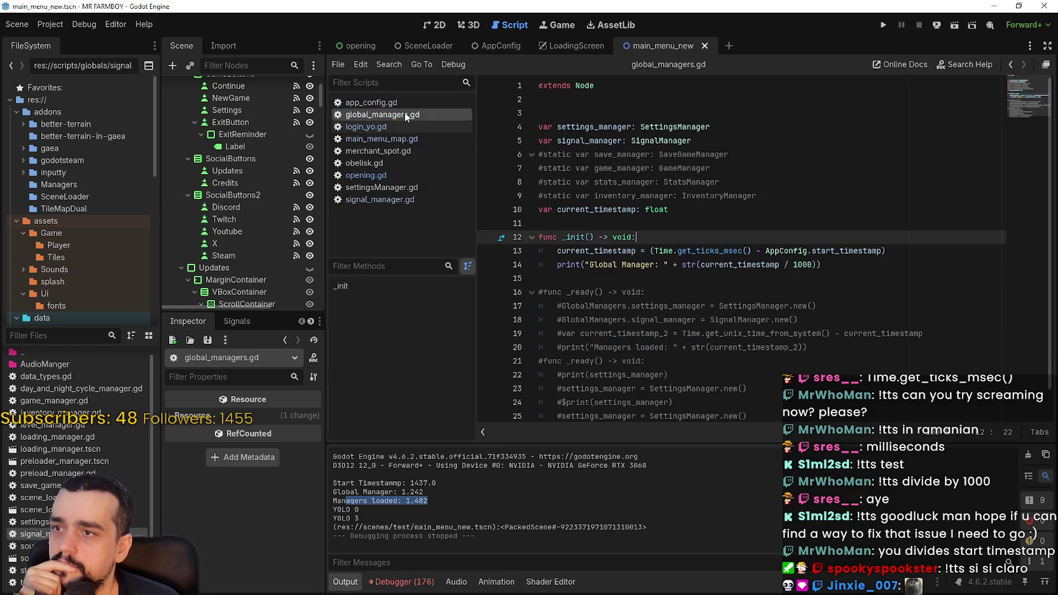
left_click(827, 264)
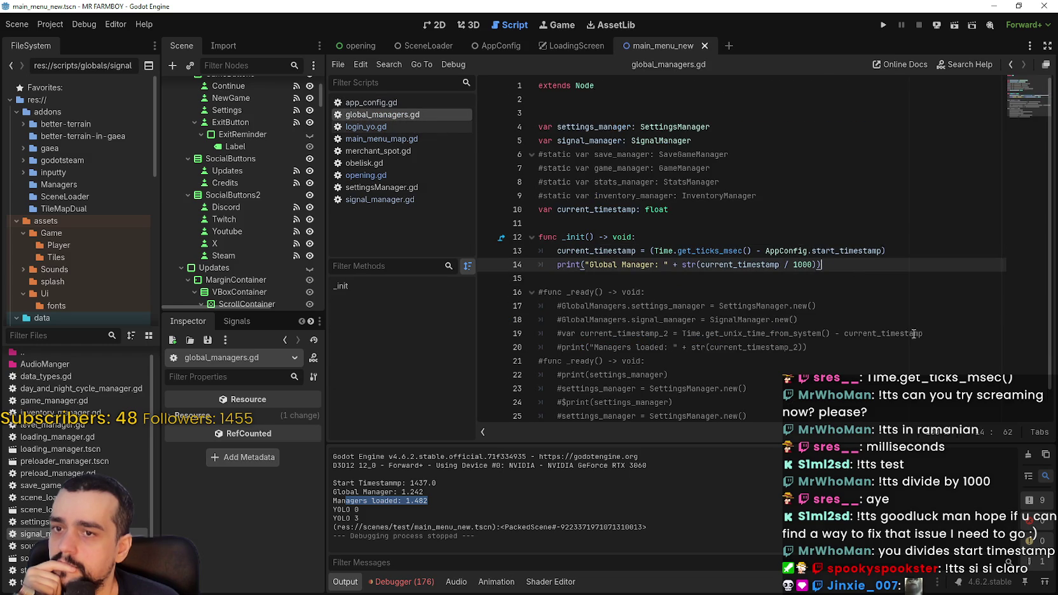
double_click(675, 127)
type("Node")
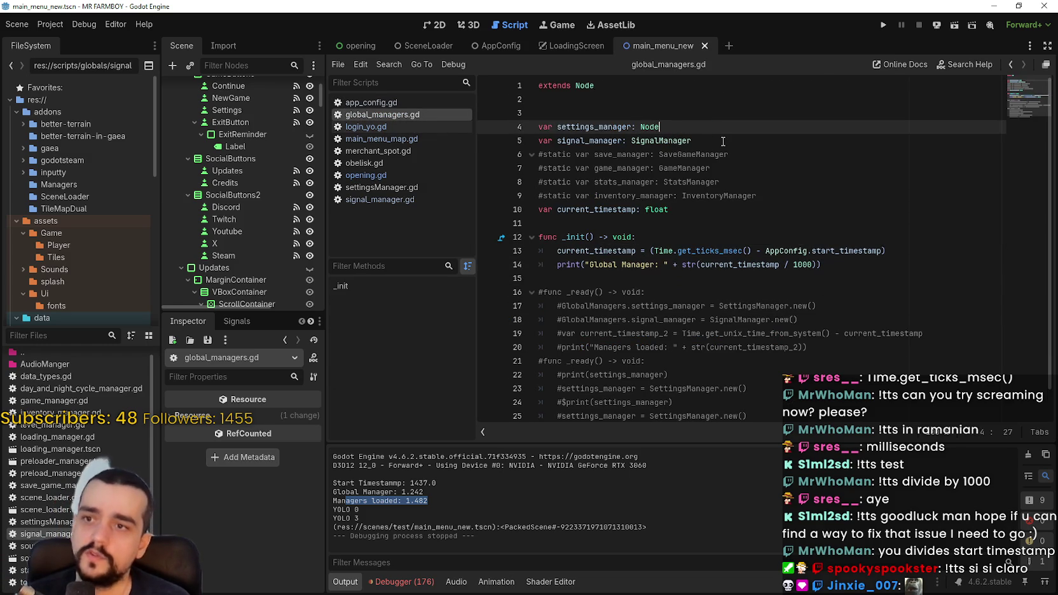
key("Escape")
double_click(643, 140)
type("Nod")
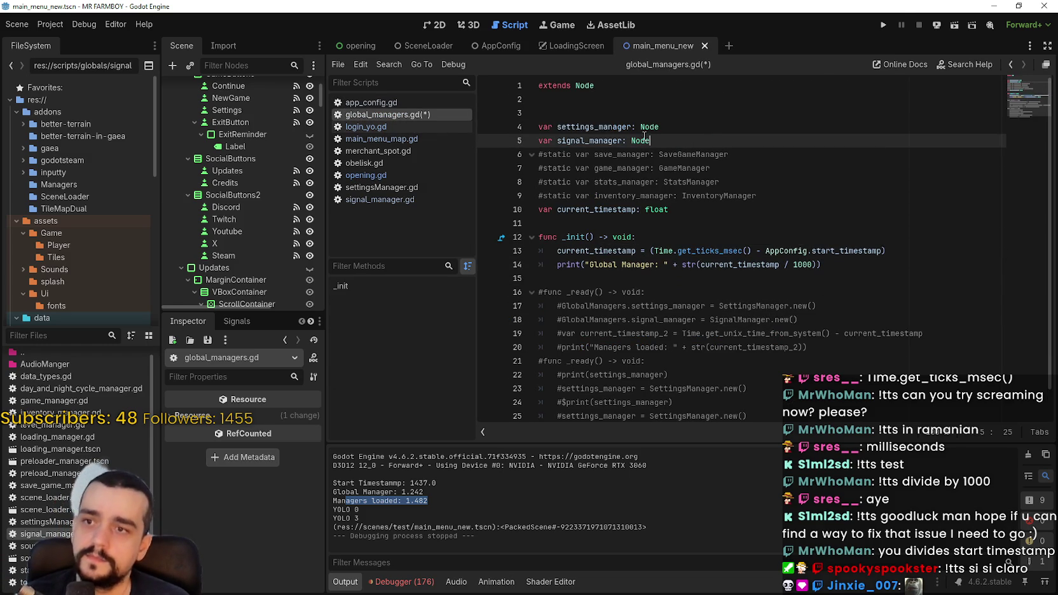
key("F5")
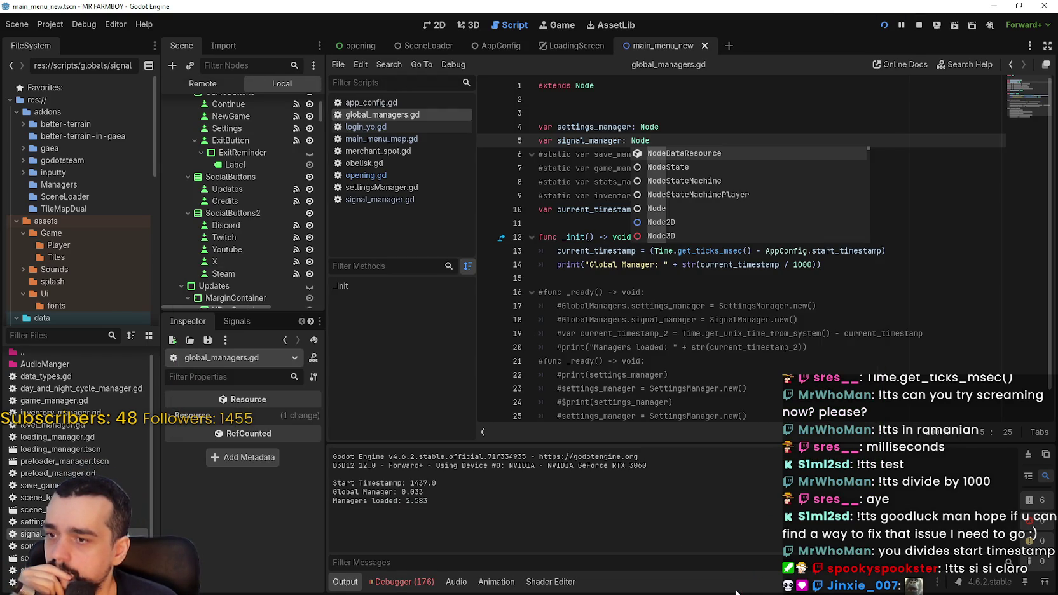
Read Global Manager 0.033 and Managers loaded 2.583 in the Output log
left_click_drag(418, 494, 328, 496)
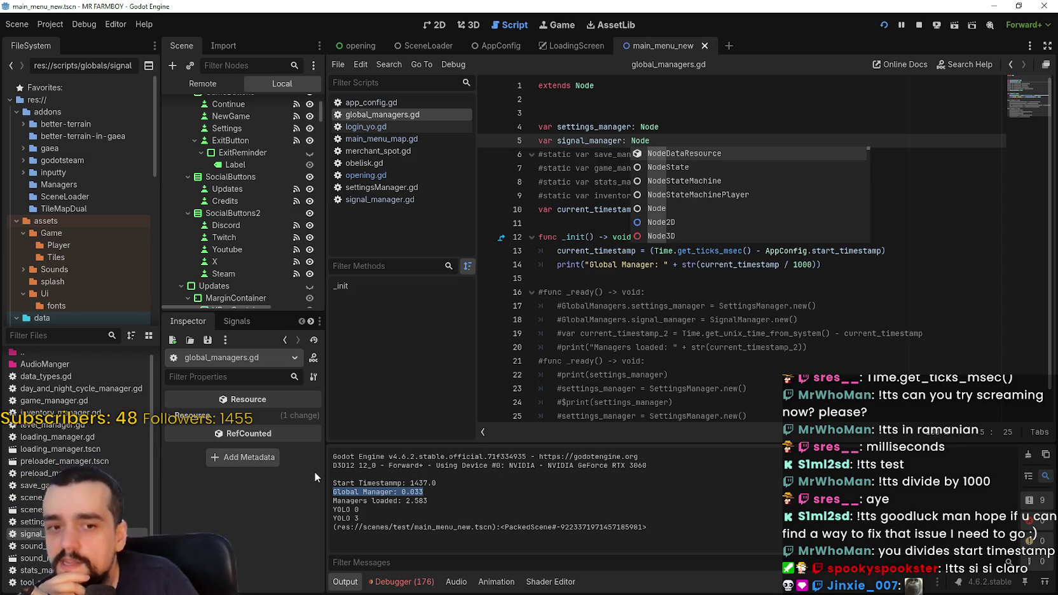
left_click(672, 126)
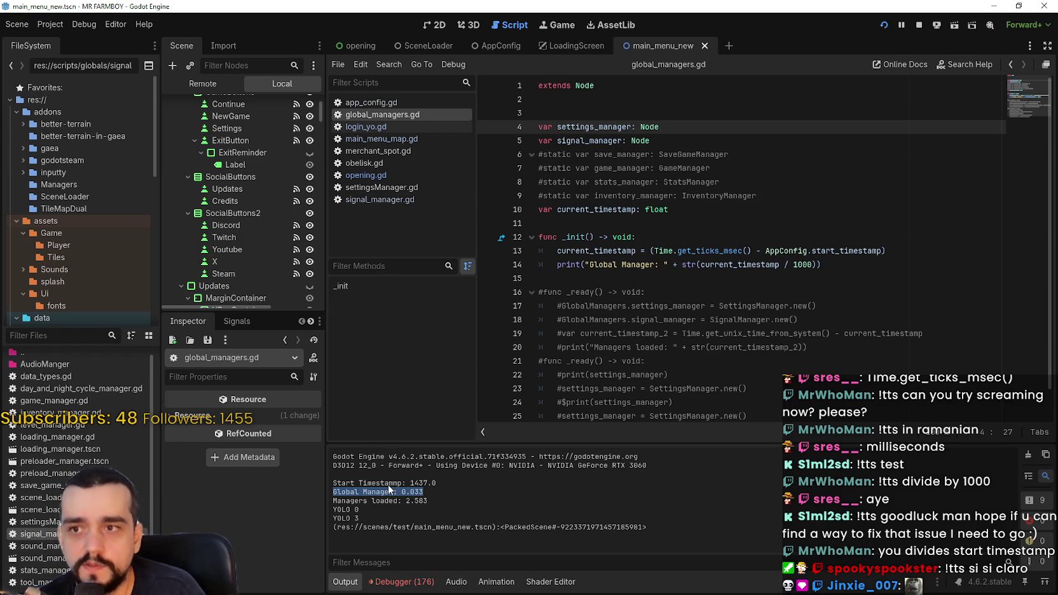
left_click_drag(405, 501, 428, 500)
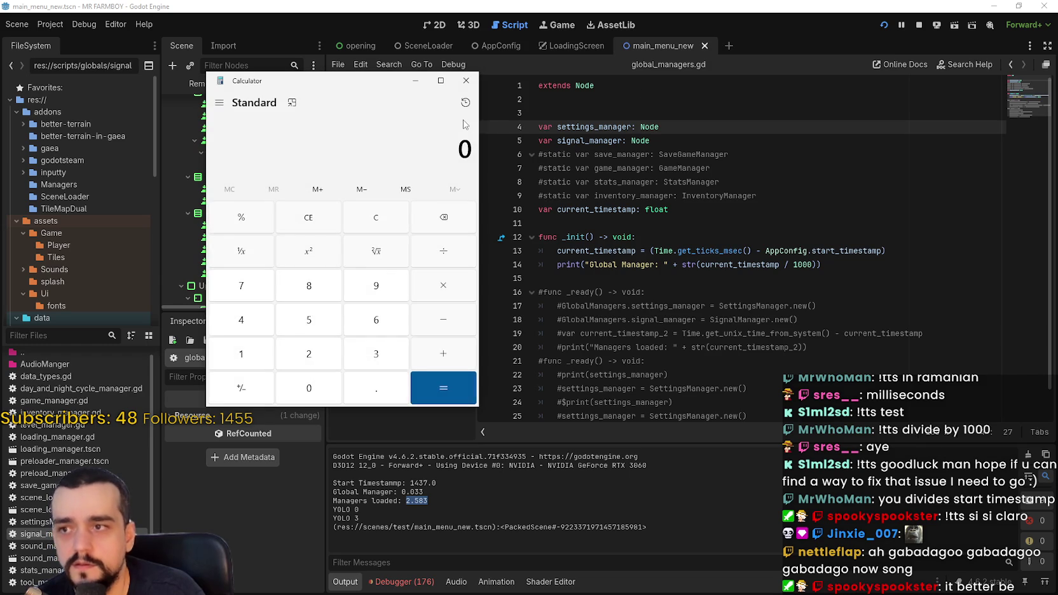
Compute 2.583 / 2 = 1.2915 in Calculator, then select the Node type on line 4
type("2.5")
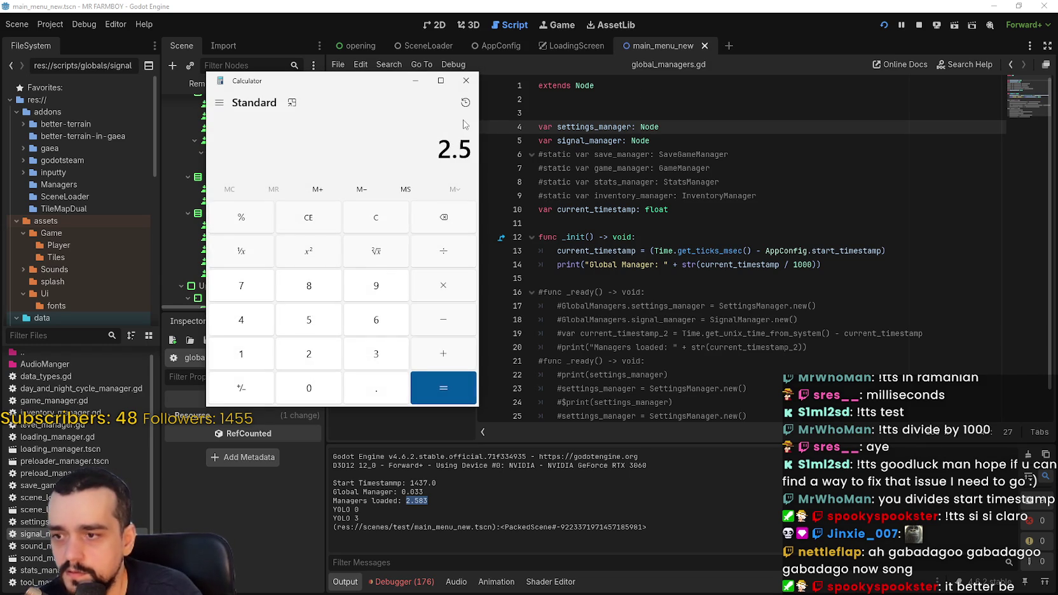
type("83")
type("/2")
key("Return")
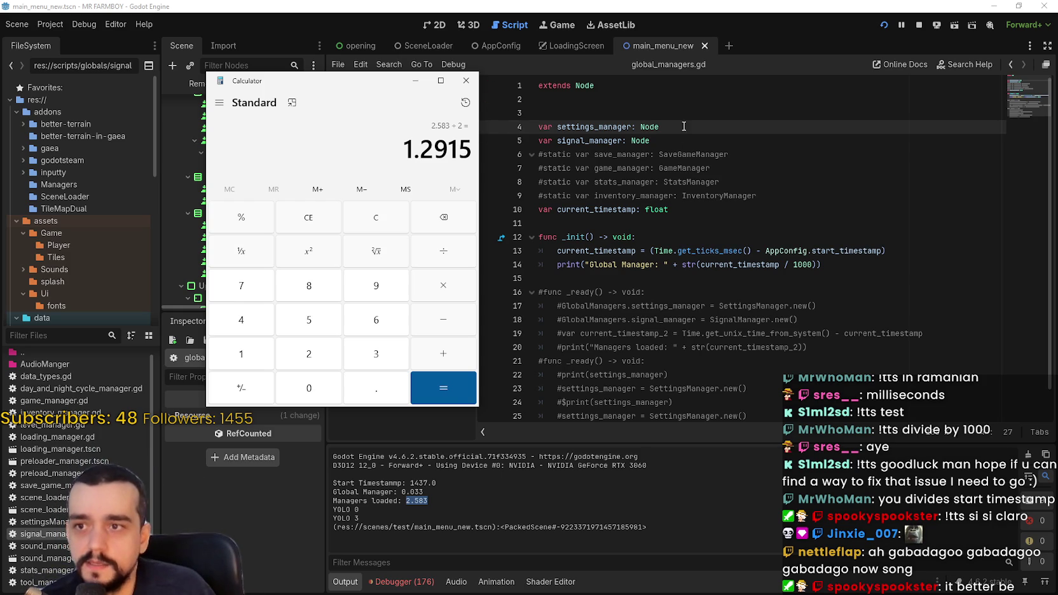
left_click(655, 126)
double_click(648, 127)
Change the line 4 and 5 types back to SettingsManager and SignalManager and save global_managers.gd
type("Setting")
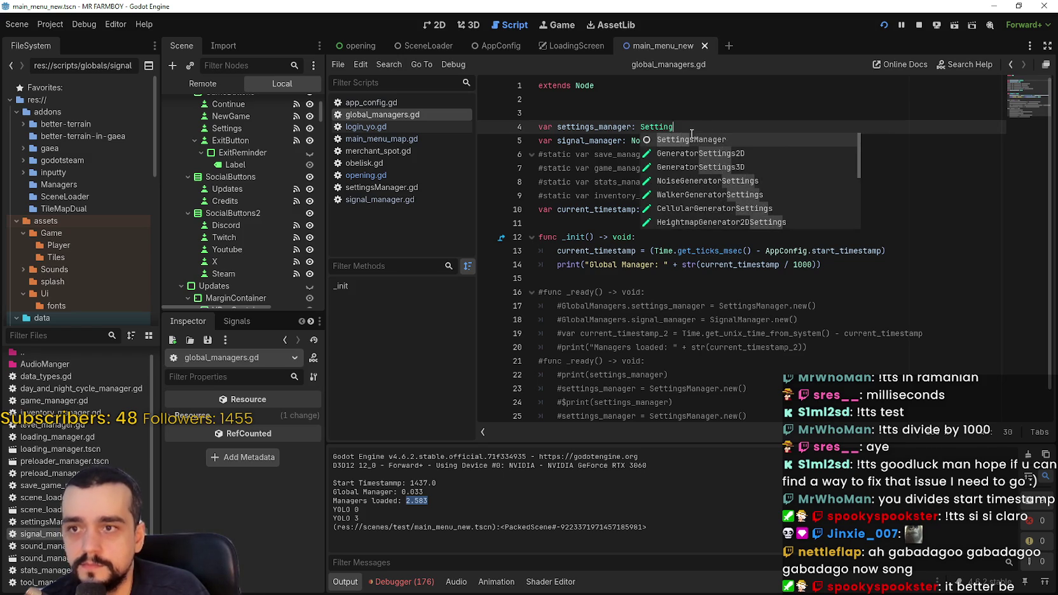
key("Return")
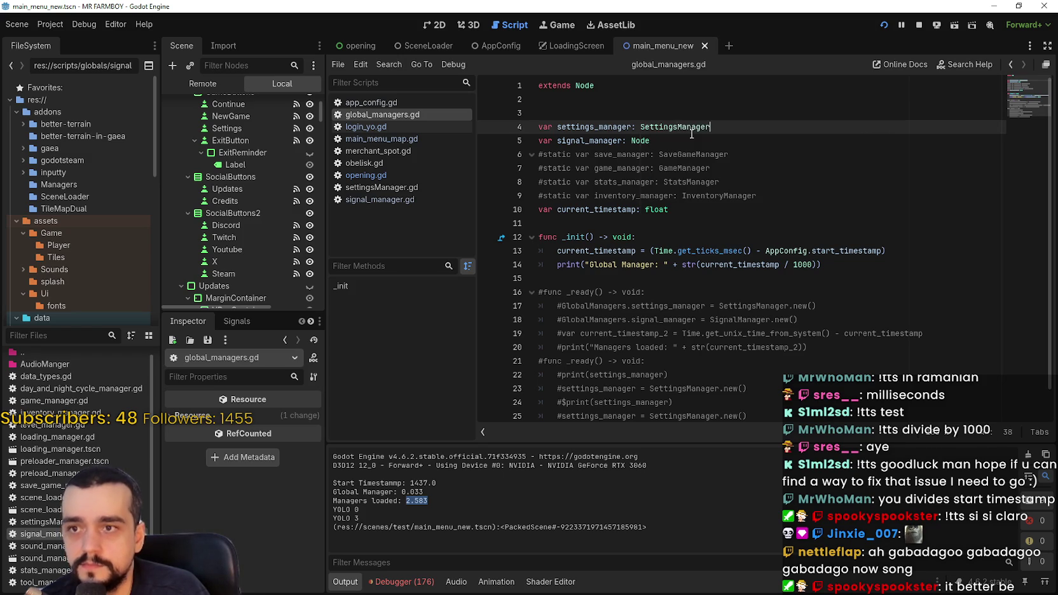
double_click(682, 140)
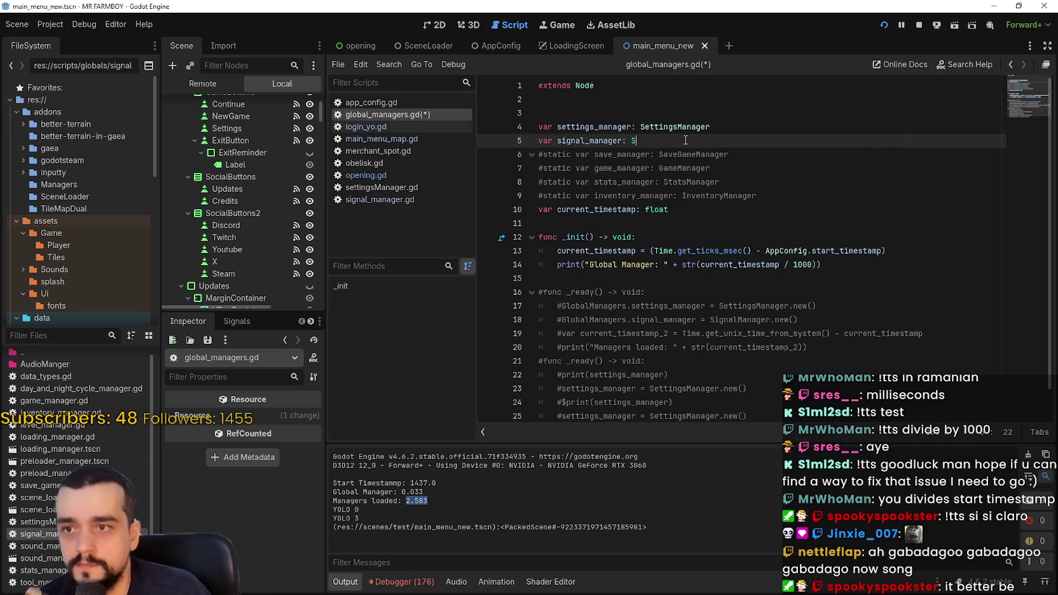
type("Signa")
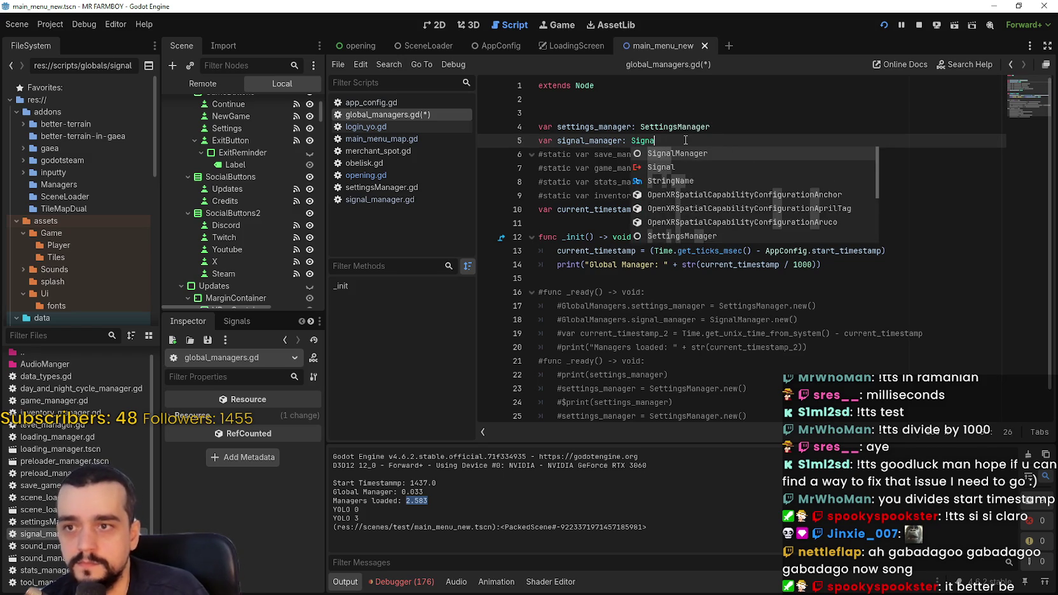
key("Return")
key("ctrl+s")
Restart the scene and select the new Global Manager 1.2 and Managers loaded 1.523 log lines
left_click(884, 24)
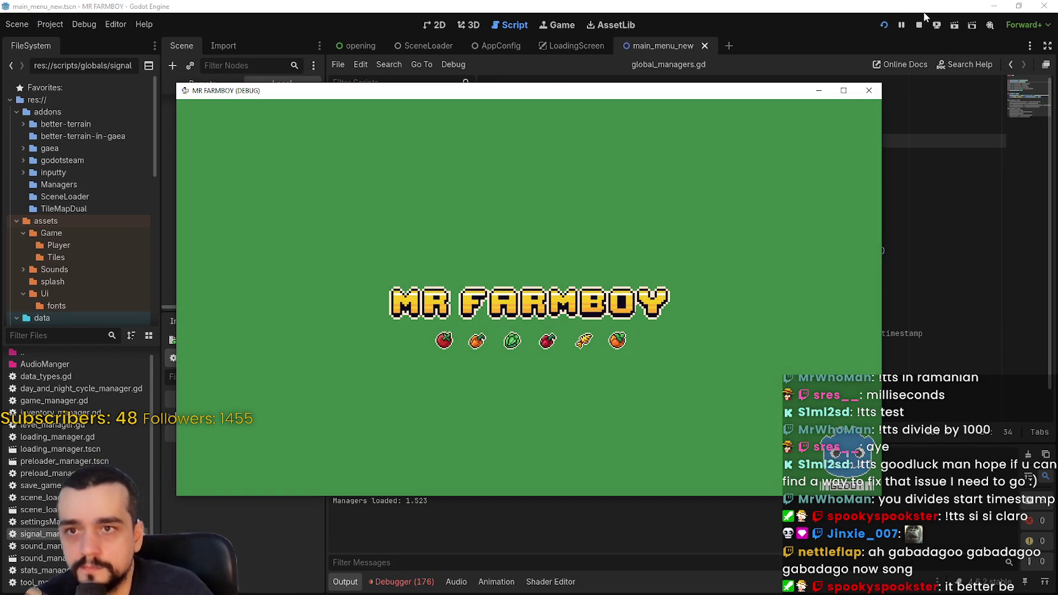
left_click(899, 177)
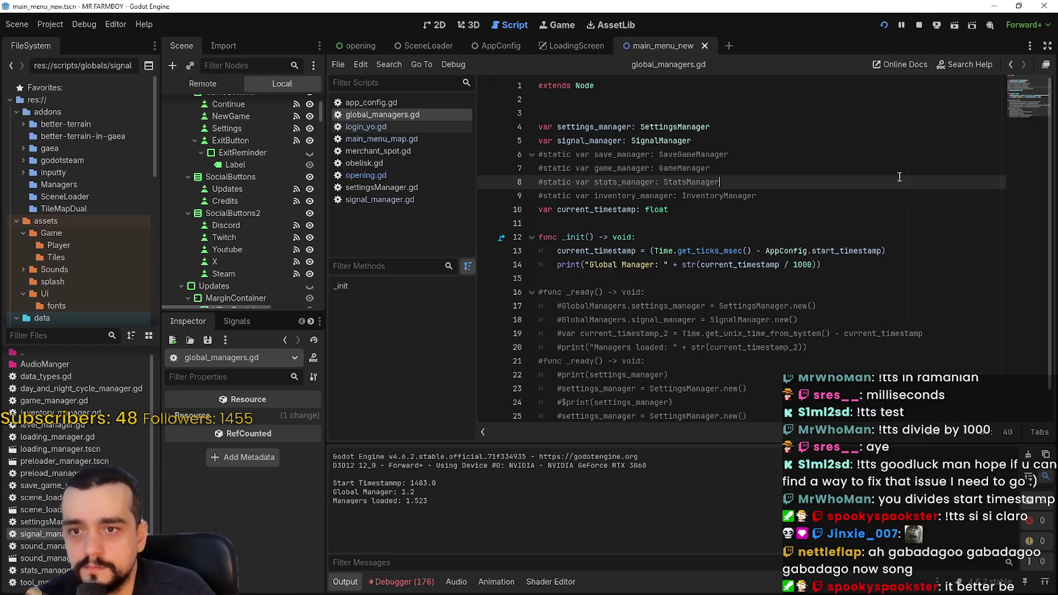
left_click_drag(449, 508, 332, 492)
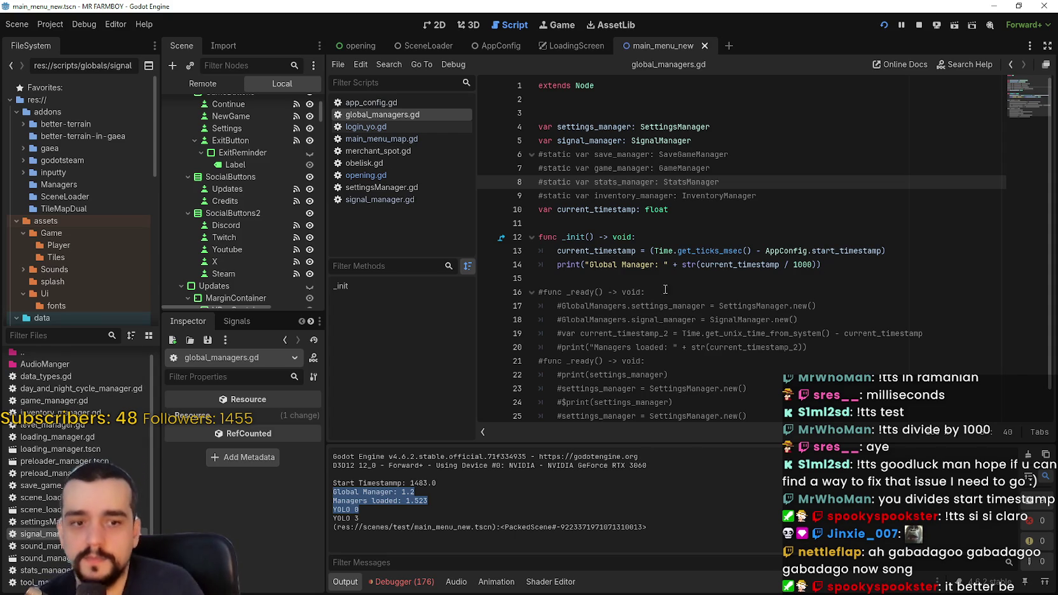
Change settings_manager and signal_manager back to type Node and save the script
double_click(674, 126)
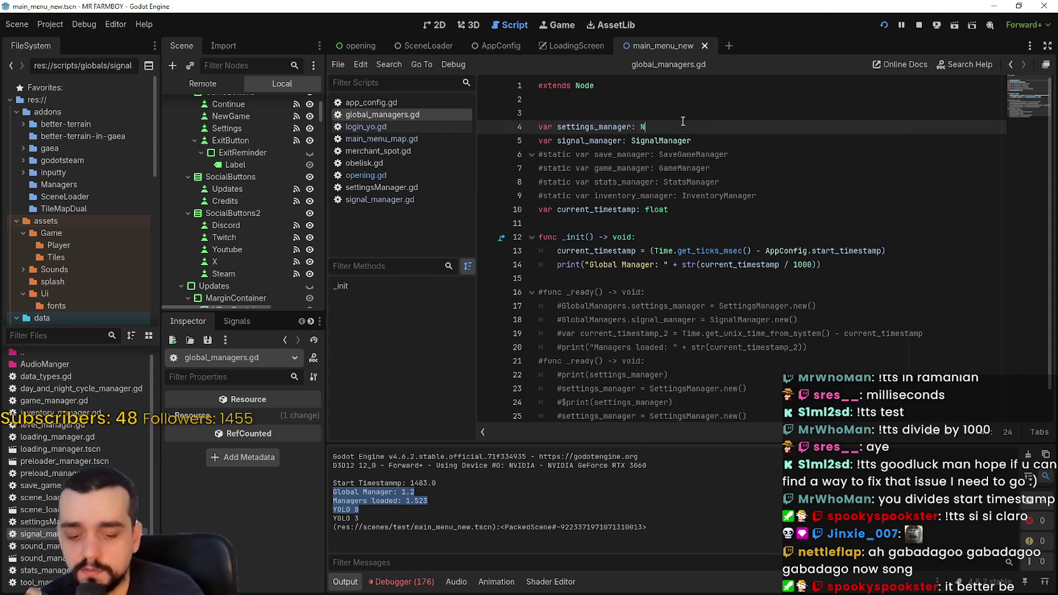
type("Node")
double_click(685, 141)
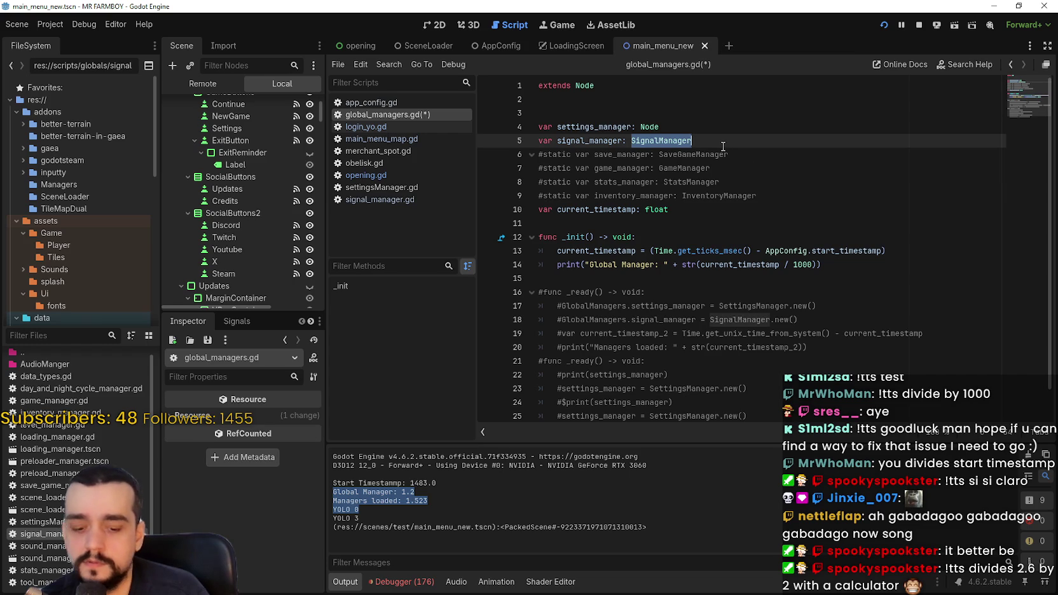
type("Node")
key("Escape")
key("ctrl+s")
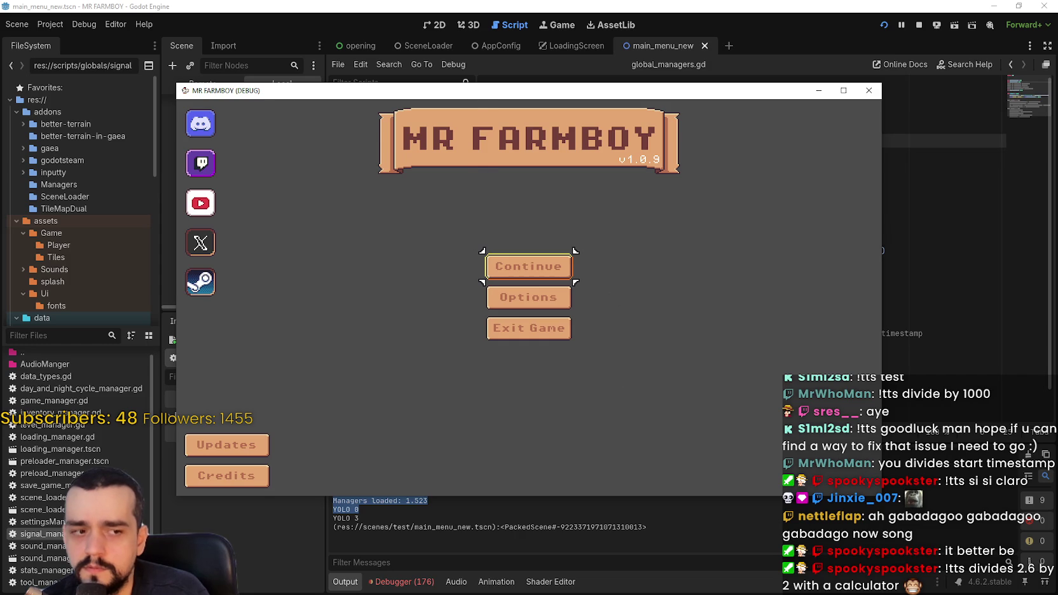
Compute 2.6 ÷ 2 in Calculator, close it, and stop the running game
key("alt+Tab")
left_click(395, 218)
type("2.6/2")
key("Return")
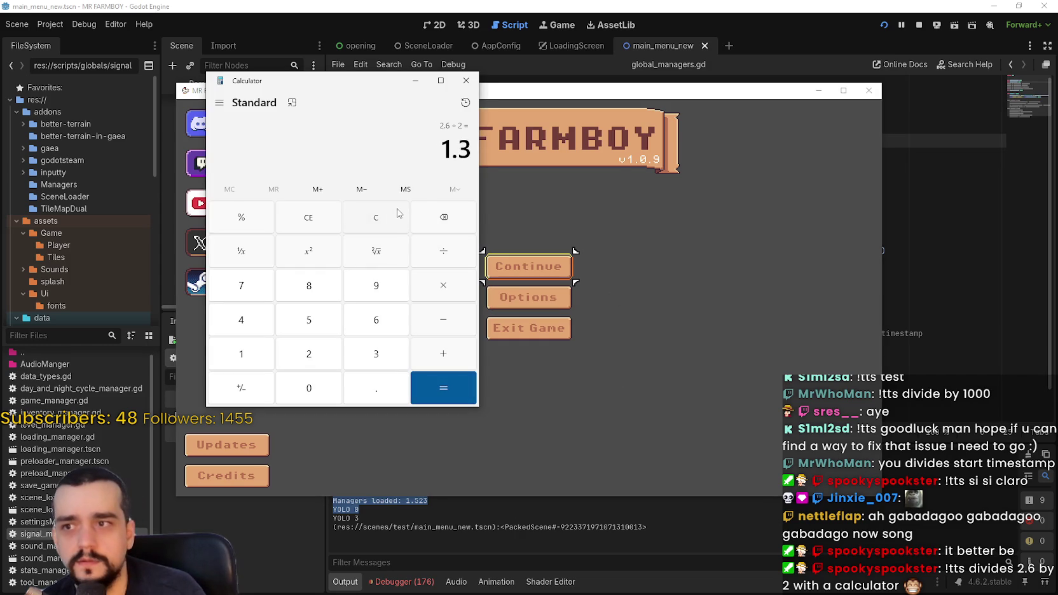
left_click(466, 80)
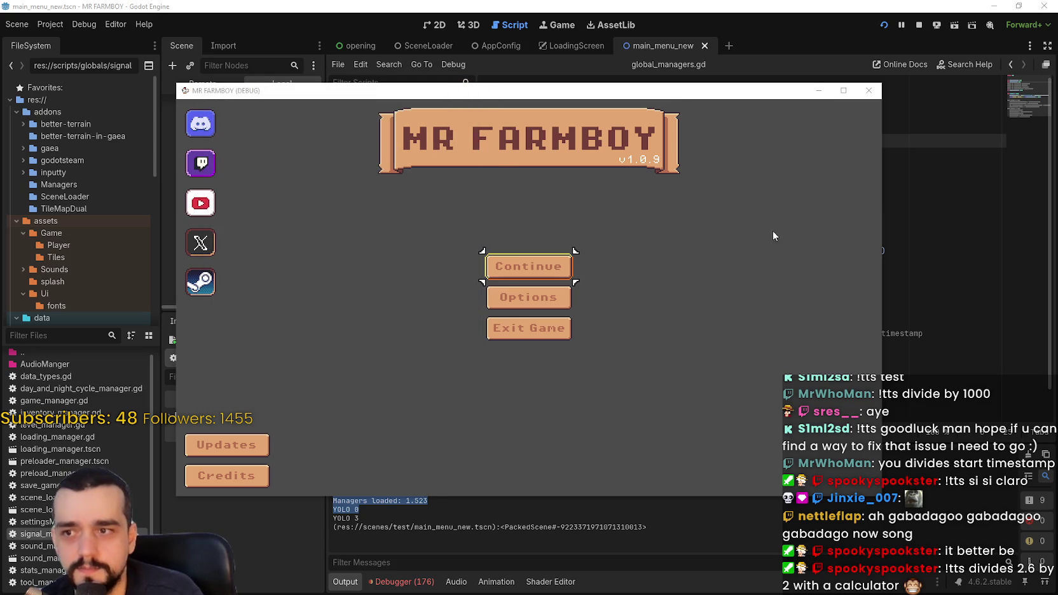
left_click(926, 22)
left_click(649, 299)
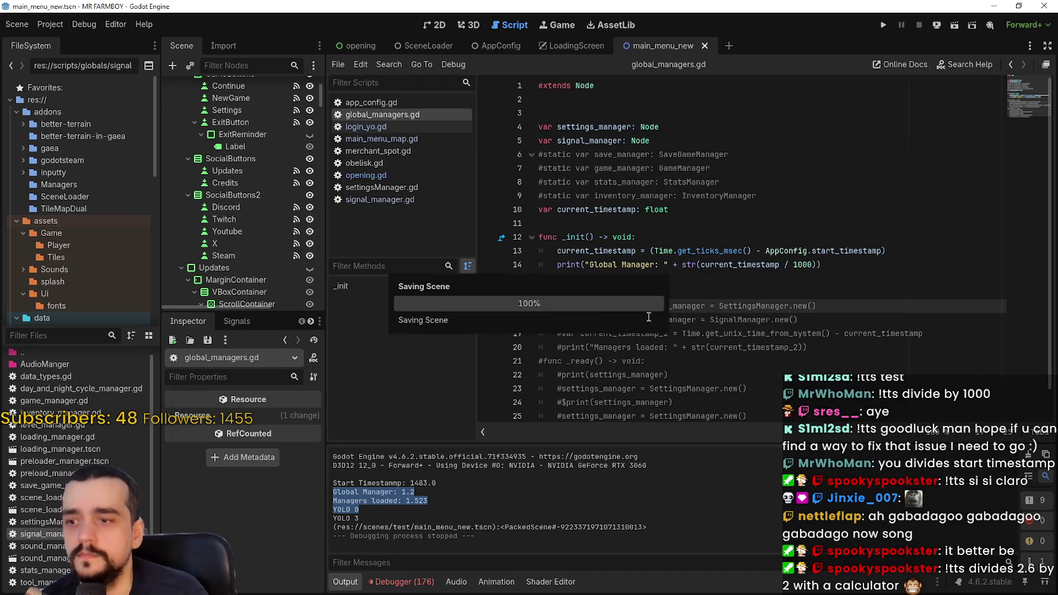
Run the project, restart it, then stop it after it logs Managers Loaded 2.583
left_click(489, 509)
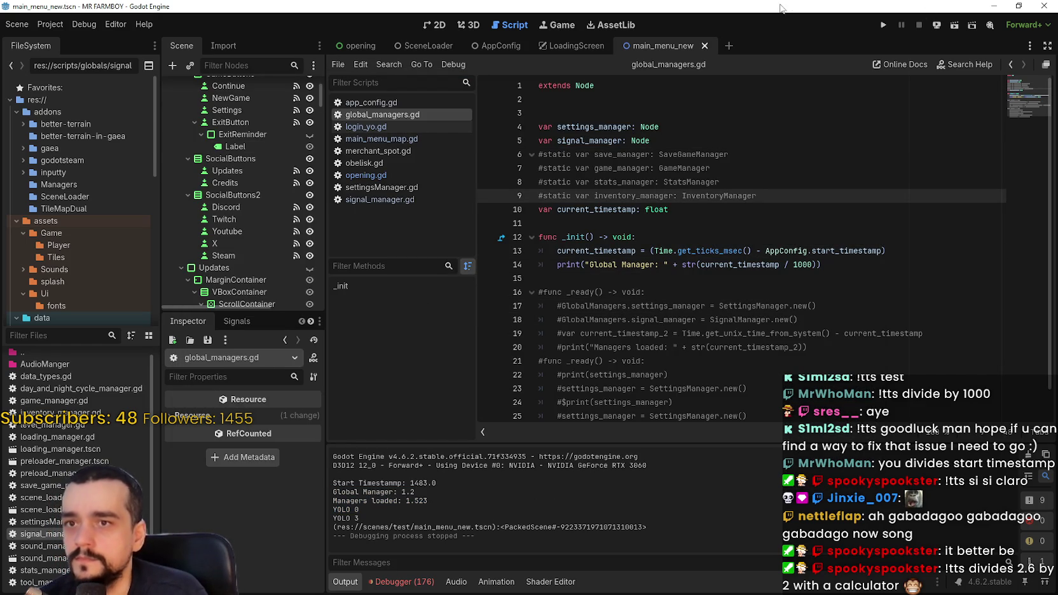
left_click(881, 27)
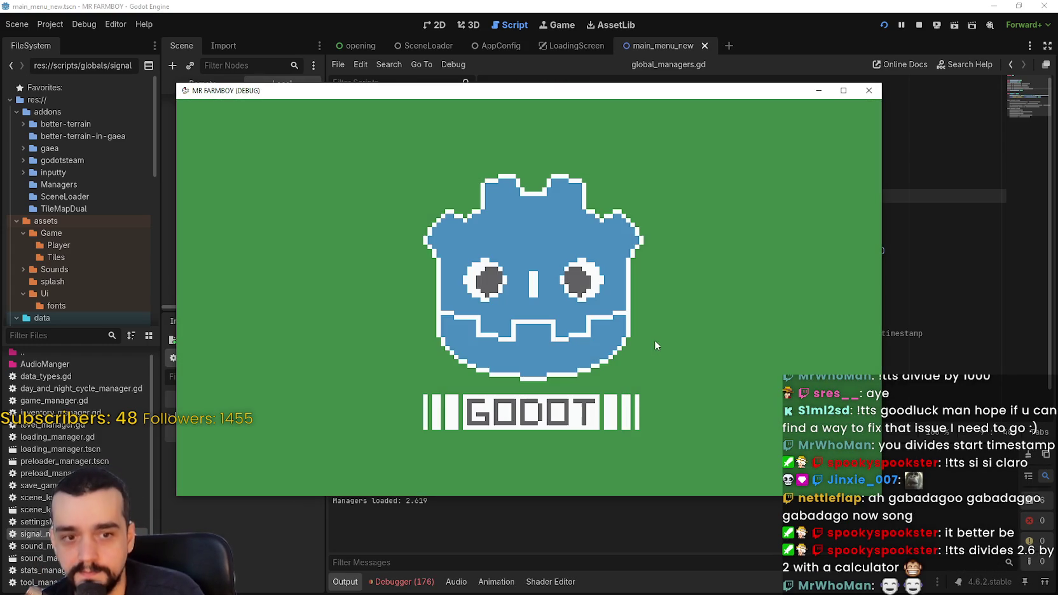
left_click(912, 309)
key("F5")
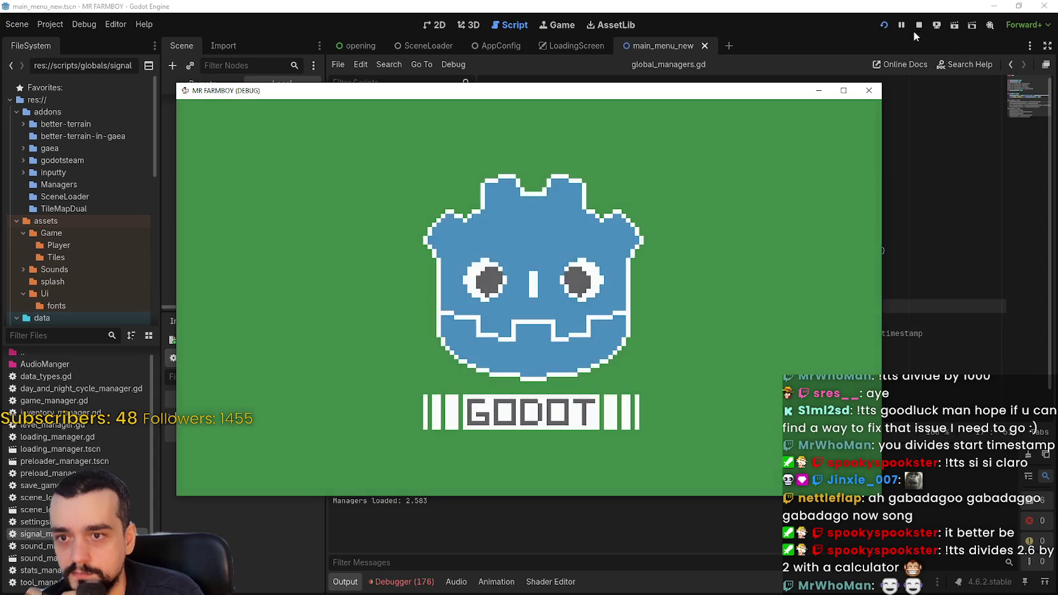
left_click(918, 26)
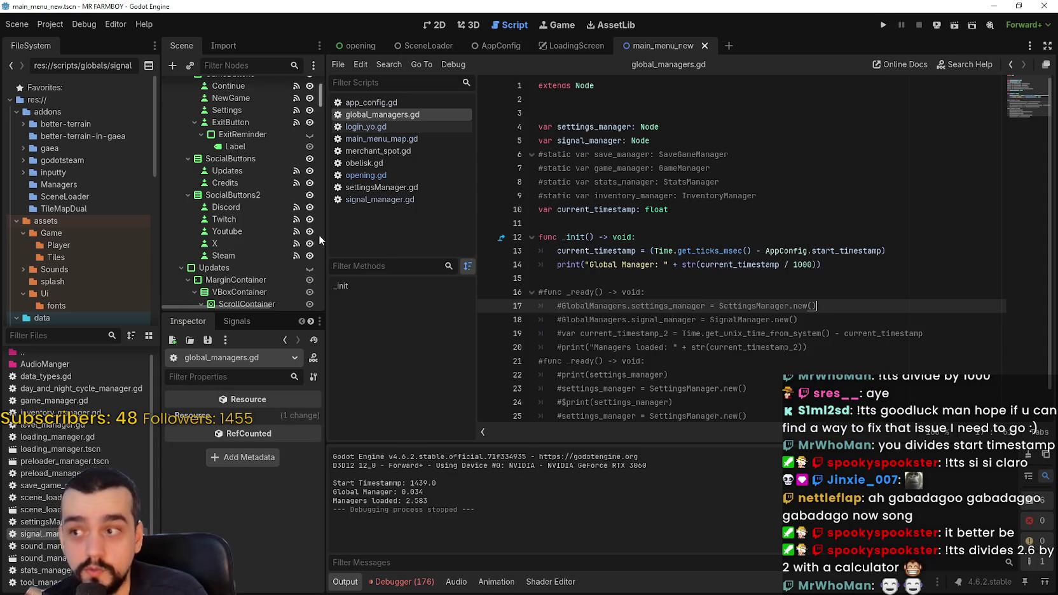
Open opening.gd and place the caret at the end of line 141
scroll(256, 220, "up", 2)
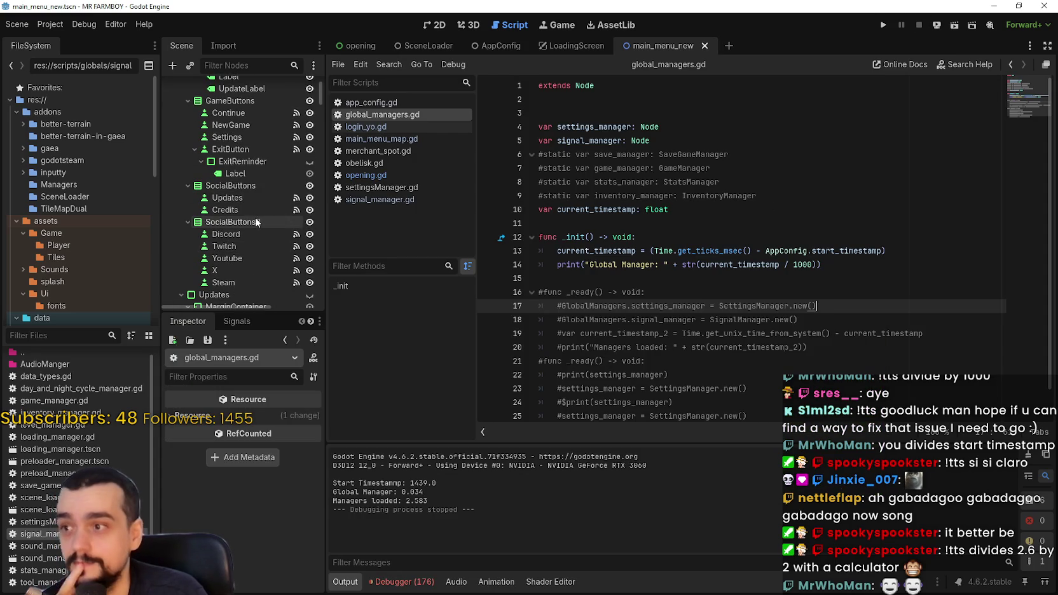
scroll(256, 221, "up", 4)
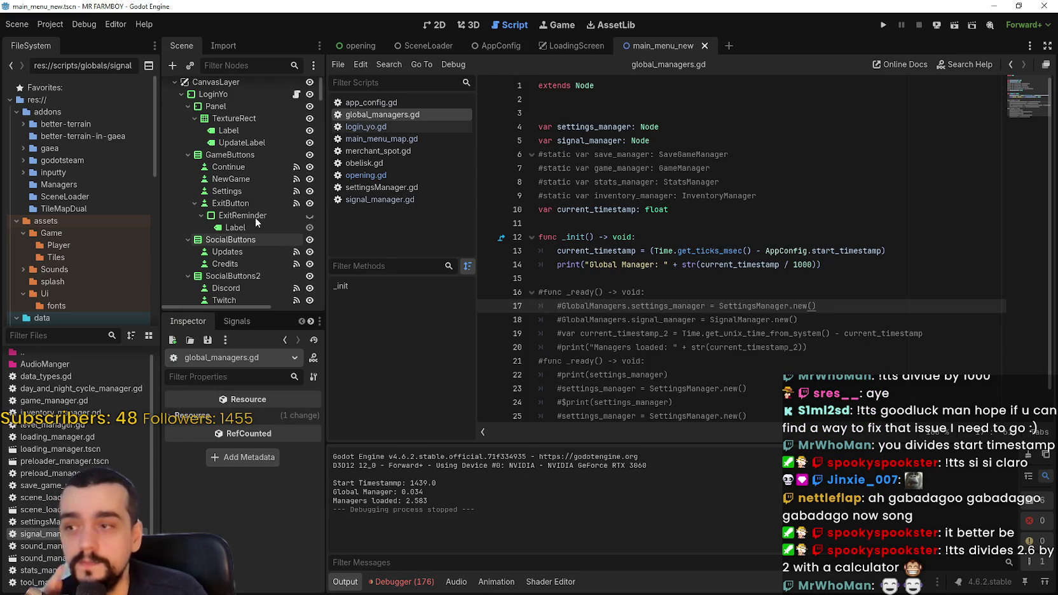
scroll(254, 217, "down", 5)
scroll(268, 166, "down", 5)
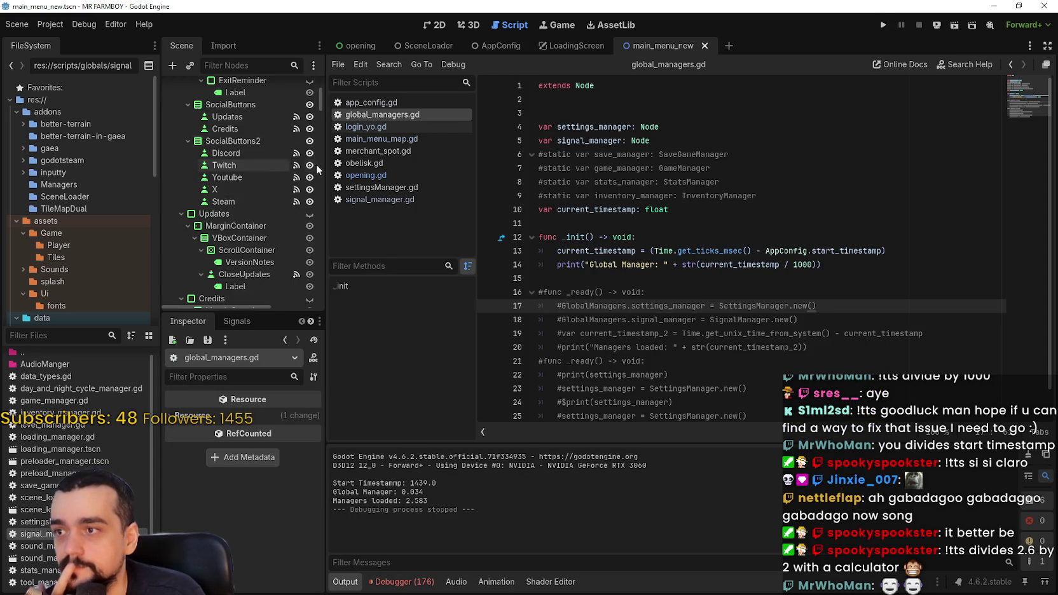
left_click(411, 176)
left_click(869, 293)
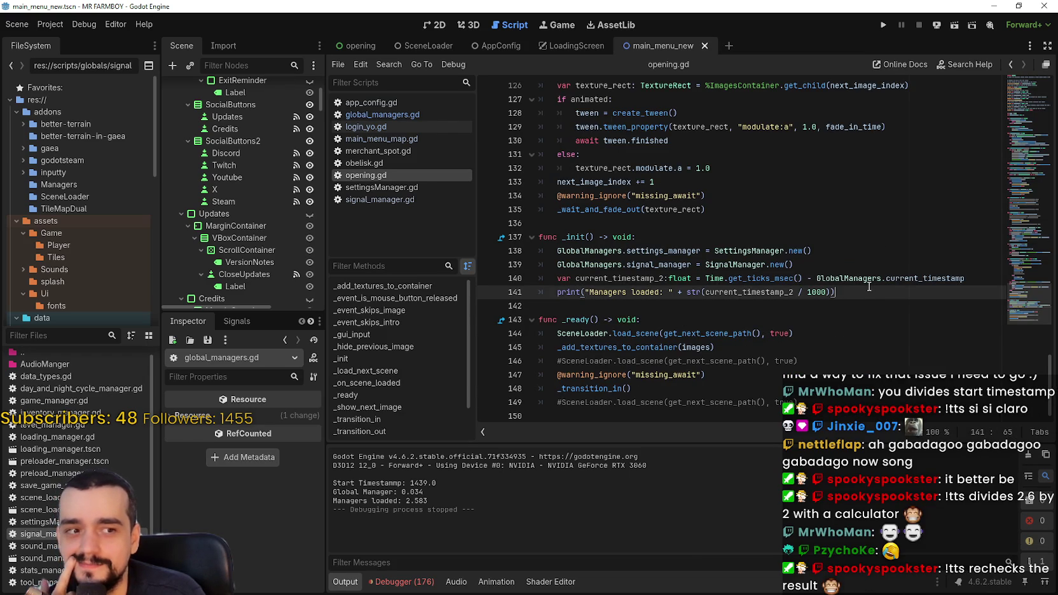
Comment out the settings and signal manager .new() lines 138–139 in opening.gd and save
left_click_drag(845, 291, 535, 250)
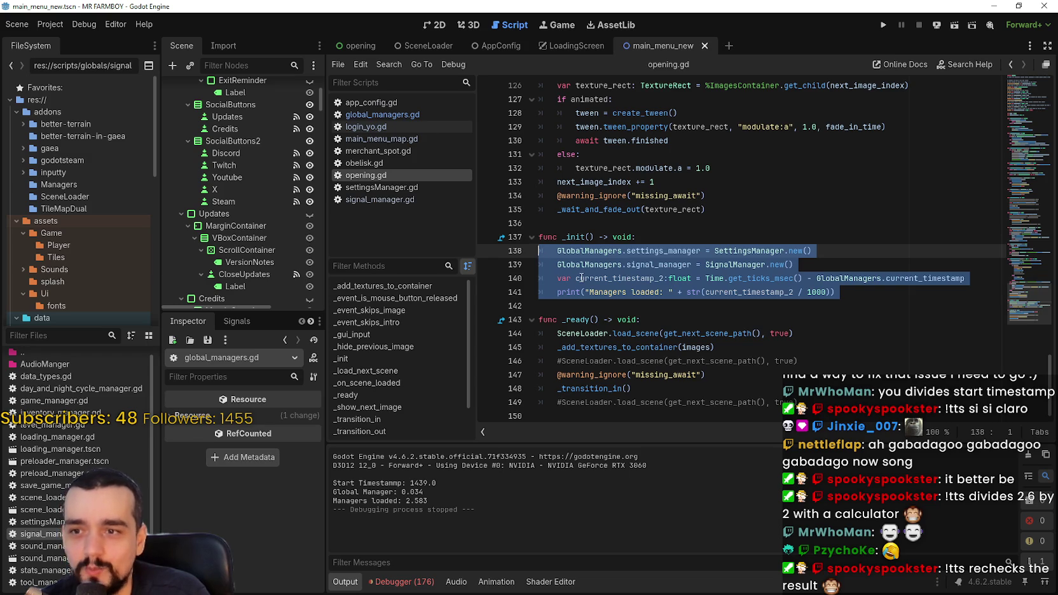
left_click(836, 259)
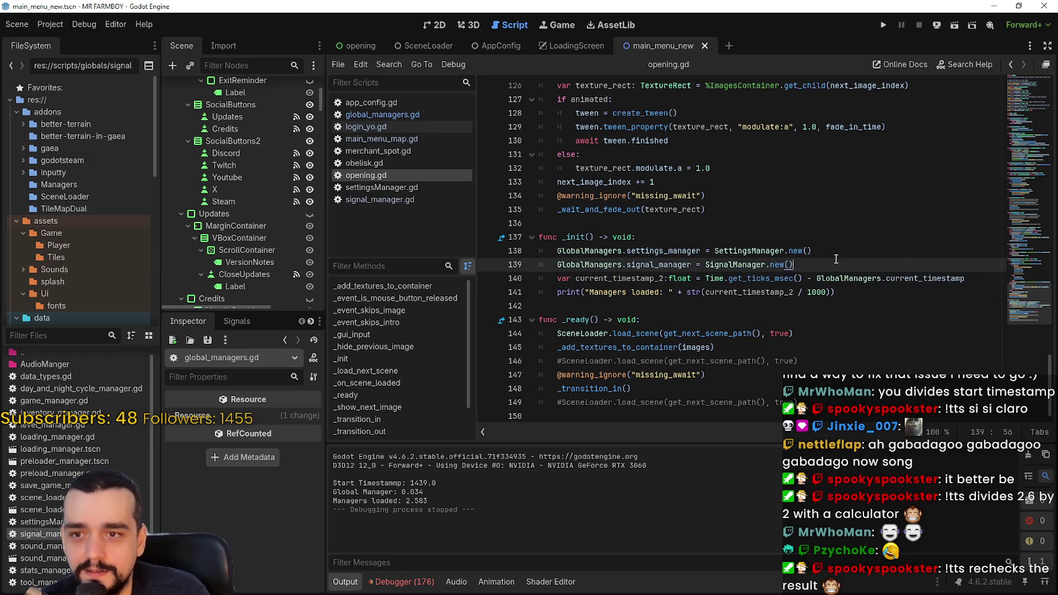
left_click(557, 250)
type("#")
left_click(558, 264)
type("#")
key("ctrl+s")
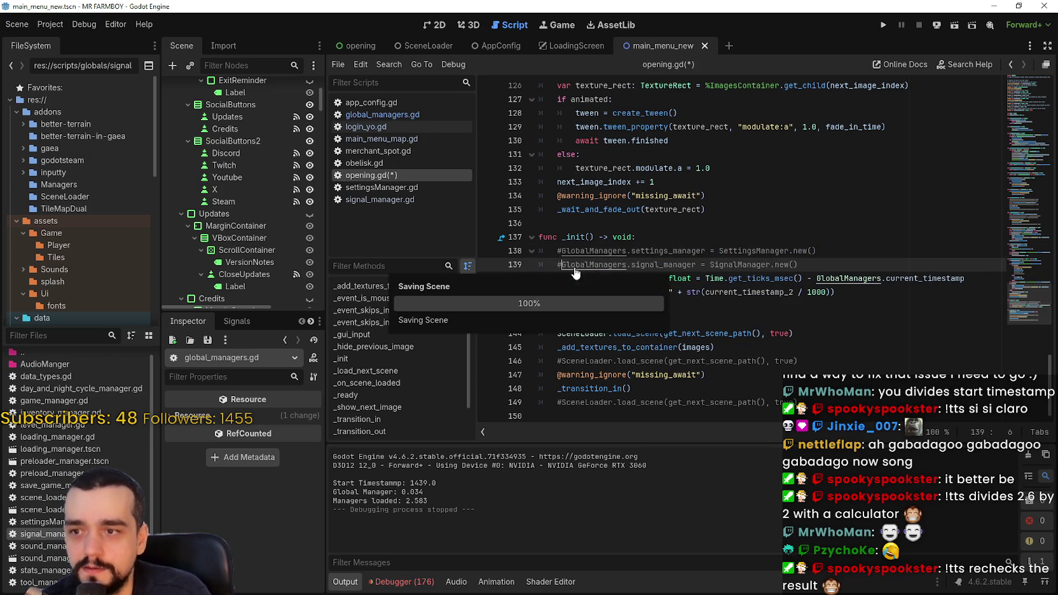
Run, restart and stop the game, which logs Managers Loaded 1.542
key("F5")
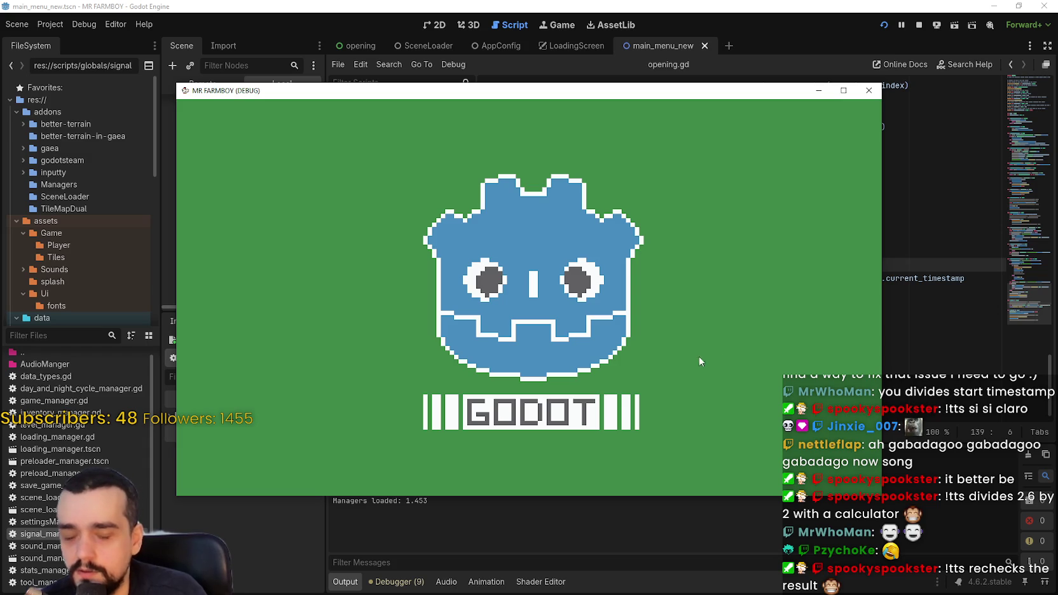
left_click(489, 548)
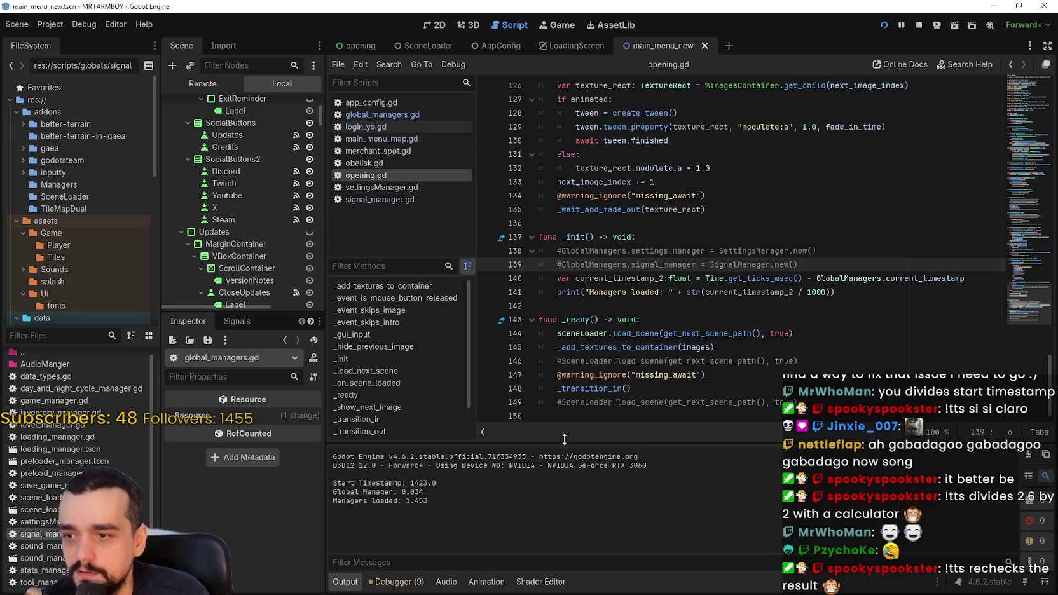
left_click(919, 26)
left_click(883, 25)
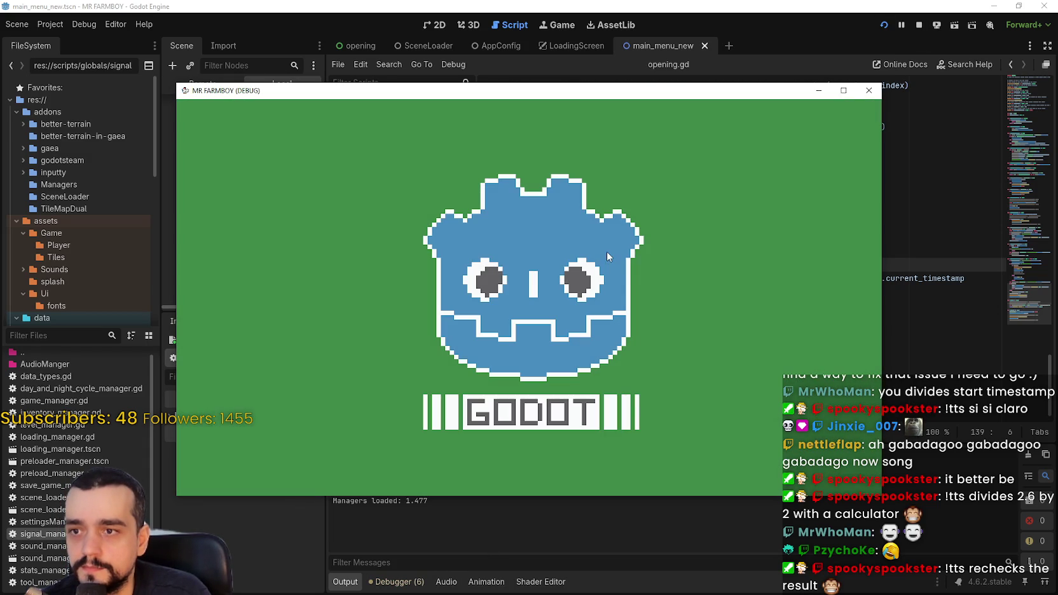
key("alt+Tab")
left_click(773, 229)
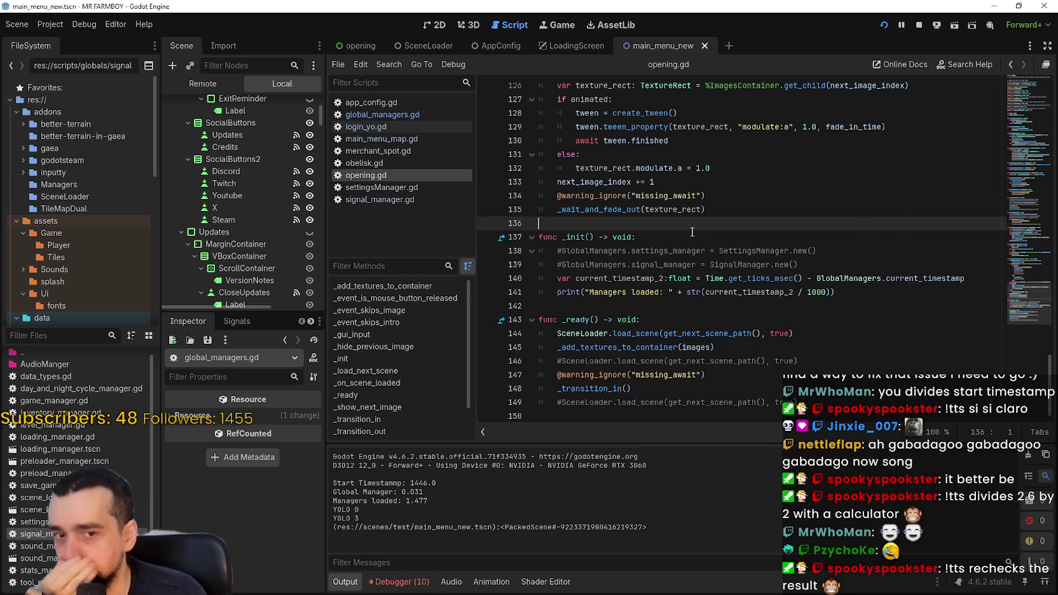
left_click(883, 25)
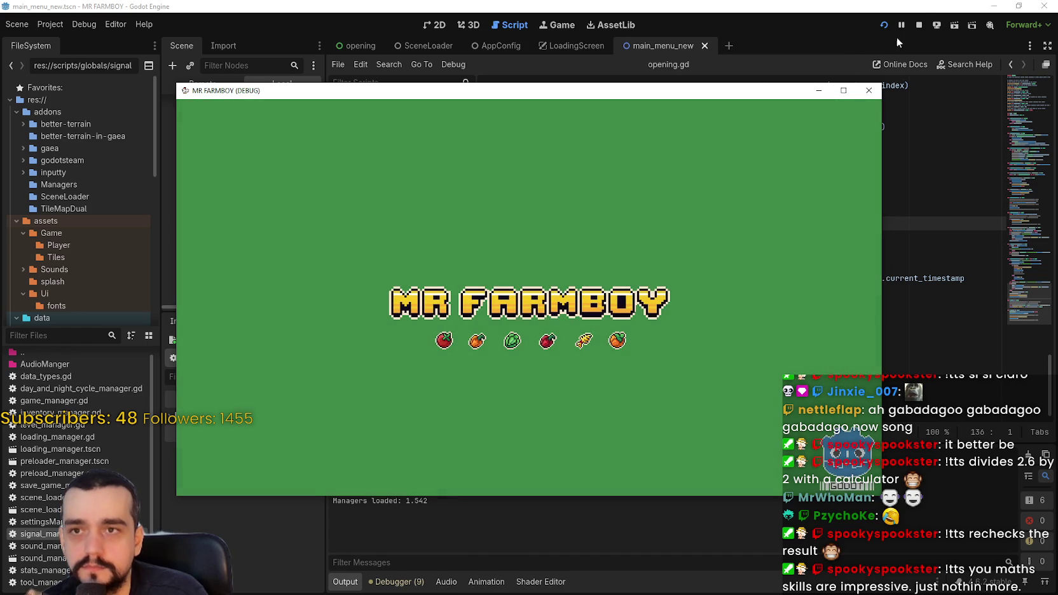
left_click(922, 26)
Select the commented manager lines 138–141 in _init to review them
left_click_drag(826, 263, 520, 251)
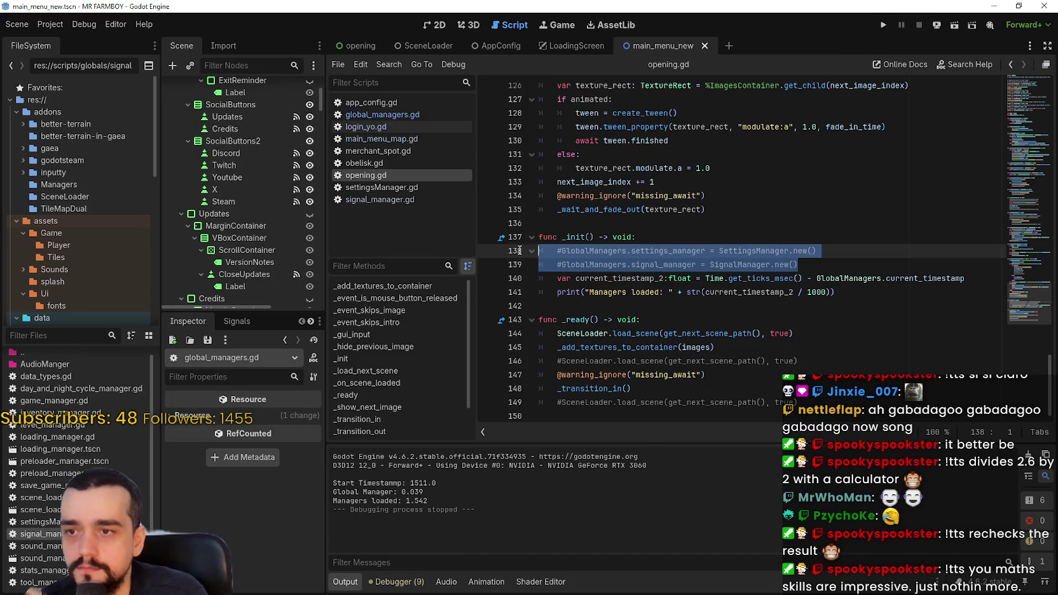
mouse_move(919, 311)
left_mouse_down()
mouse_move(636, 278)
mouse_move(545, 256)
left_mouse_up()
key("ctrl+c")
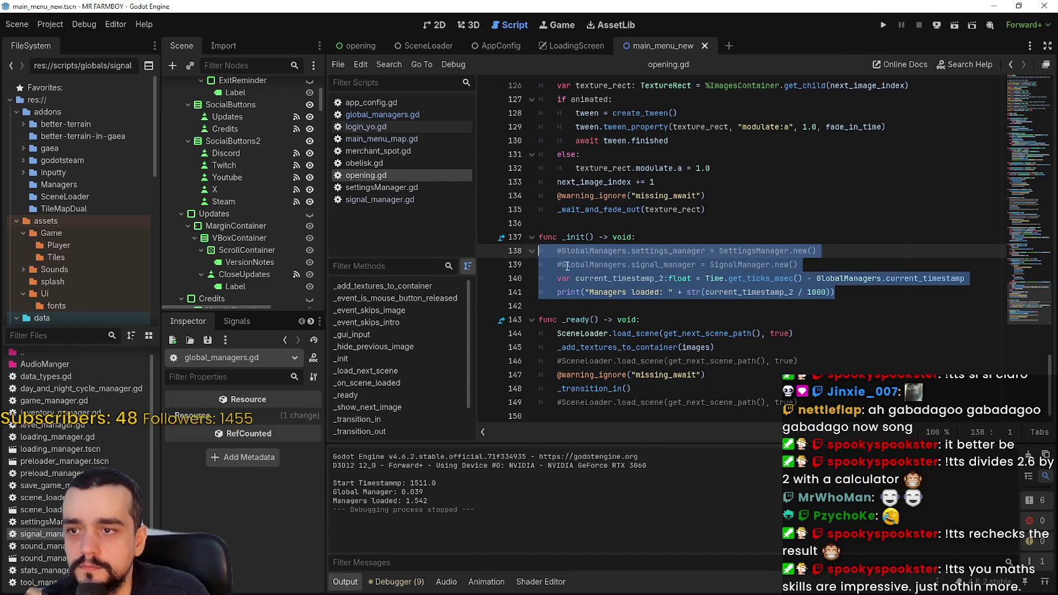
left_click(604, 303)
scroll(281, 196, "down", 3)
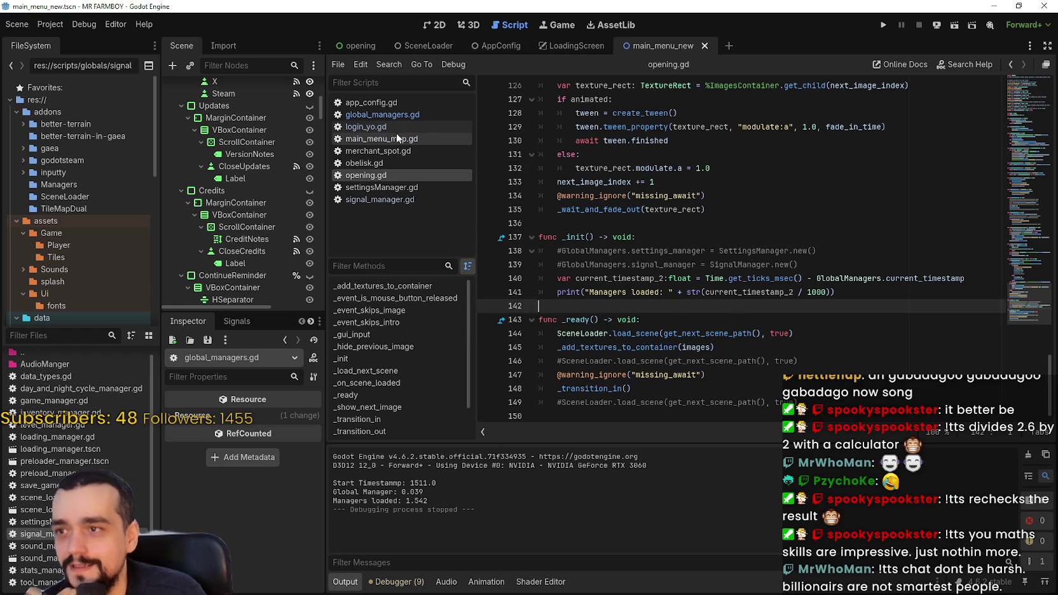
Open the main_menu_map.gd script and look over its first lines
left_click(396, 138)
left_click(778, 166)
left_click(731, 100)
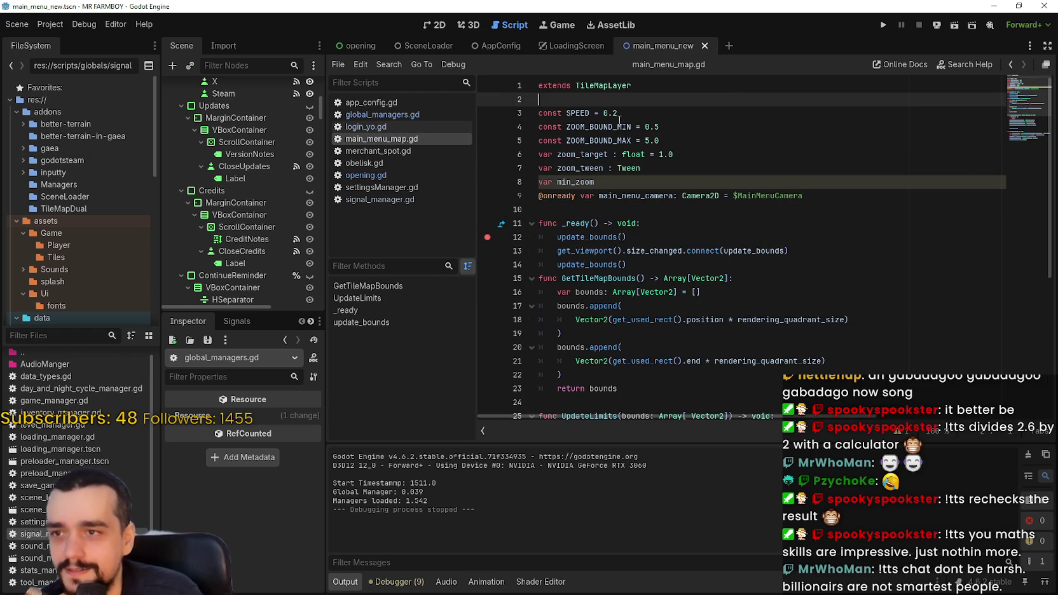
Filter the project files by 'main' and open main_menu_new.tscn in the 2D view
left_click(51, 335)
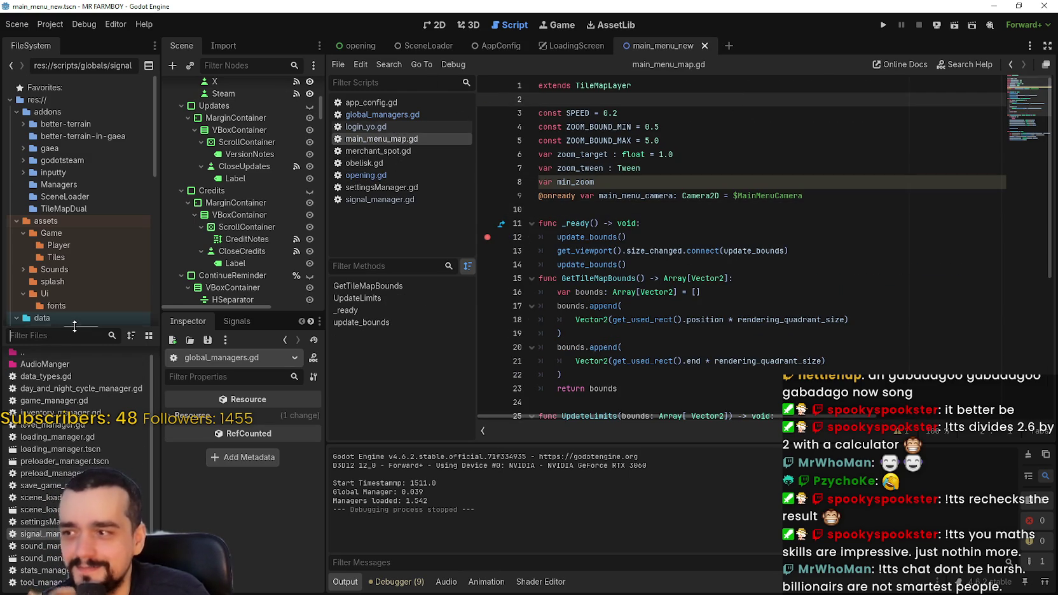
type("main")
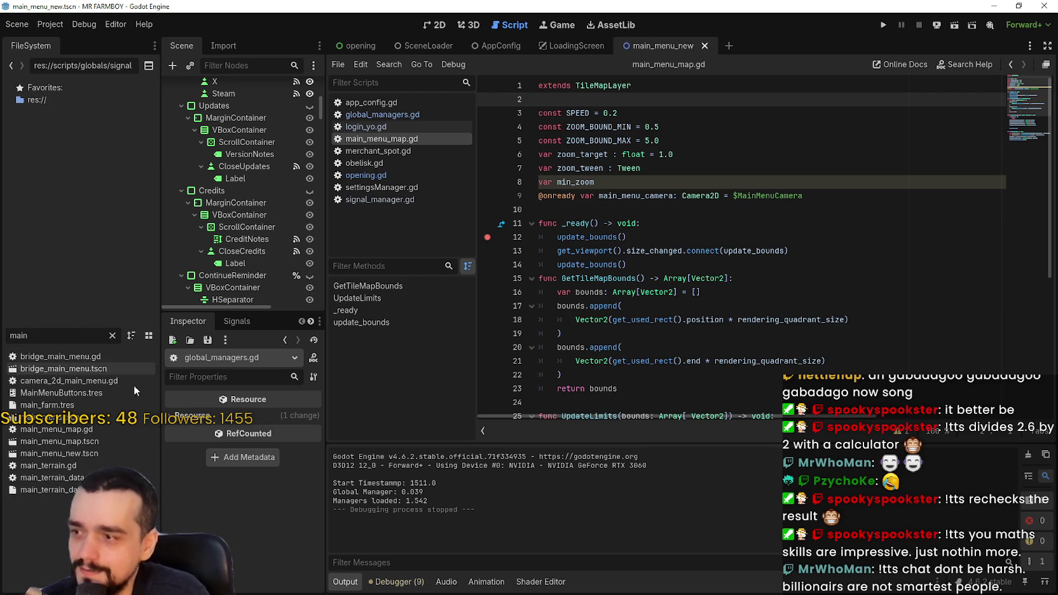
left_click(57, 454)
left_click(436, 26)
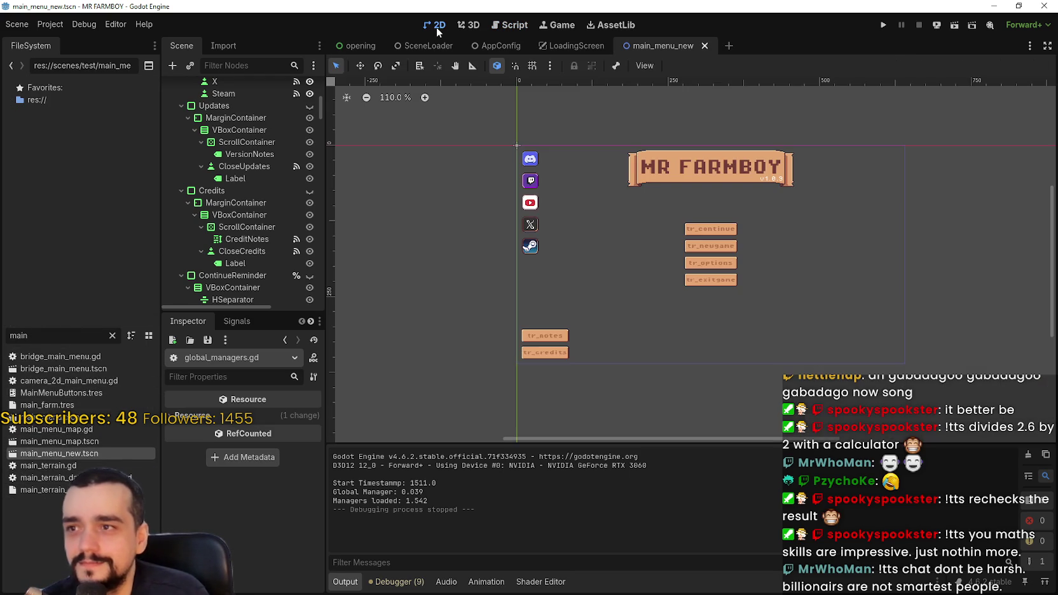
scroll(583, 190, "up", 3)
Open the LoginYo node's login_yo.gd script and go to empty line 6
scroll(289, 180, "up", 5)
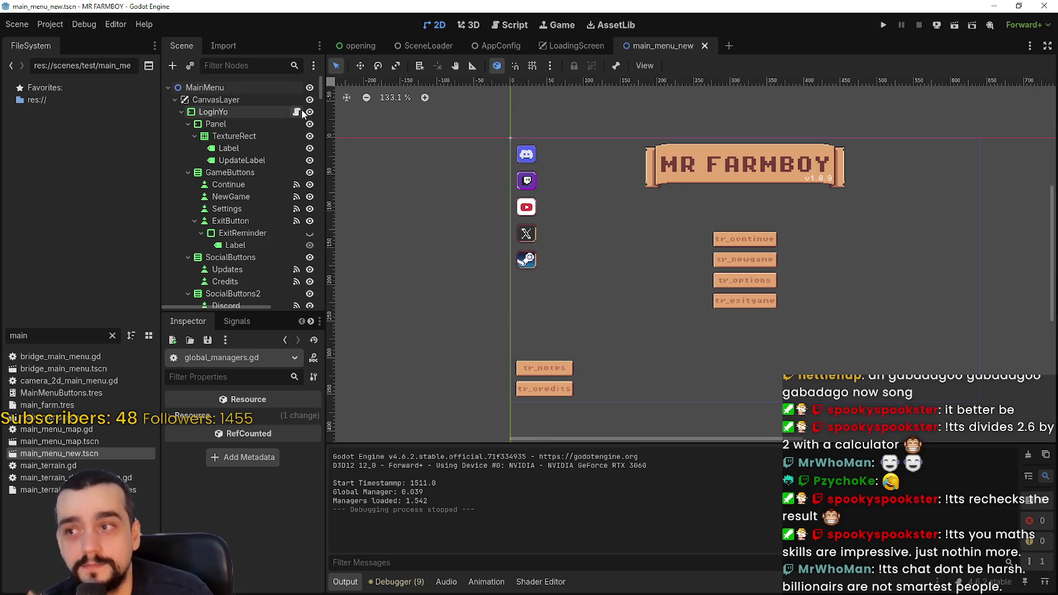
left_click(297, 112)
scroll(292, 115, "down", 1)
scroll(292, 115, "down", 5)
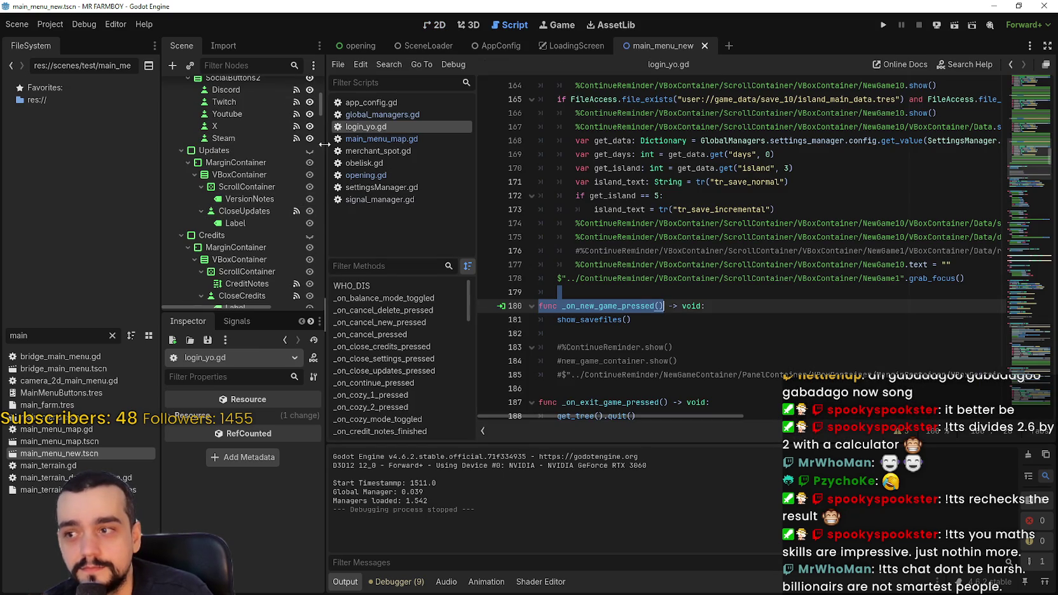
scroll(320, 117, "up", 6)
scroll(1013, 311, "up", 3)
left_click_drag(1024, 269, 1025, 95)
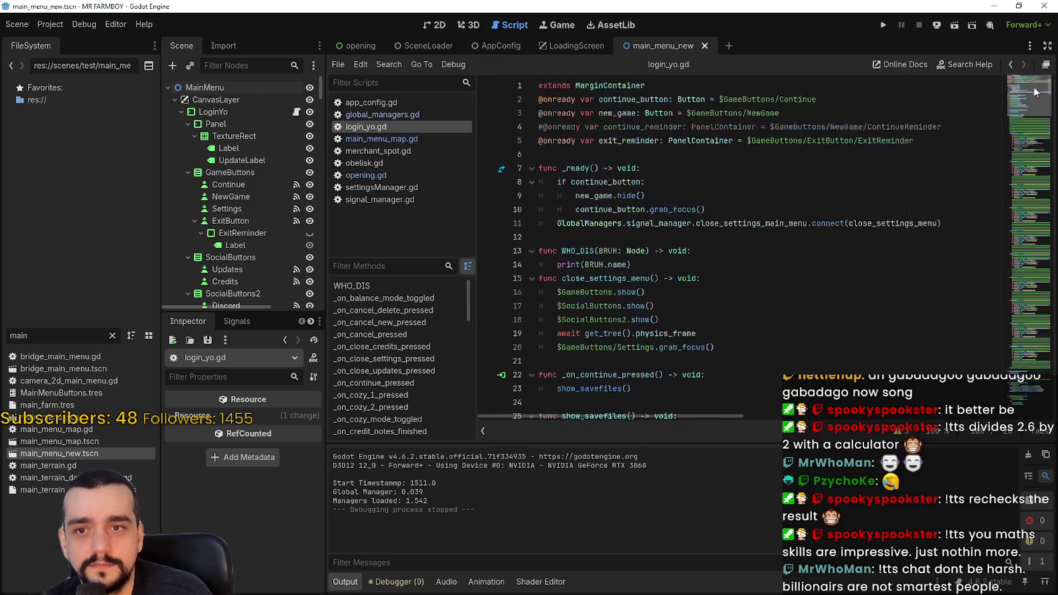
left_click(578, 153)
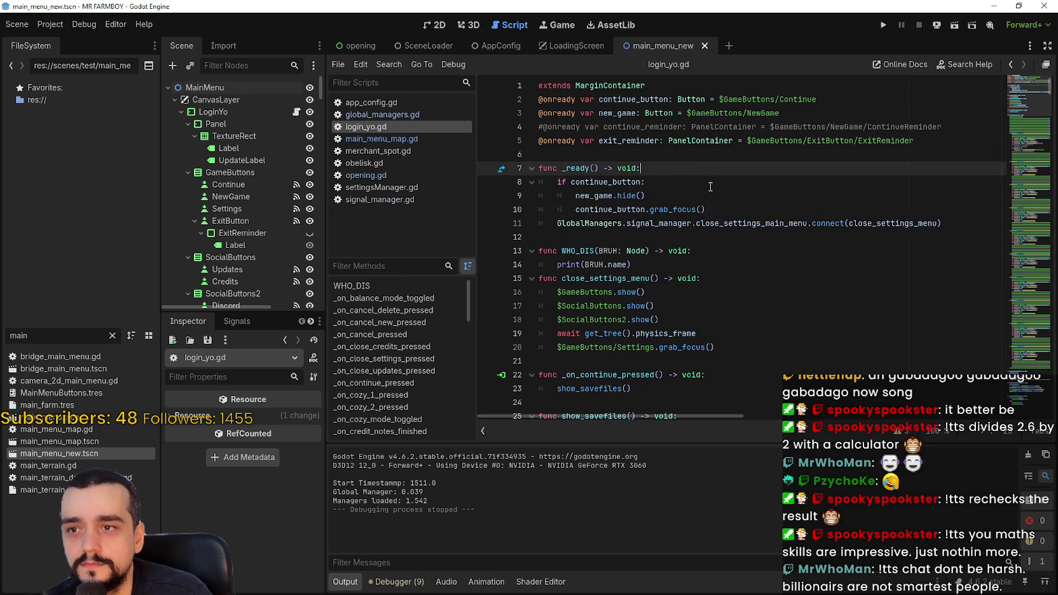
Add an _init() function with the pasted manager-loading timing code, save, and run the game
key("Return")
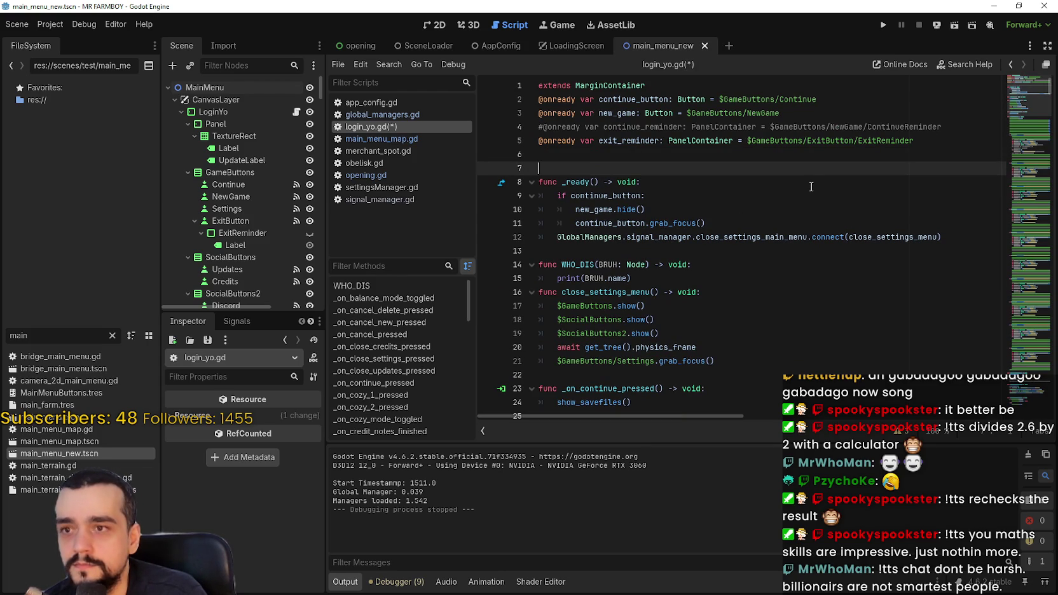
type("func init")
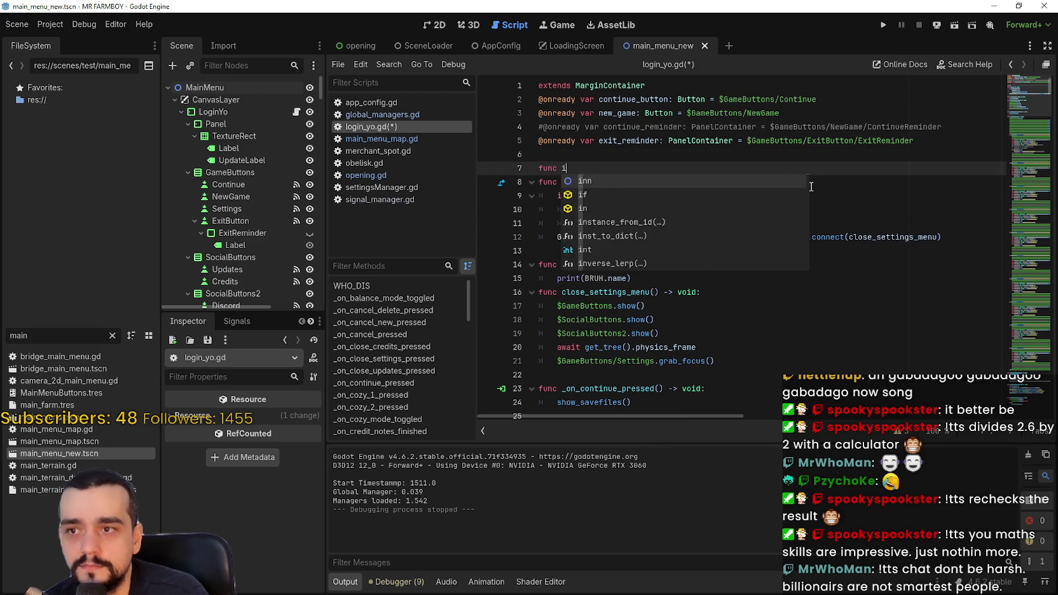
key("Return")
key("Return")
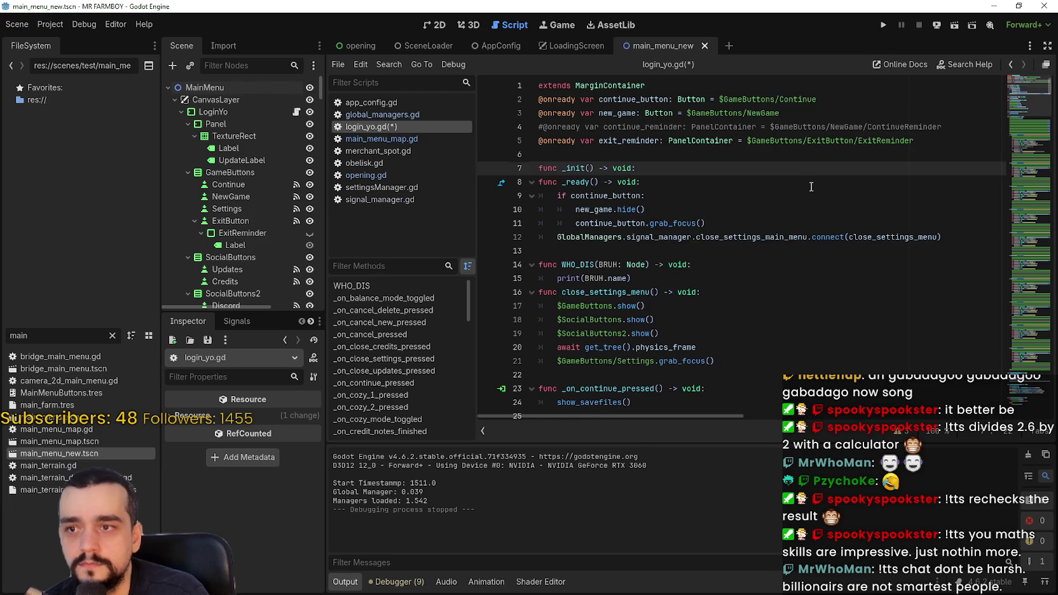
key("ctrl+v")
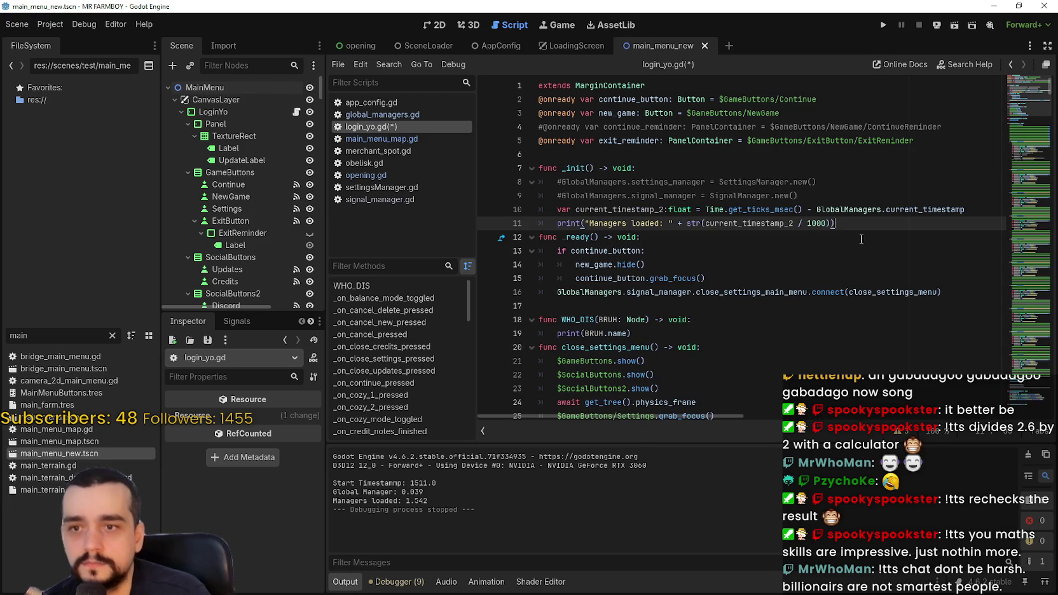
left_click(872, 204)
double_click(924, 209)
left_click(847, 221)
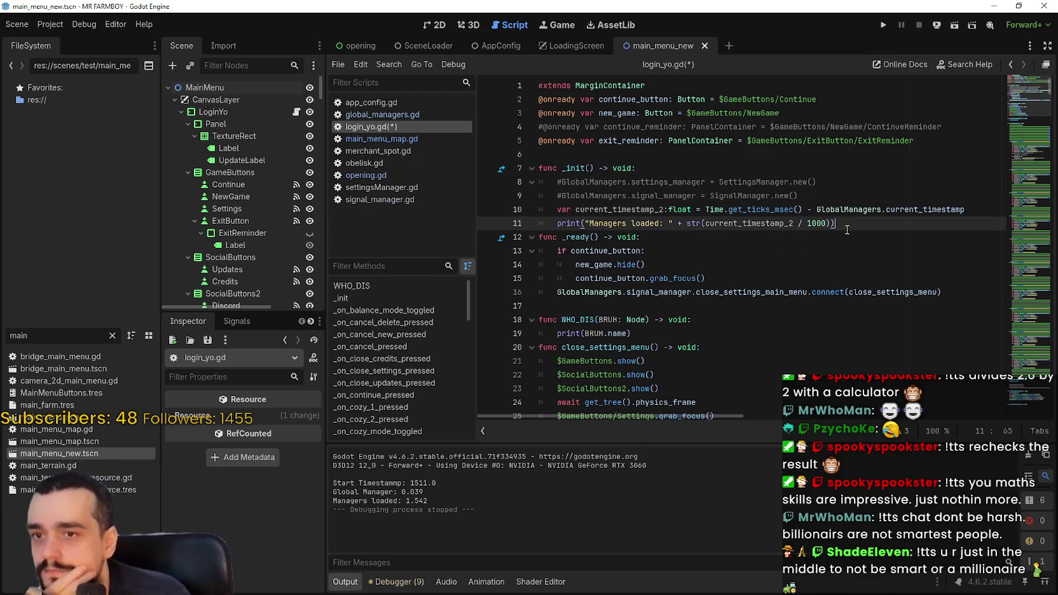
left_click(812, 205)
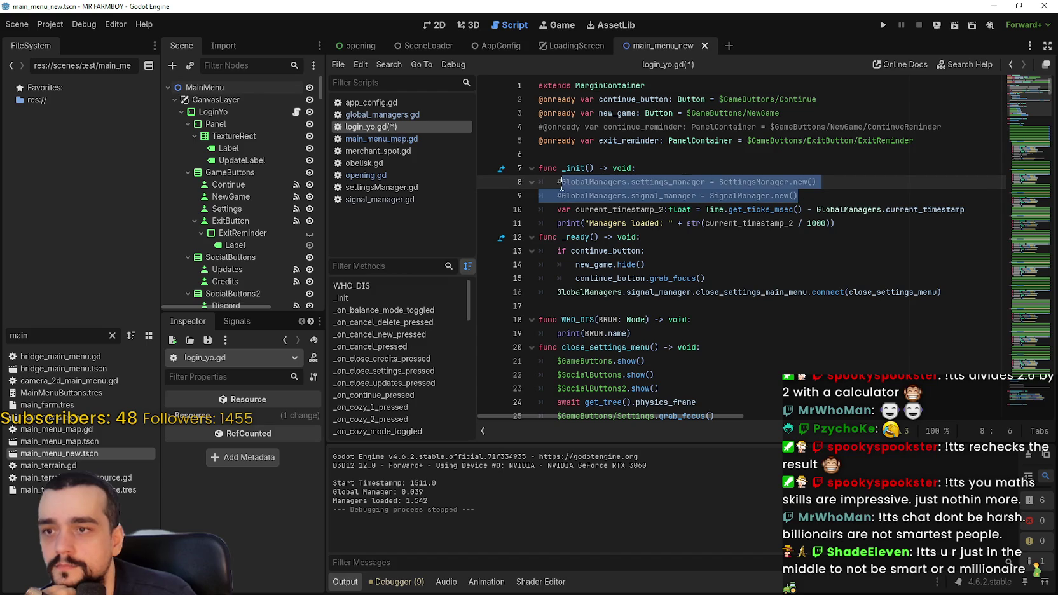
left_click(842, 221)
key("ctrl+s")
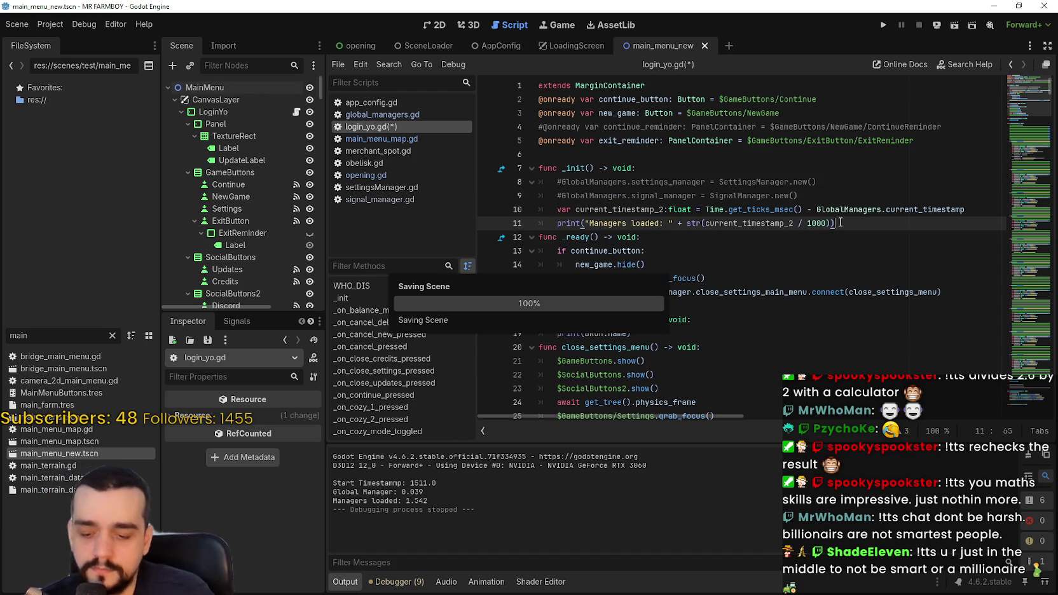
left_click(889, 27)
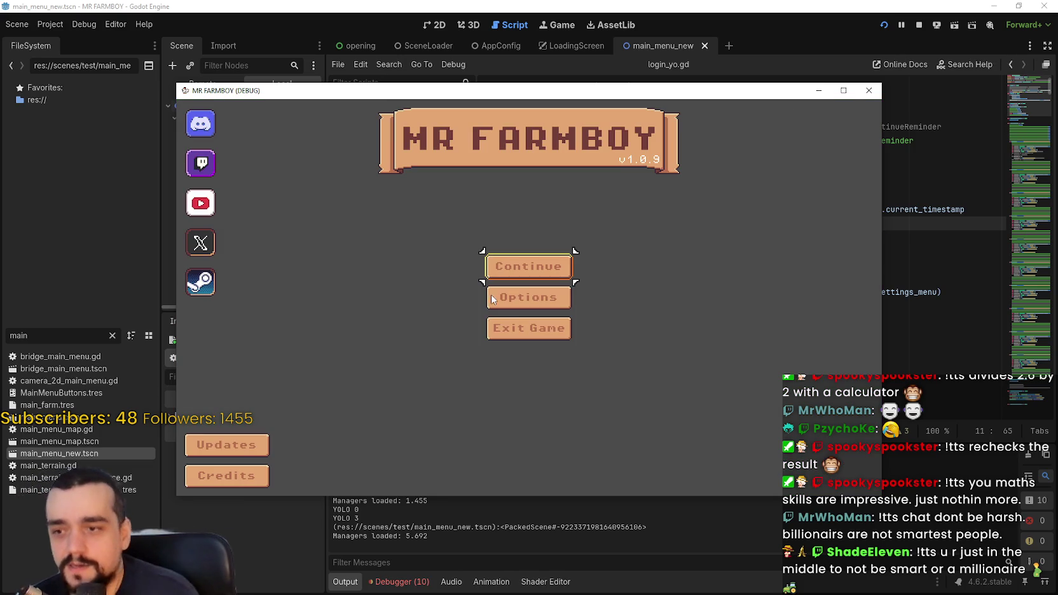
Check the 5.692 load time in Output and rename the print label to 'Main Menu', then save
left_click_drag(427, 536, 401, 536)
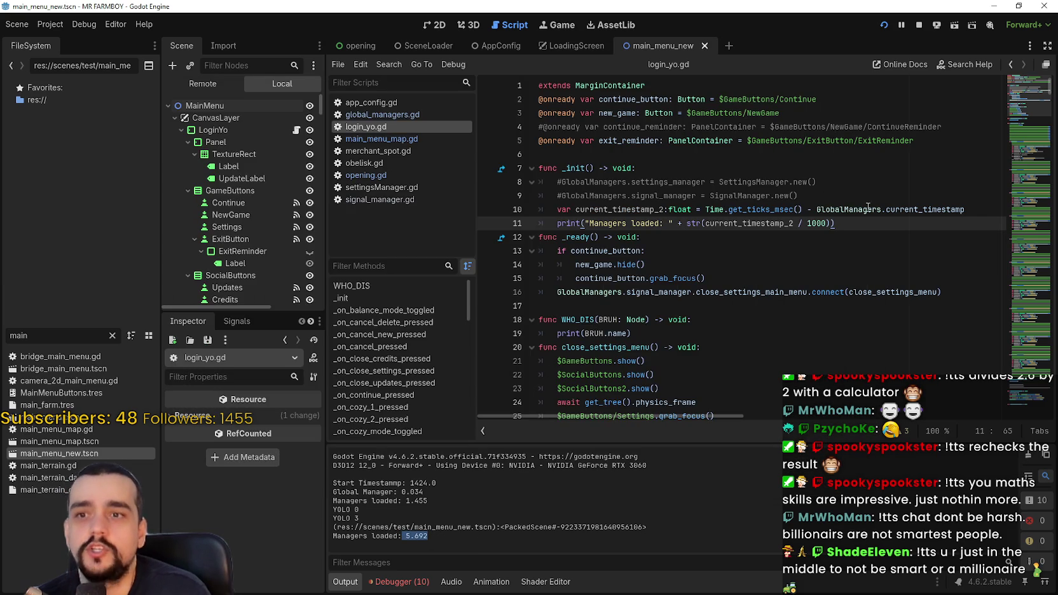
left_click(789, 182)
left_click(557, 182)
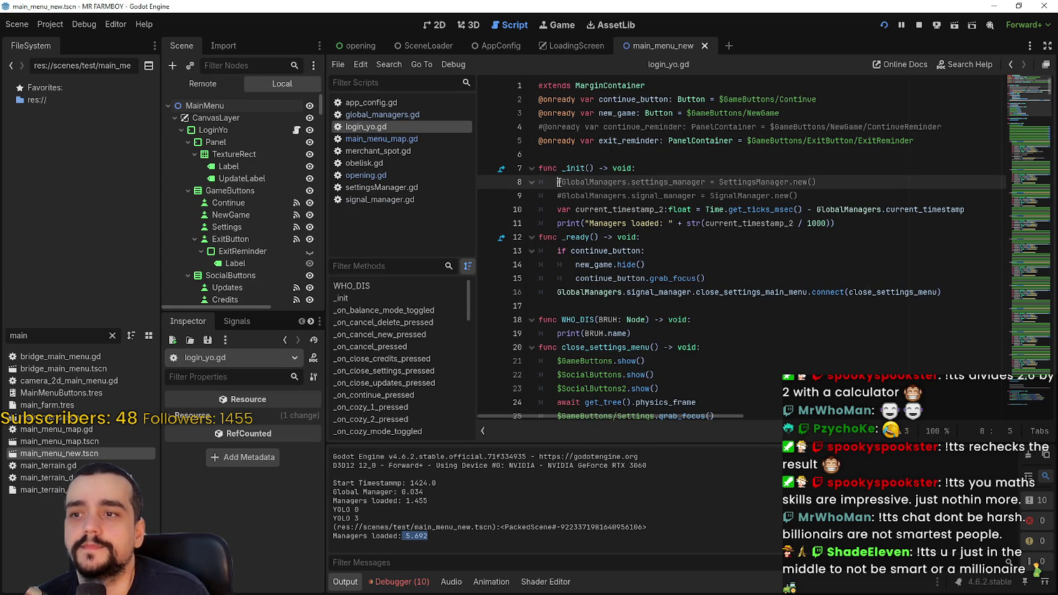
left_click_drag(660, 223, 588, 224)
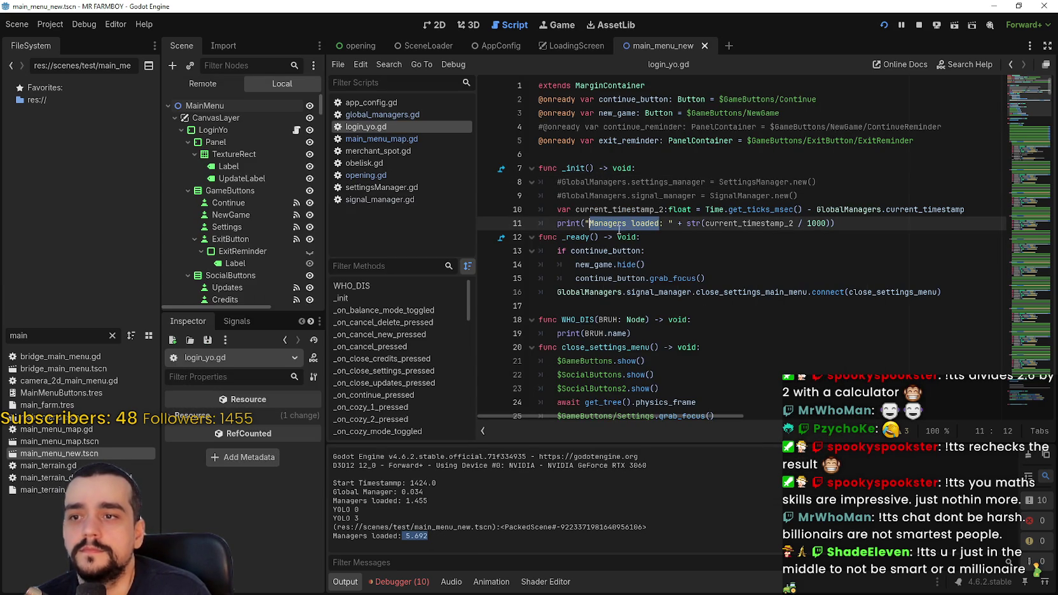
type("Main Menu")
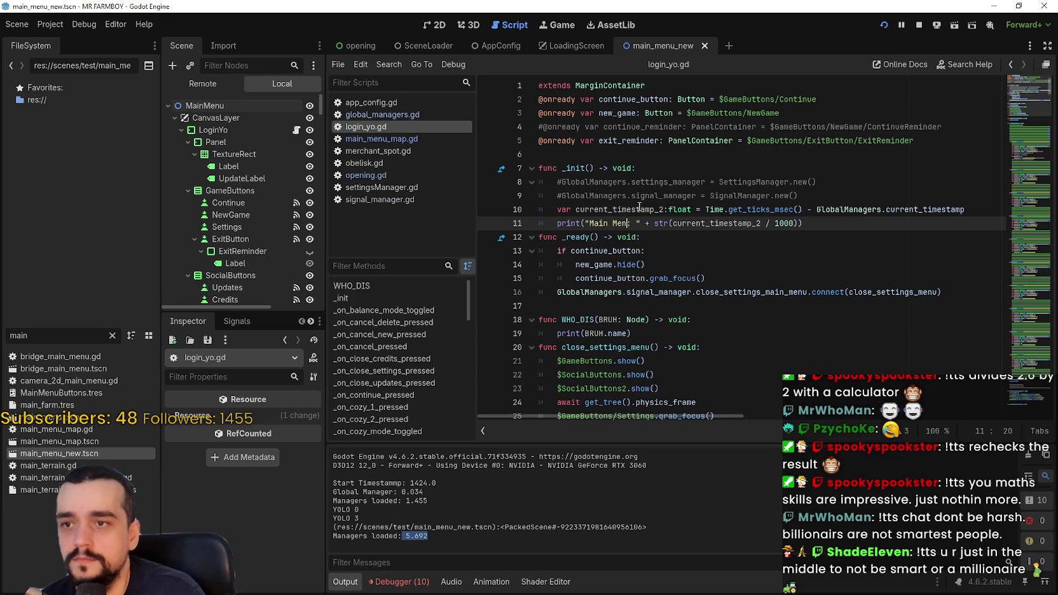
key("ctrl+s")
Uncomment the SettingsManager and SignalManager lines 8–9, save, and restart the game
left_click(792, 195)
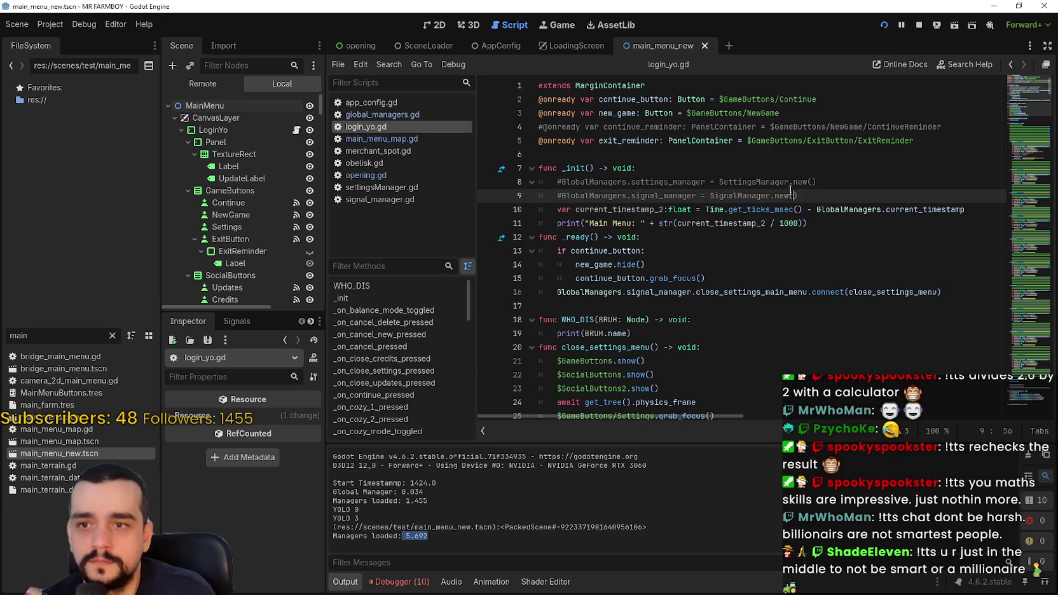
left_click(570, 180)
key("Home")
key("Delete")
left_click(571, 199)
key("Home")
key("Delete")
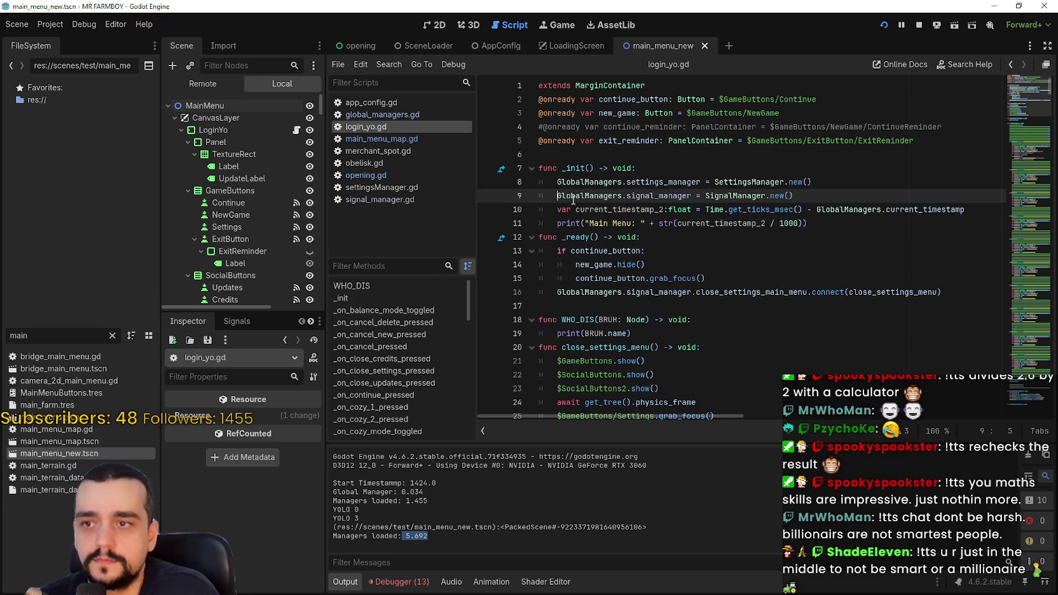
key("ctrl+s")
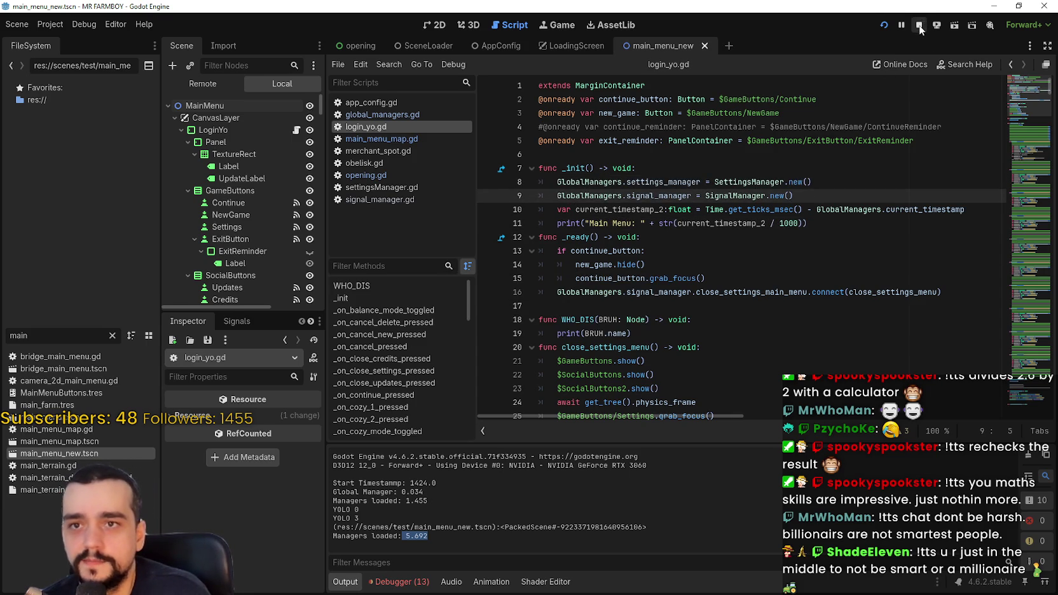
left_click(885, 25)
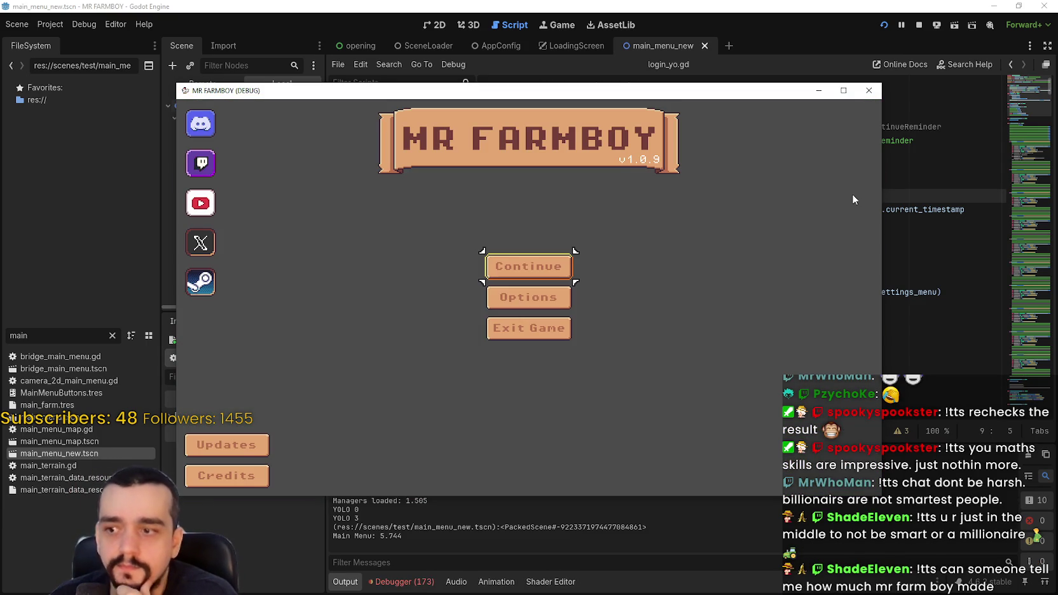
Select the two manager-creation lines 8–9 and stop the running game
left_click(916, 173)
left_click_drag(820, 196, 468, 185)
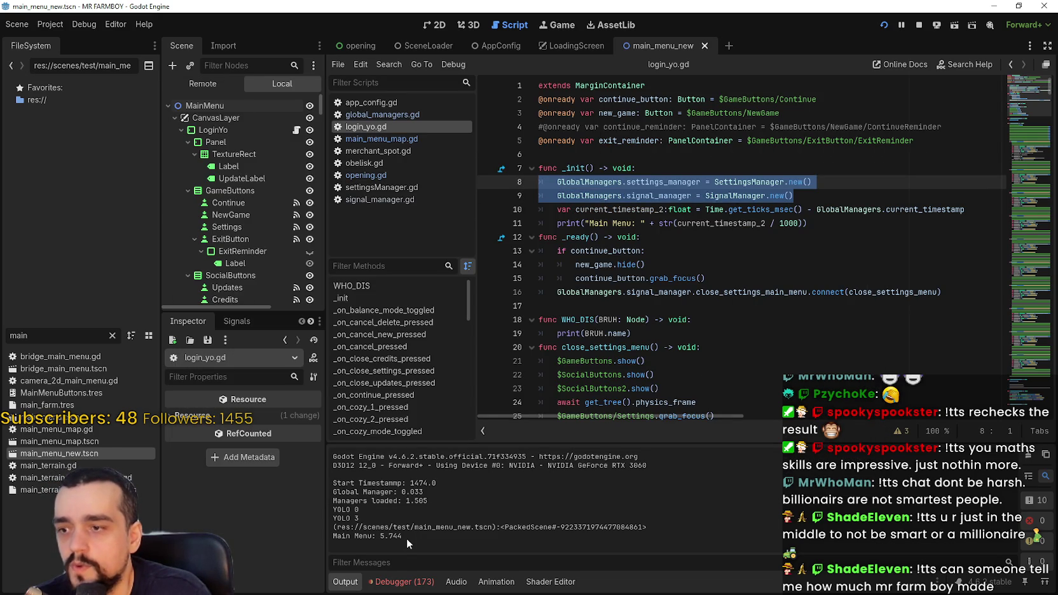
mouse_move(795, 195)
left_mouse_down()
mouse_move(630, 196)
mouse_move(508, 175)
left_mouse_up()
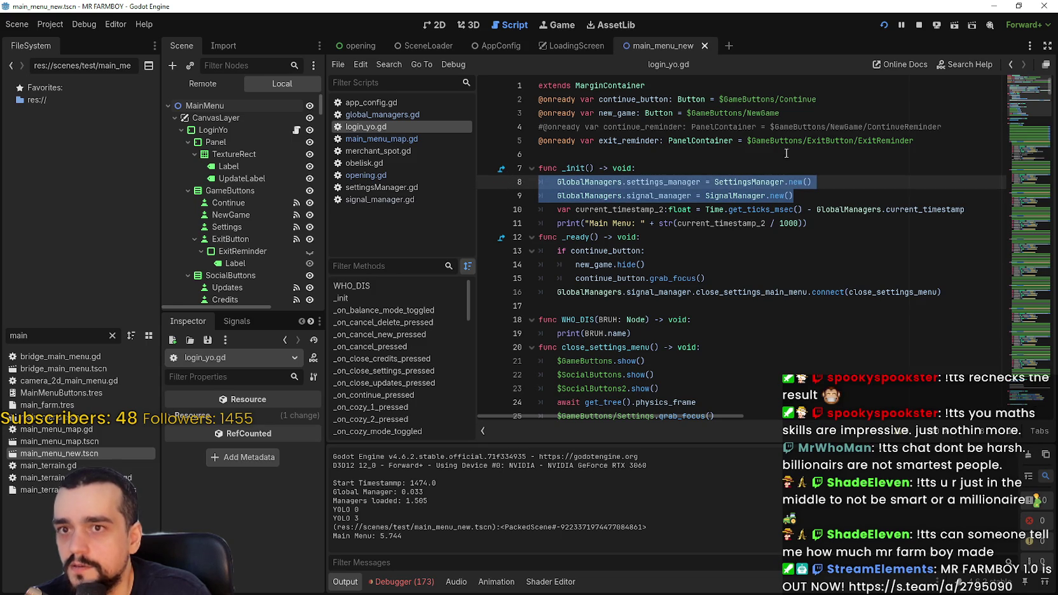
left_click(920, 25)
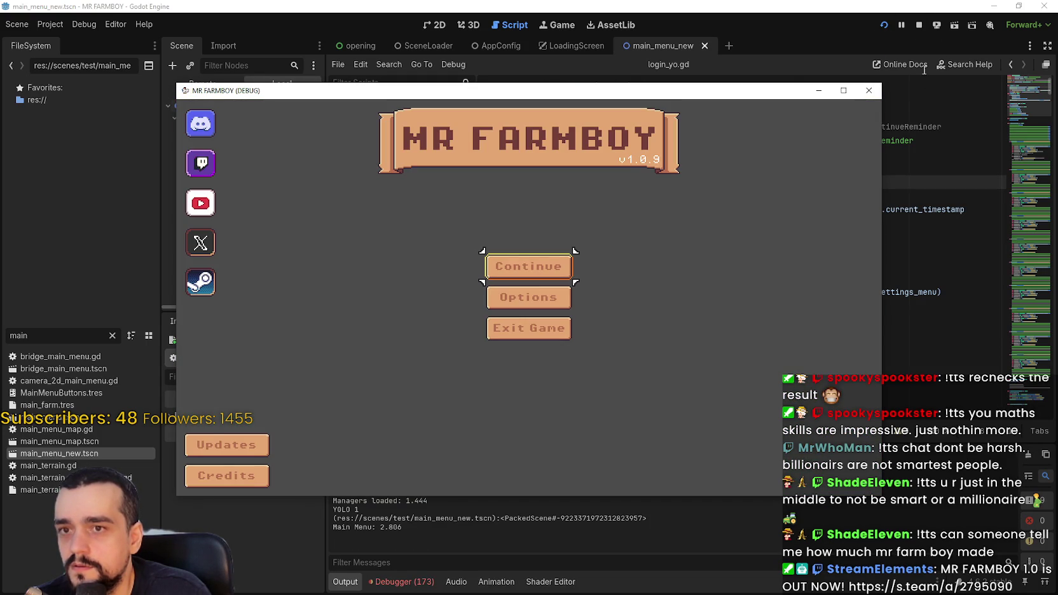
left_click(918, 26)
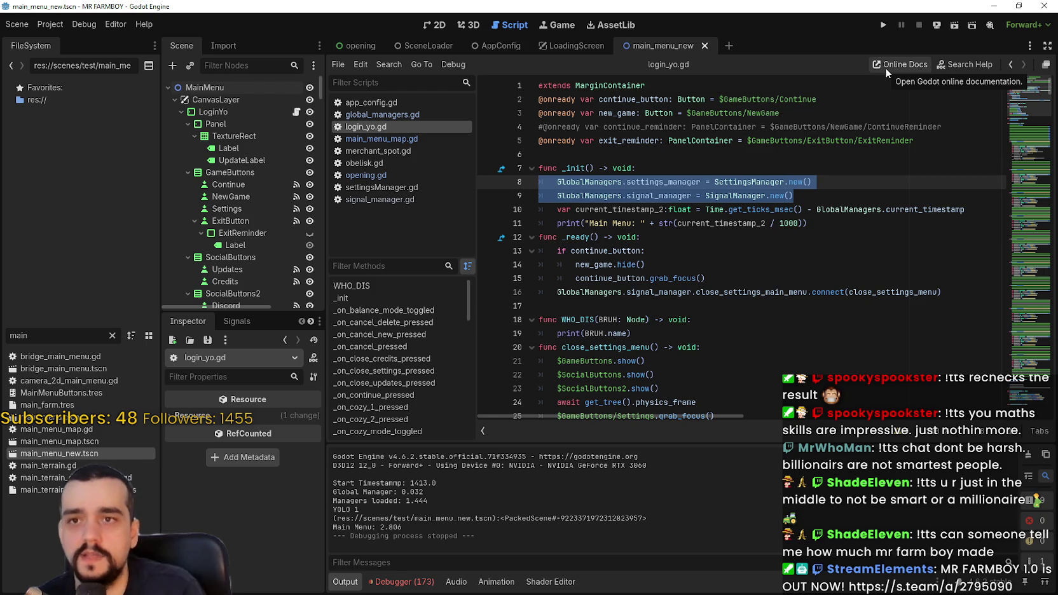
Relaunch and stop the game twice, logging Managers Loaded 1.455 and Main Menu 5.696
left_click(884, 26)
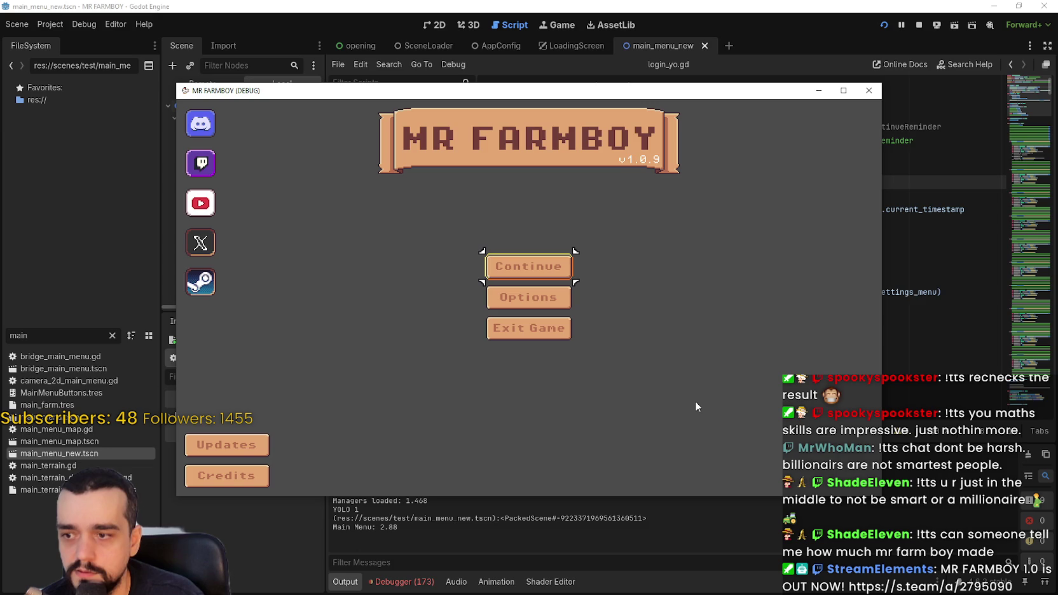
left_click(917, 25)
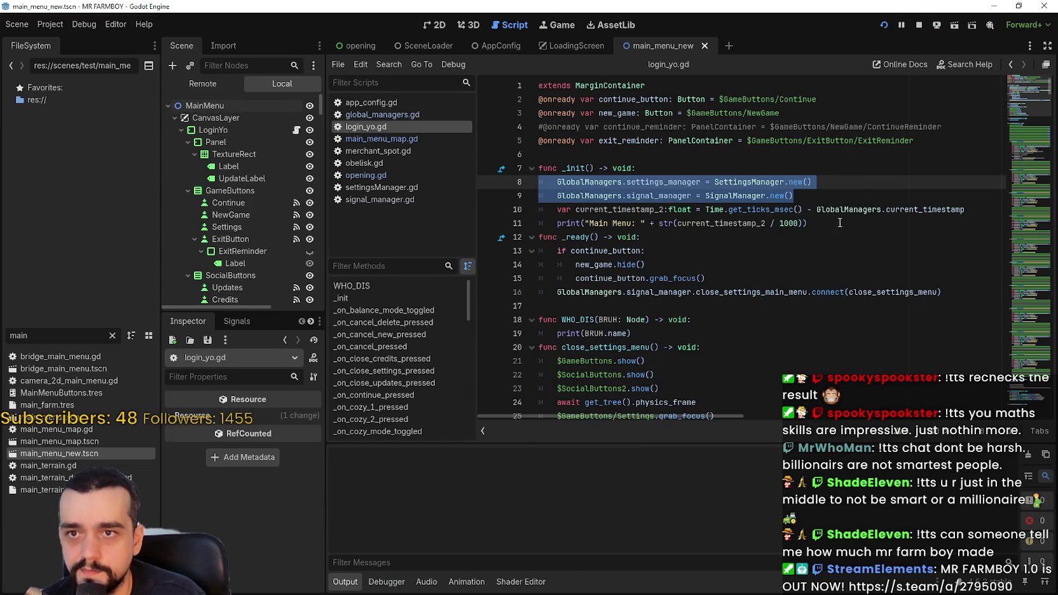
key("F5")
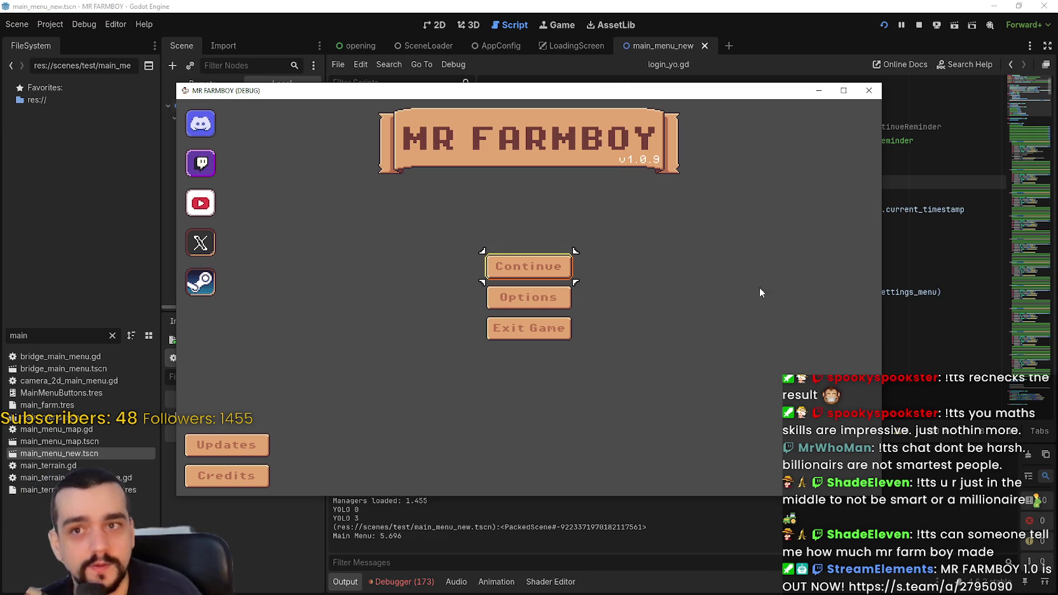
left_click(918, 25)
Copy the two manager-creation lines into _ready and comment them out in _init
left_click(824, 191)
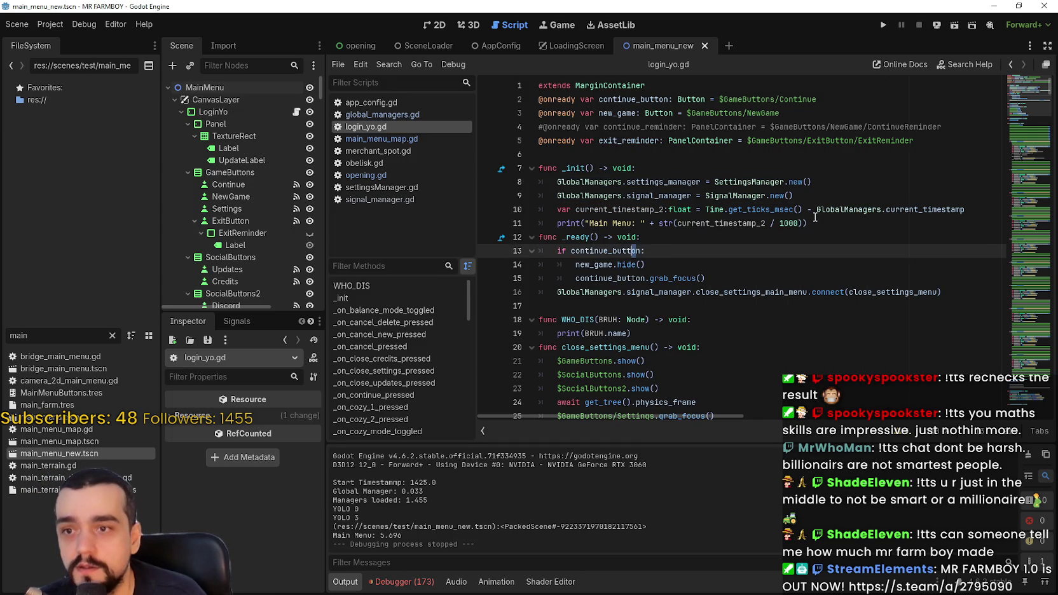
left_click_drag(824, 191, 539, 183)
key("ctrl+c")
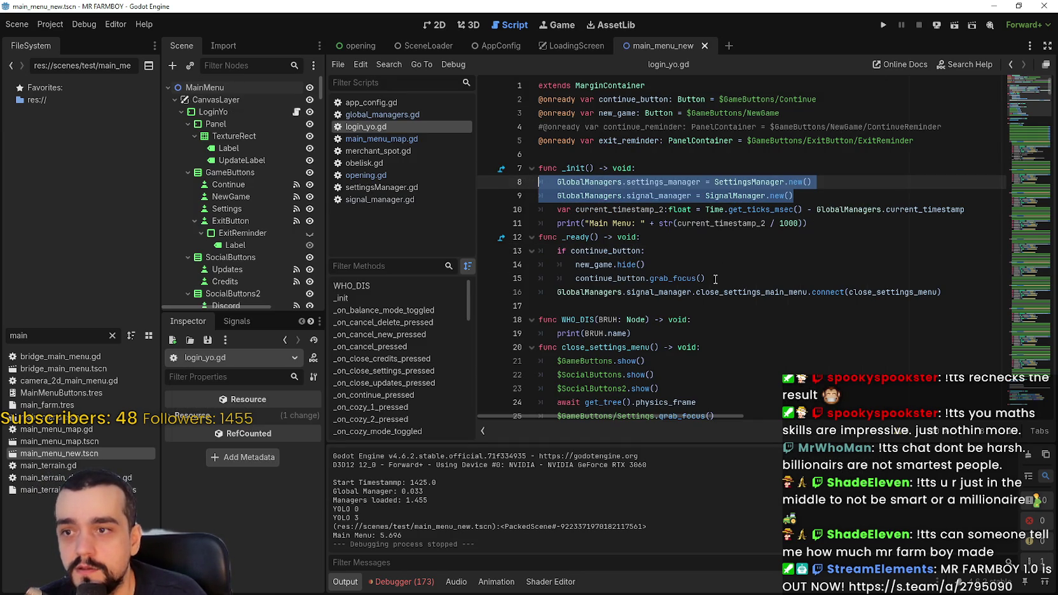
left_click(718, 279)
left_click(689, 238)
key("Return")
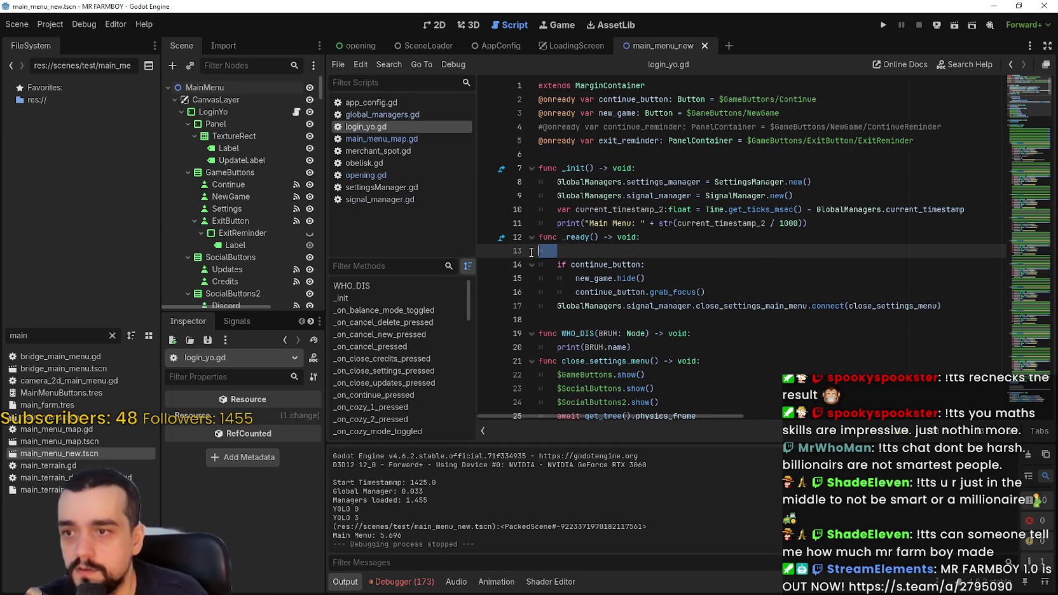
key("ctrl+v")
key("ctrl+s")
left_click(554, 182)
key("ctrl+k")
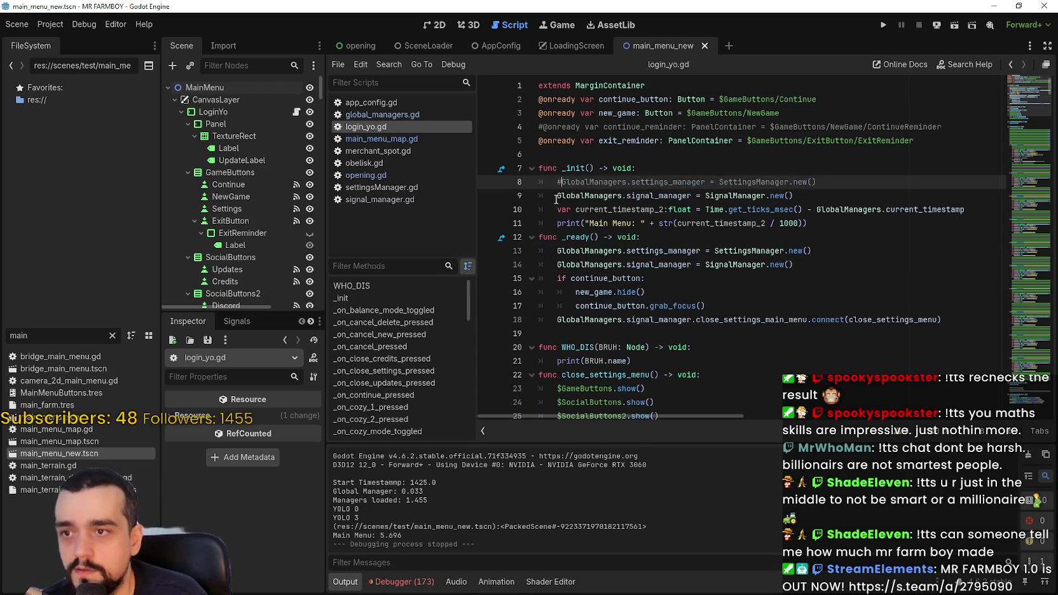
key("Down")
key("ctrl+k")
Run and stop the game twice, logging Managers Loaded 1.467 and Main Menu 2.808
left_click(883, 25)
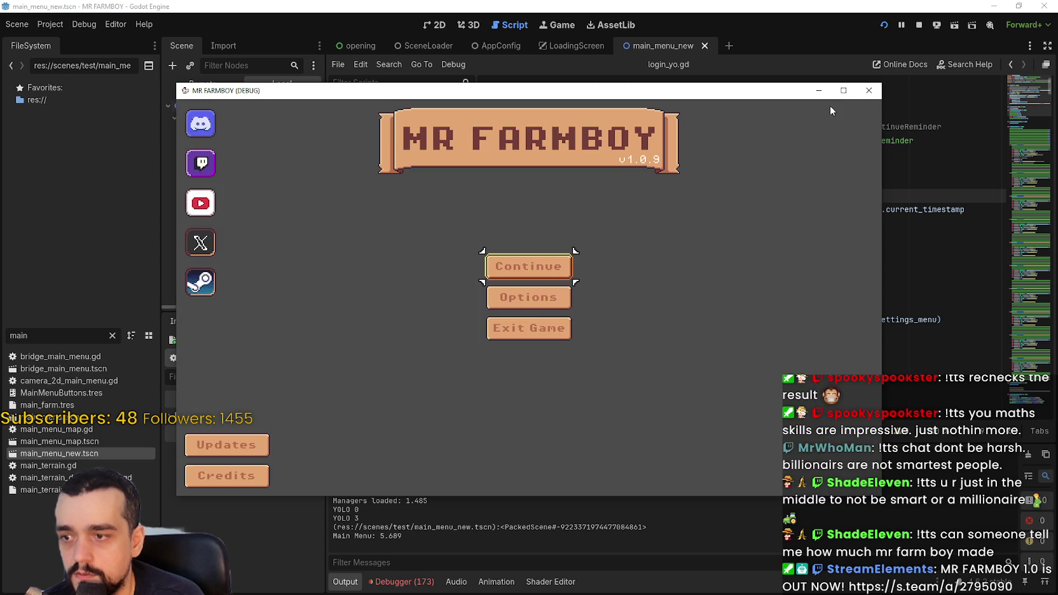
left_click(919, 25)
left_click(883, 23)
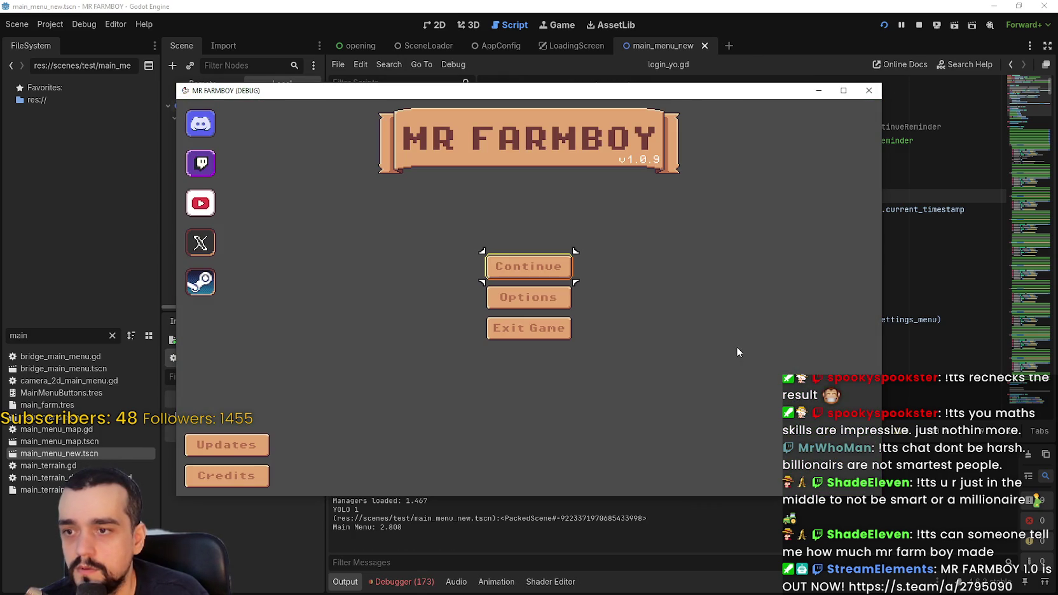
left_click(919, 24)
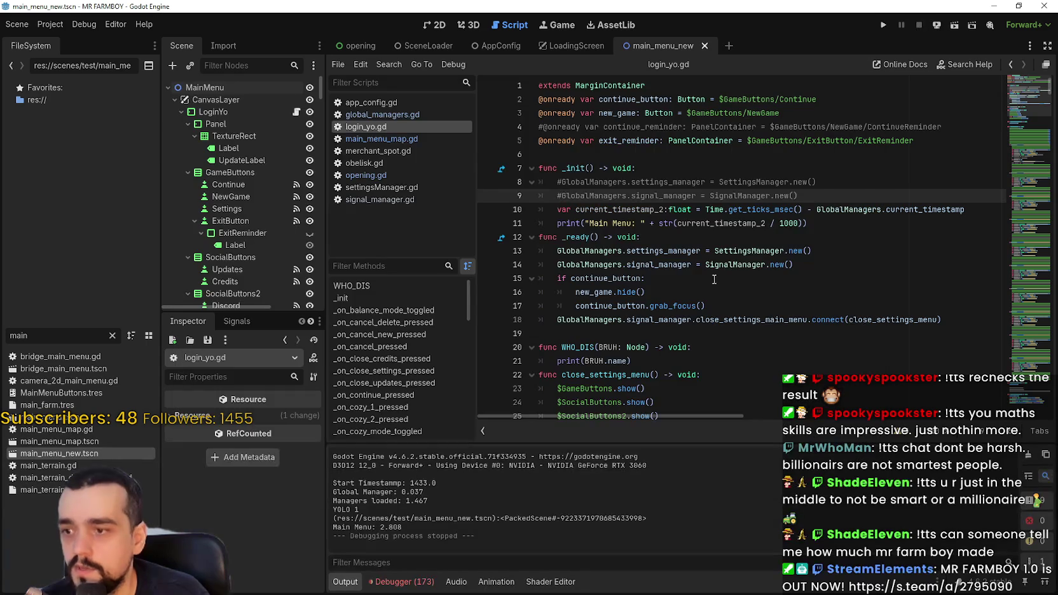
left_click(741, 256)
left_click(863, 228)
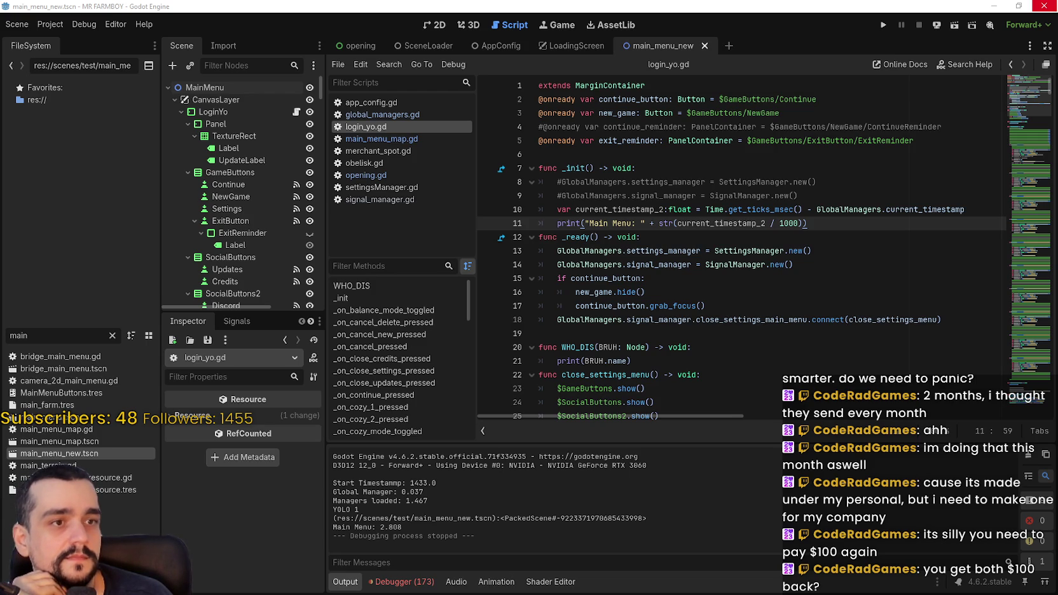
mouse_move(1057, 115)
left_mouse_down()
mouse_move(788, 114)
mouse_move(405, 58)
left_mouse_up()
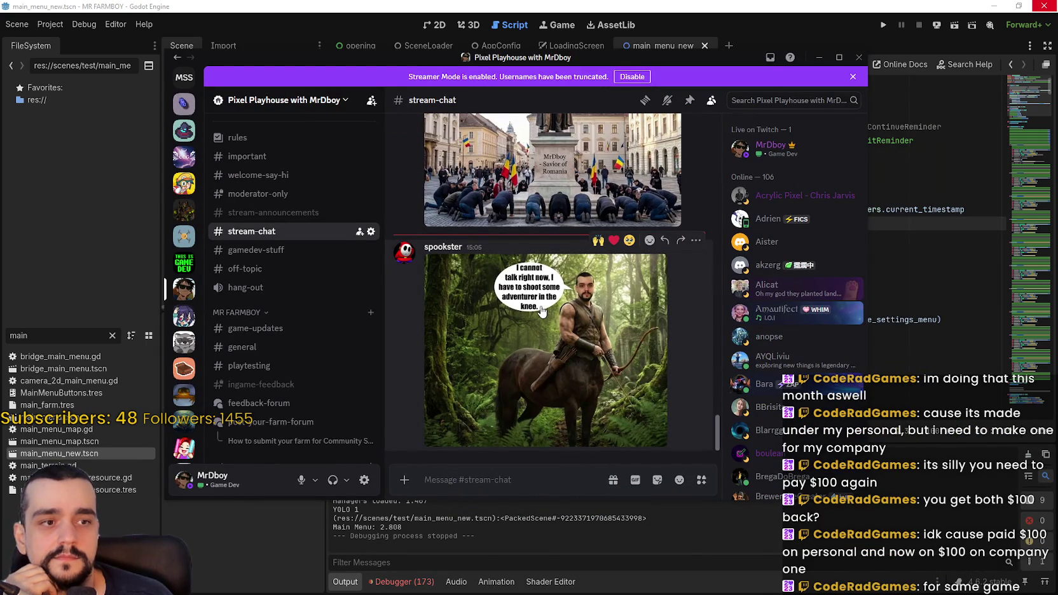
left_click(558, 294)
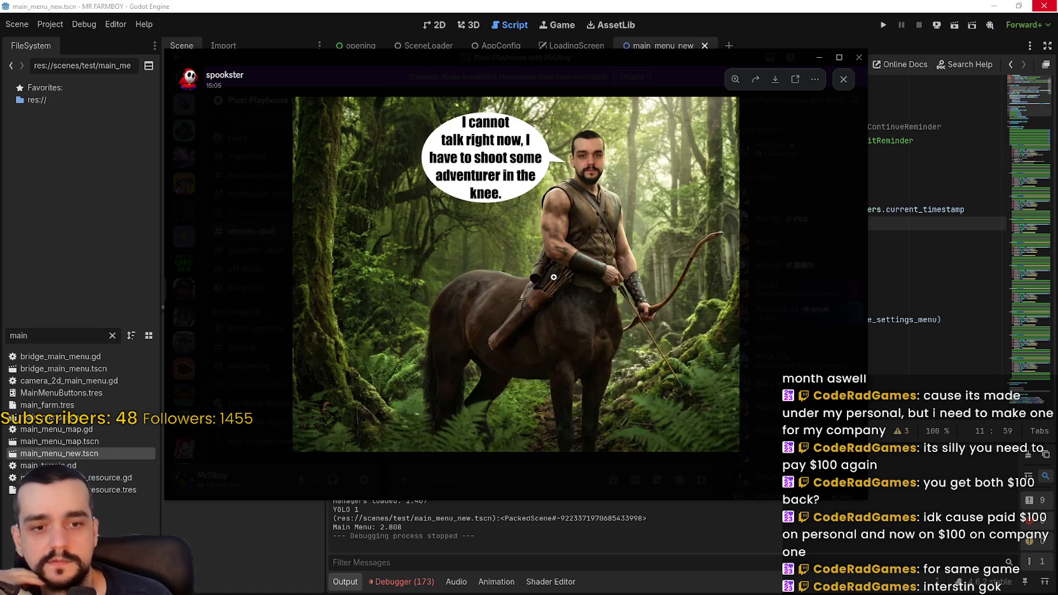
left_click(572, 162)
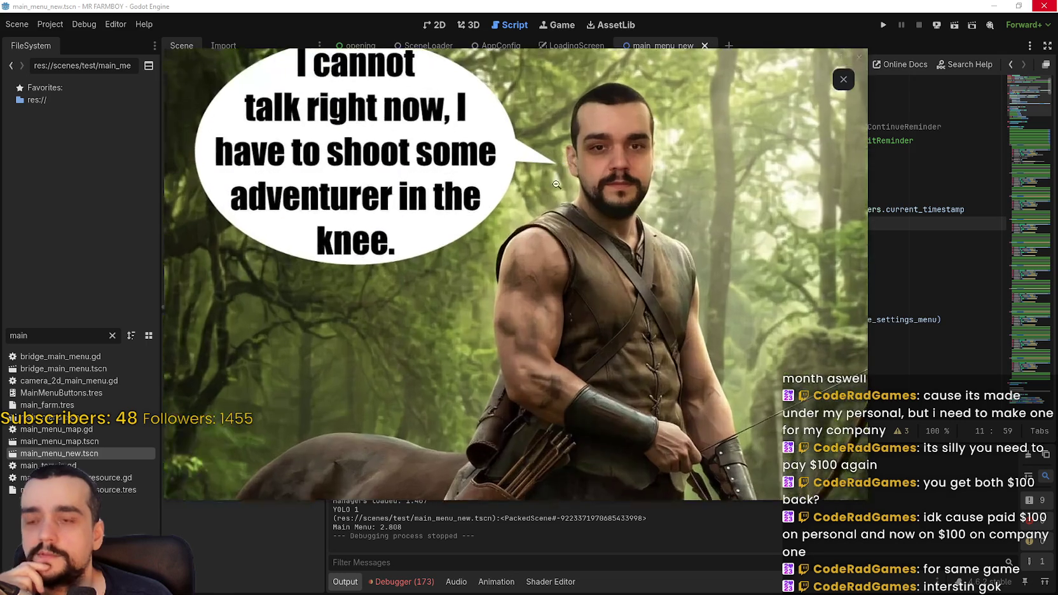
left_click(511, 230)
left_click(512, 128)
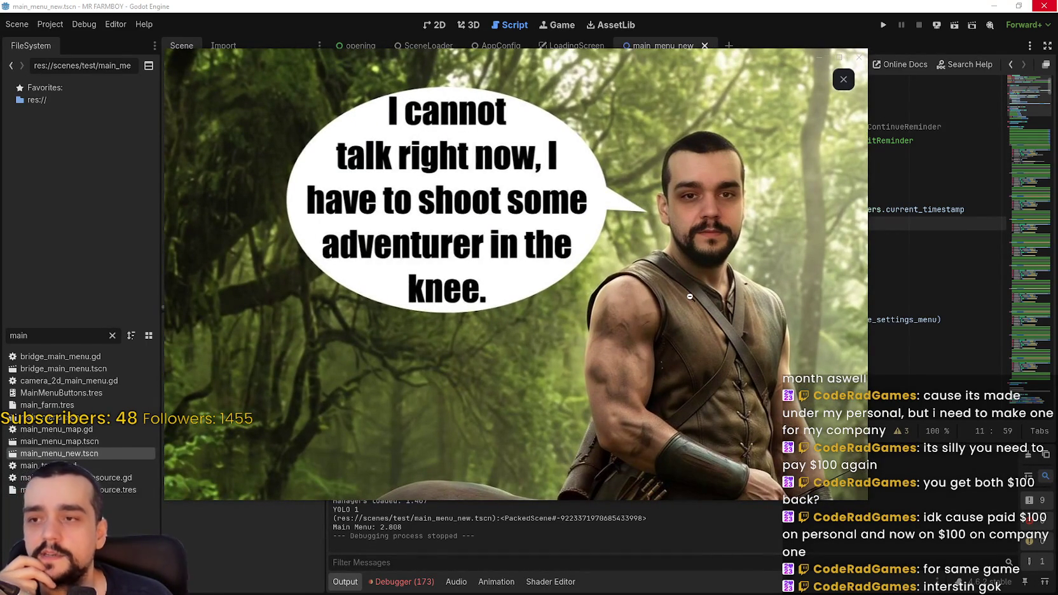
left_click(693, 269)
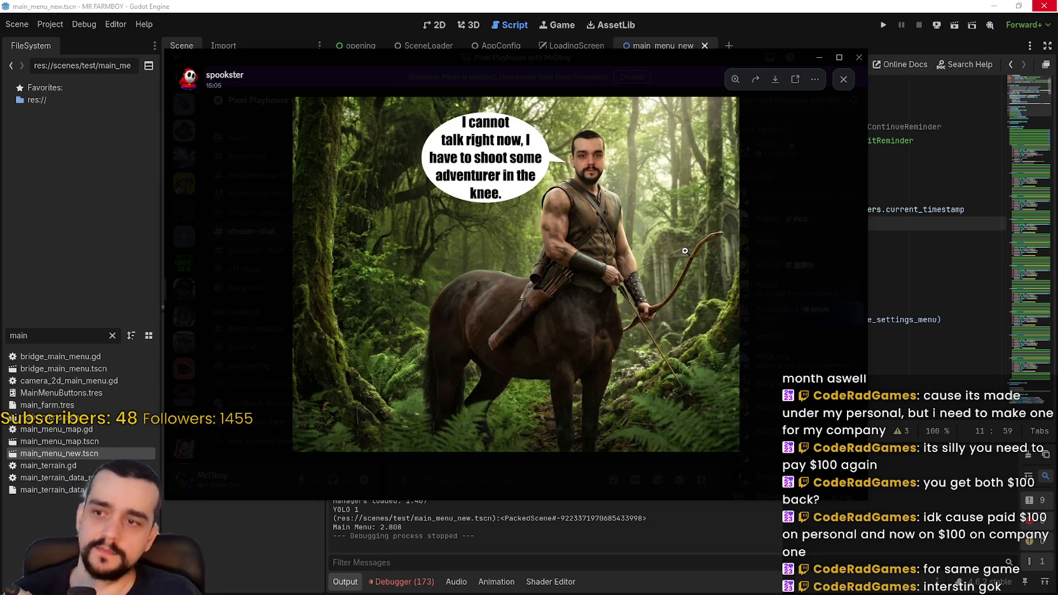
left_click(553, 213)
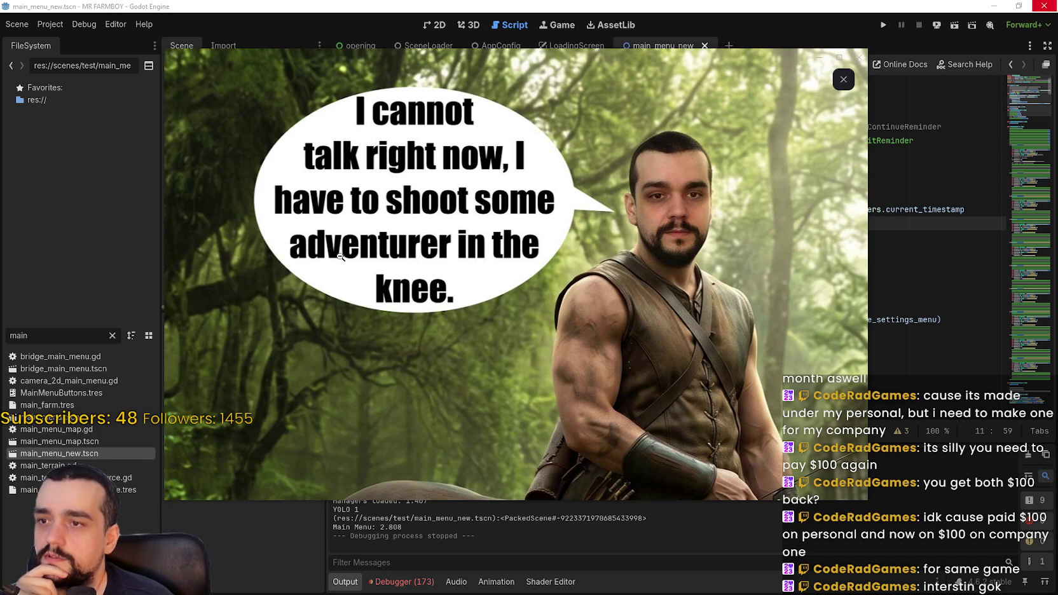
left_click(519, 295)
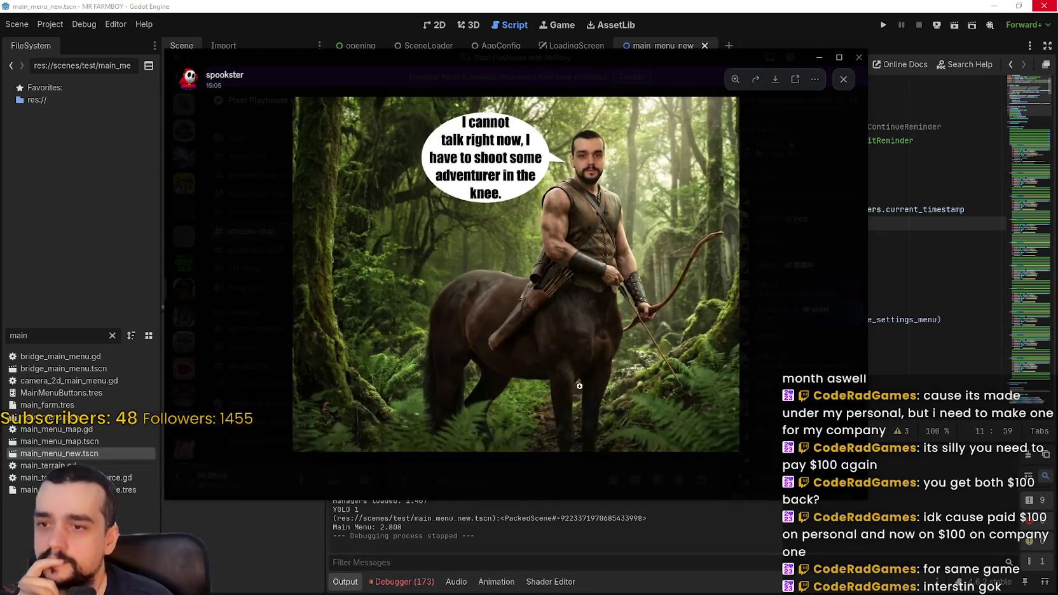
left_click(843, 79)
key("alt+Tab")
left_click(733, 309)
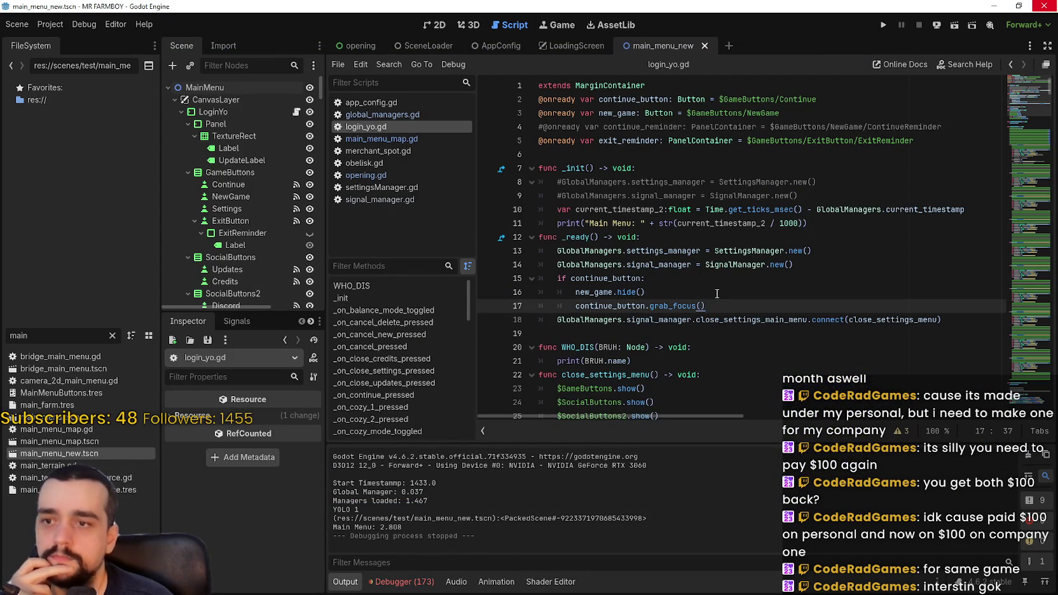
Scroll through login_yo.gd past _ready to the blank lines below it
left_click(735, 285)
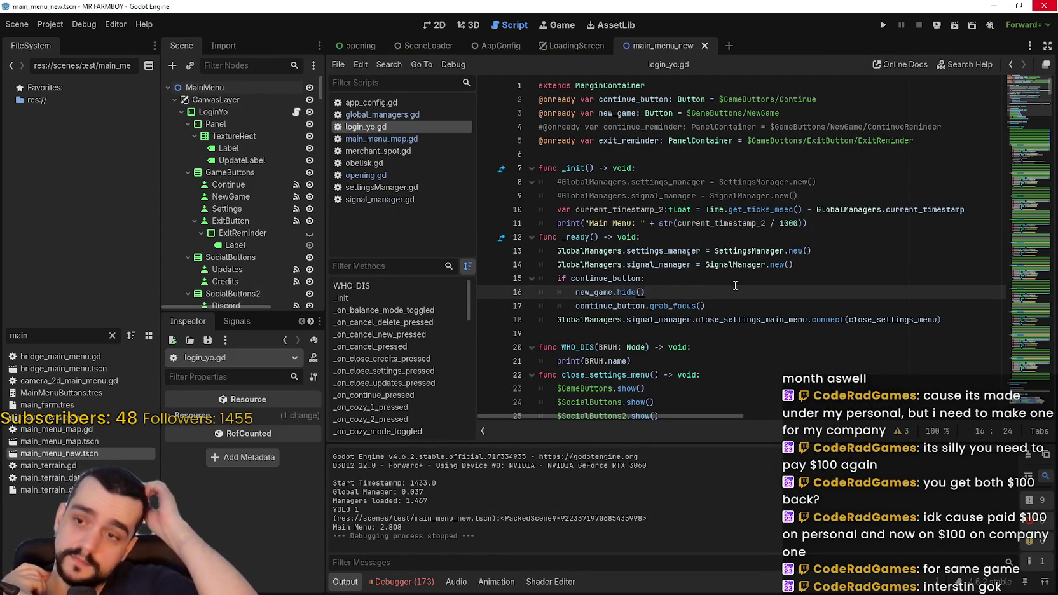
left_click(745, 305)
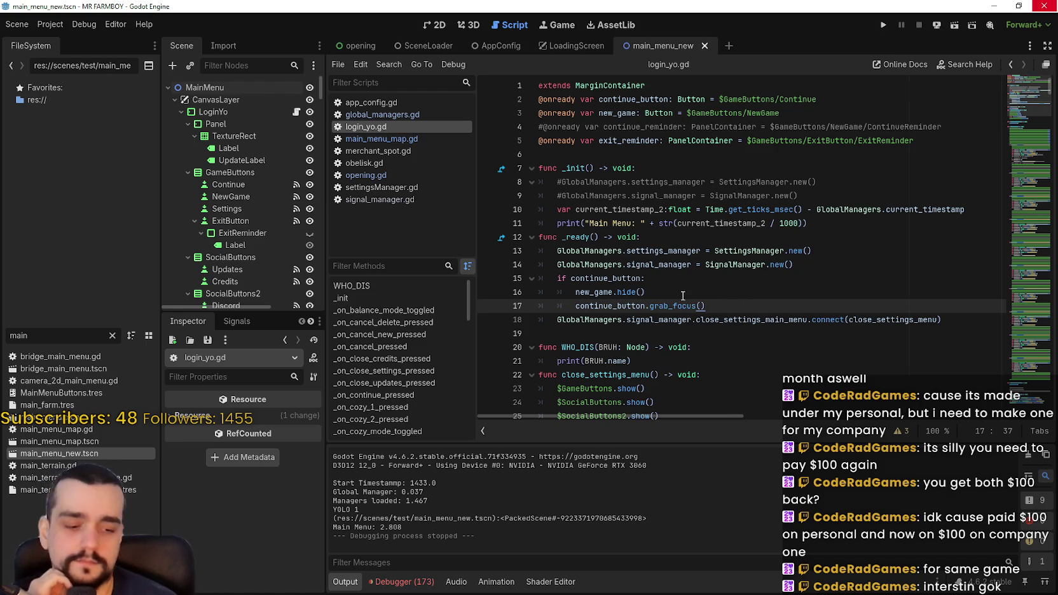
key("Down")
key("Down")
scroll(636, 333, "down", 3)
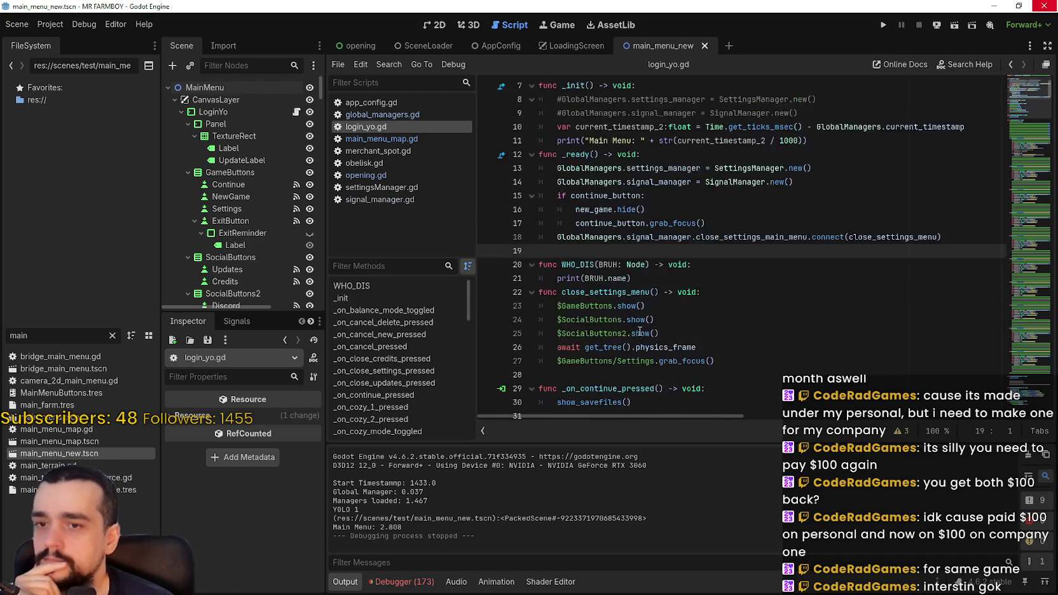
left_click(722, 346)
left_click(716, 328)
scroll(712, 325, "down", 2)
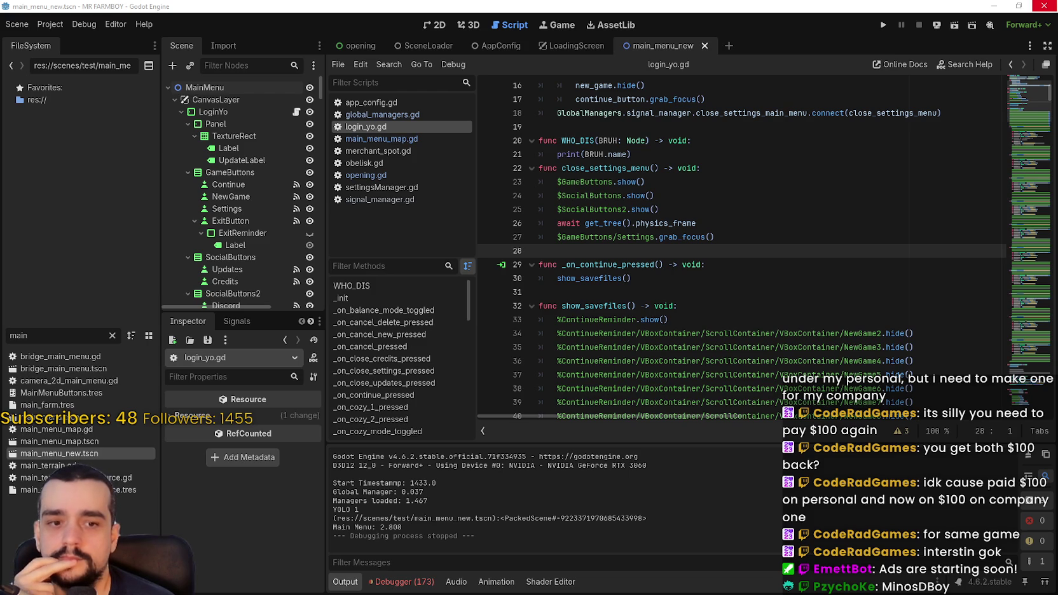
scroll(740, 252, "up", 5)
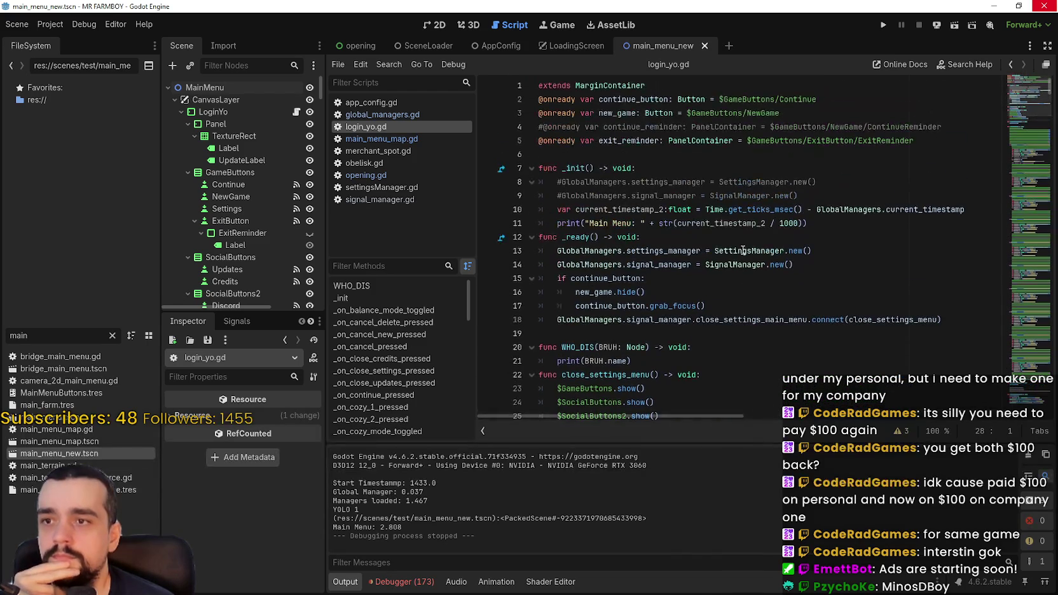
Select the SettingsManager.new() and SignalManager.new() lines 13–14 in _ready
left_click(749, 249)
left_click(859, 223)
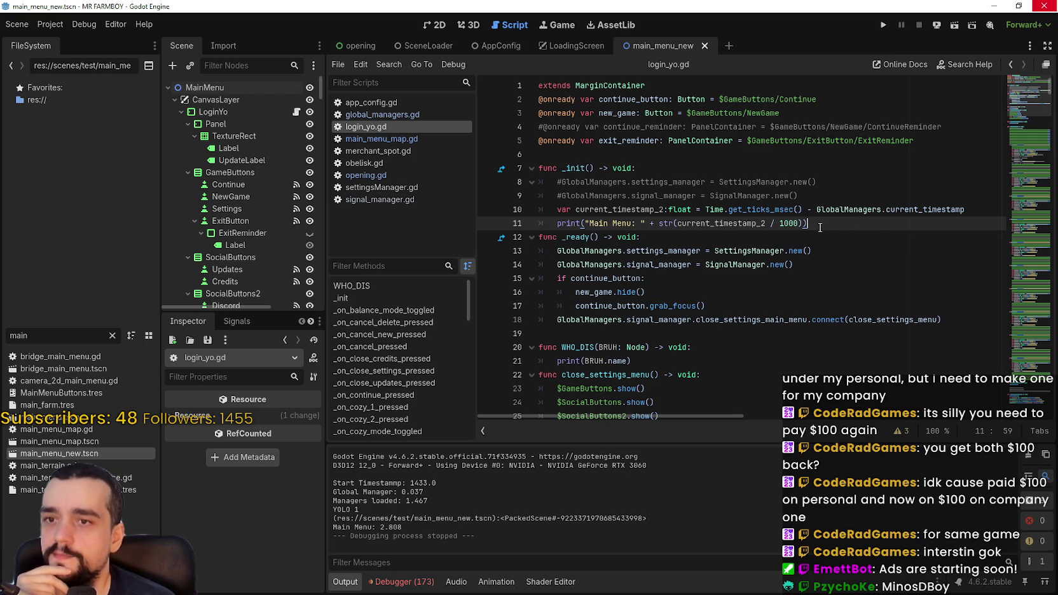
mouse_move(794, 265)
left_mouse_down()
mouse_move(559, 242)
mouse_move(539, 250)
left_mouse_up()
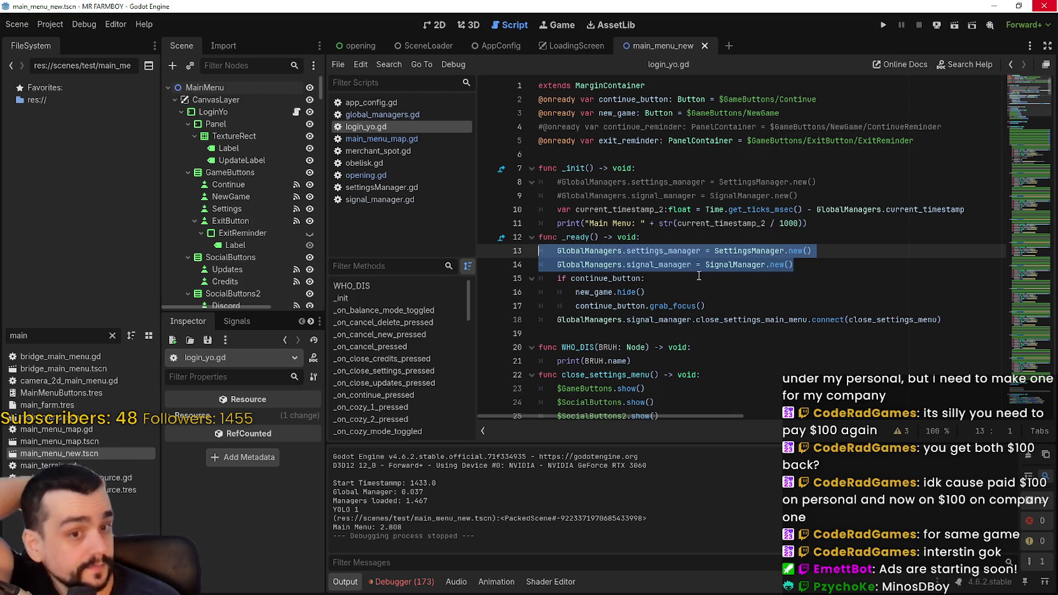
left_click(766, 286)
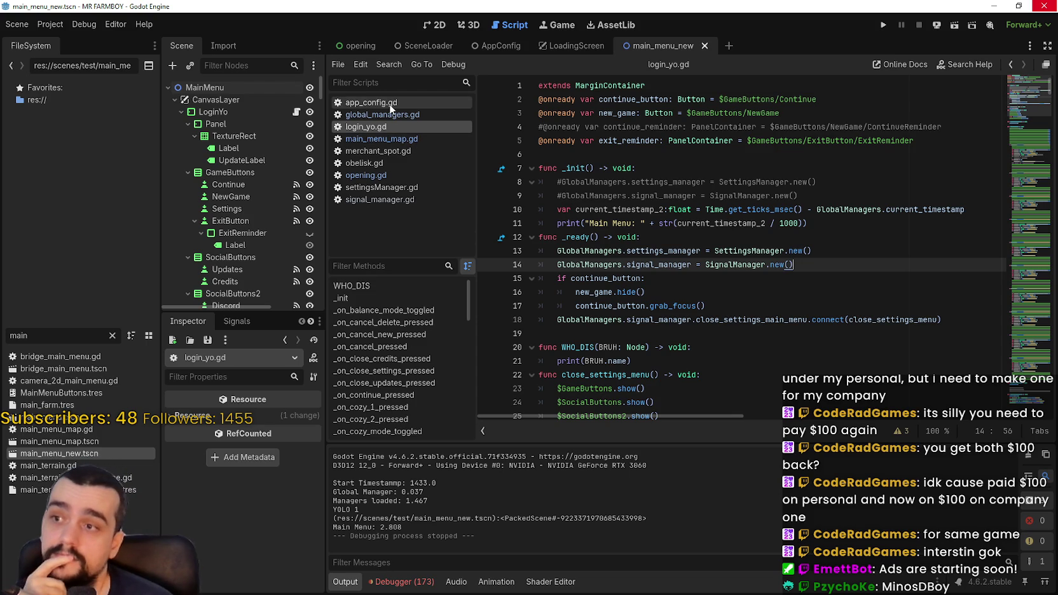
Look through app_config.gd and main_menu_map.gd, then bring up global_managers.gd
left_click(390, 104)
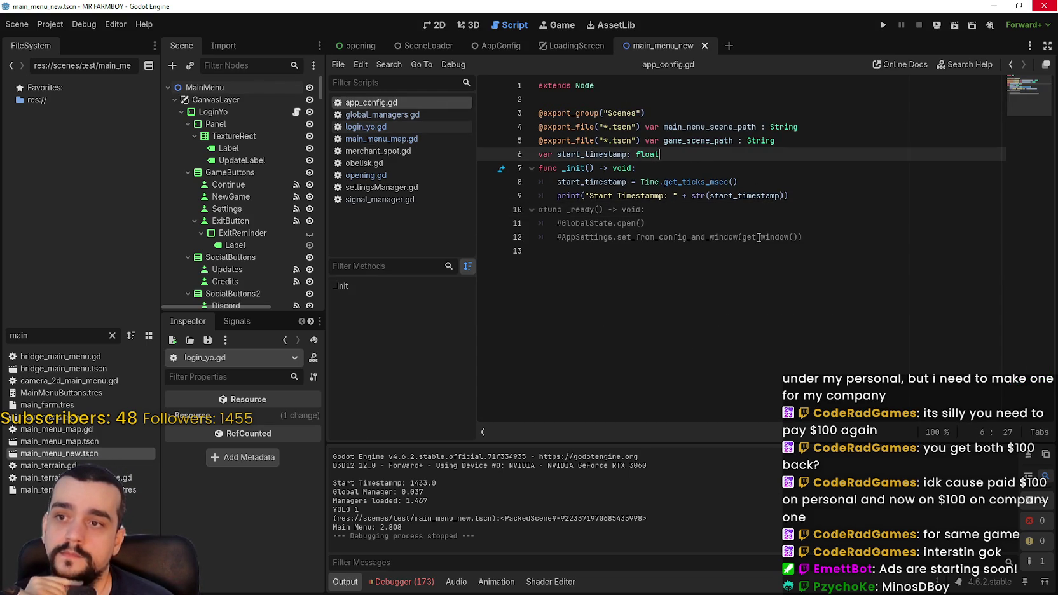
left_click(756, 237)
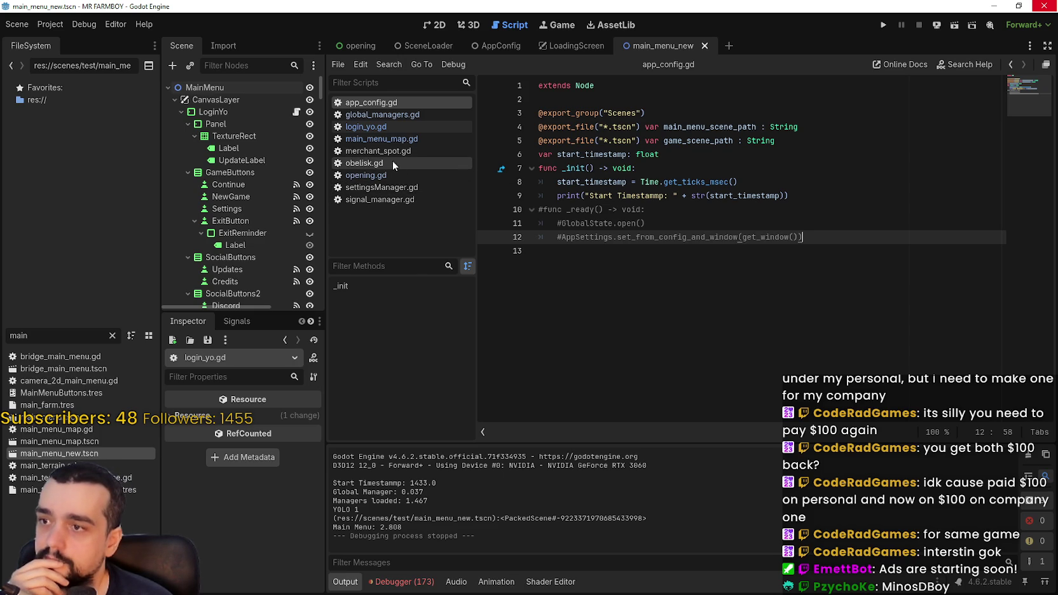
left_click(381, 138)
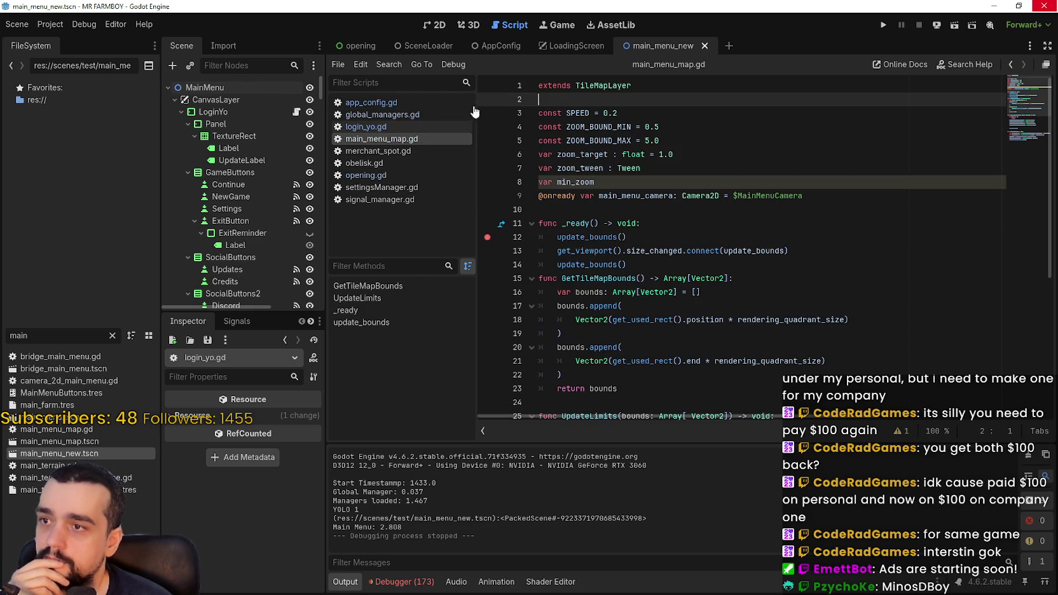
left_click(389, 117)
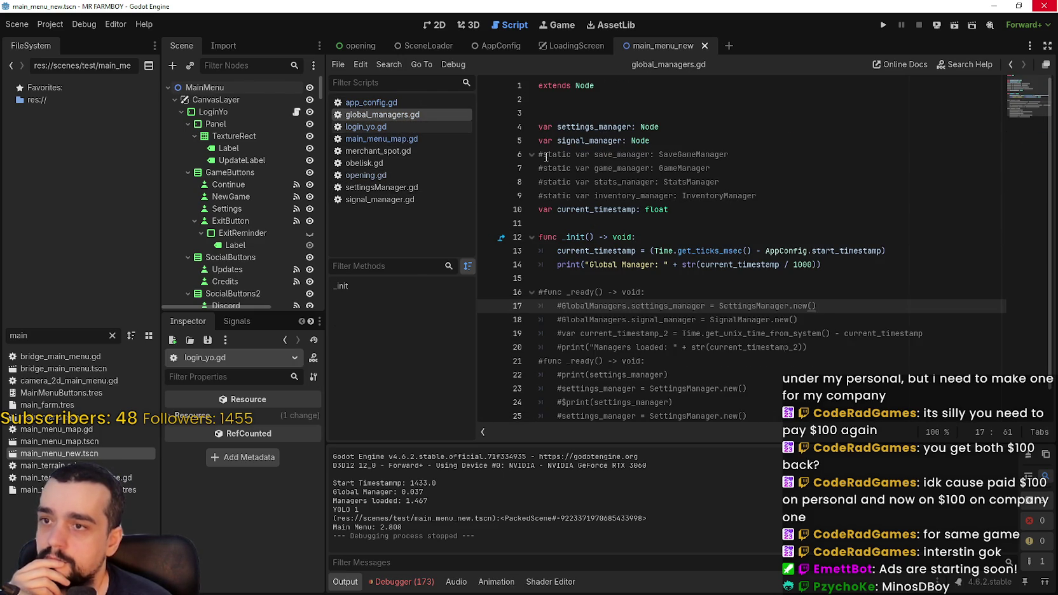
Uncomment save_manager and game_manager on lines 6–7 and retype both as Node
left_click_drag(578, 159, 537, 159)
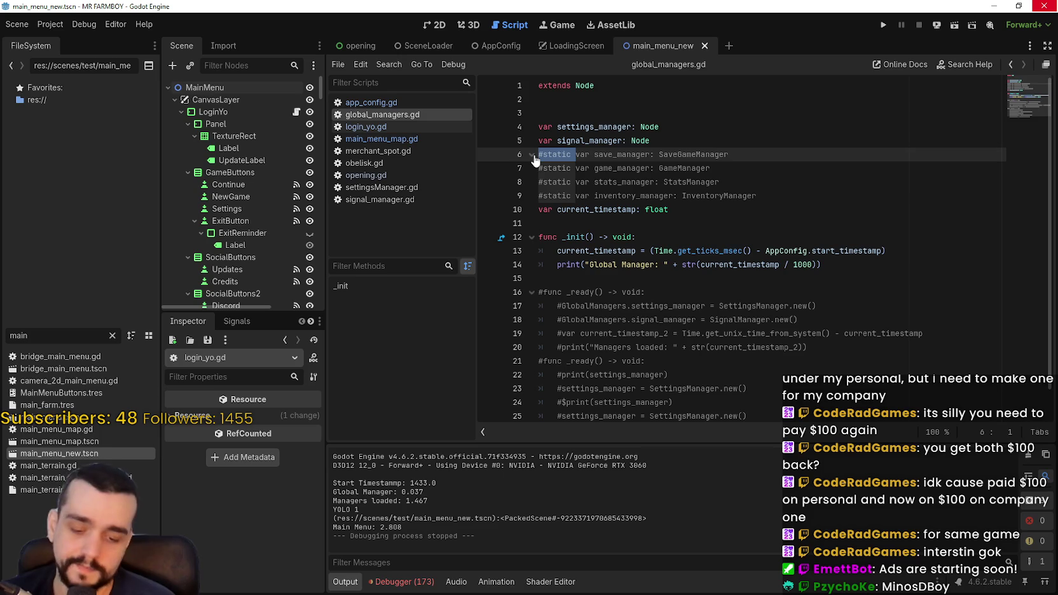
key("BackSpace")
key("BackSpace")
key("BackSpace")
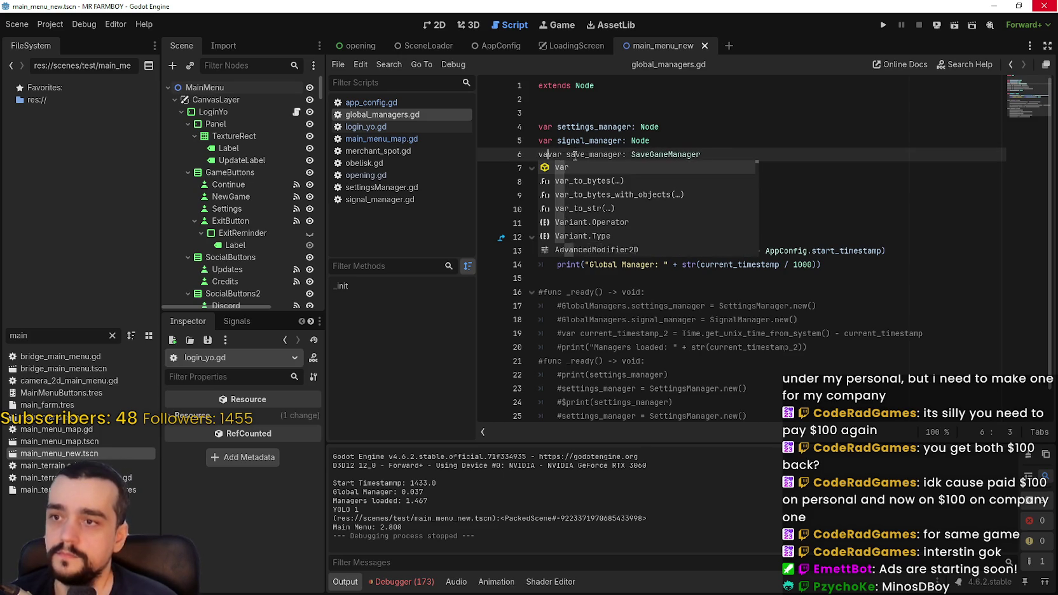
double_click(644, 156)
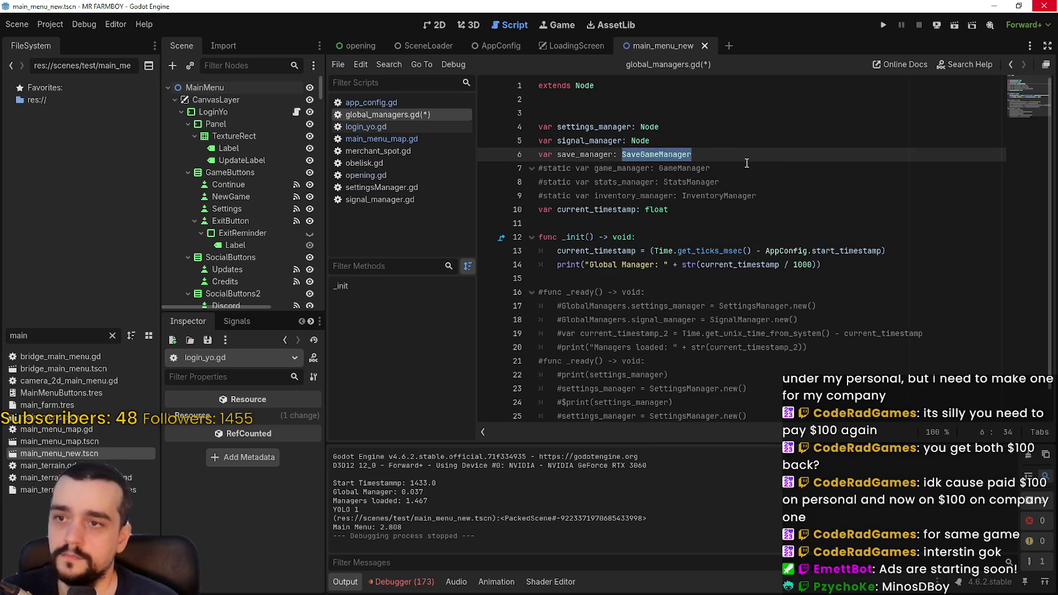
type("Node")
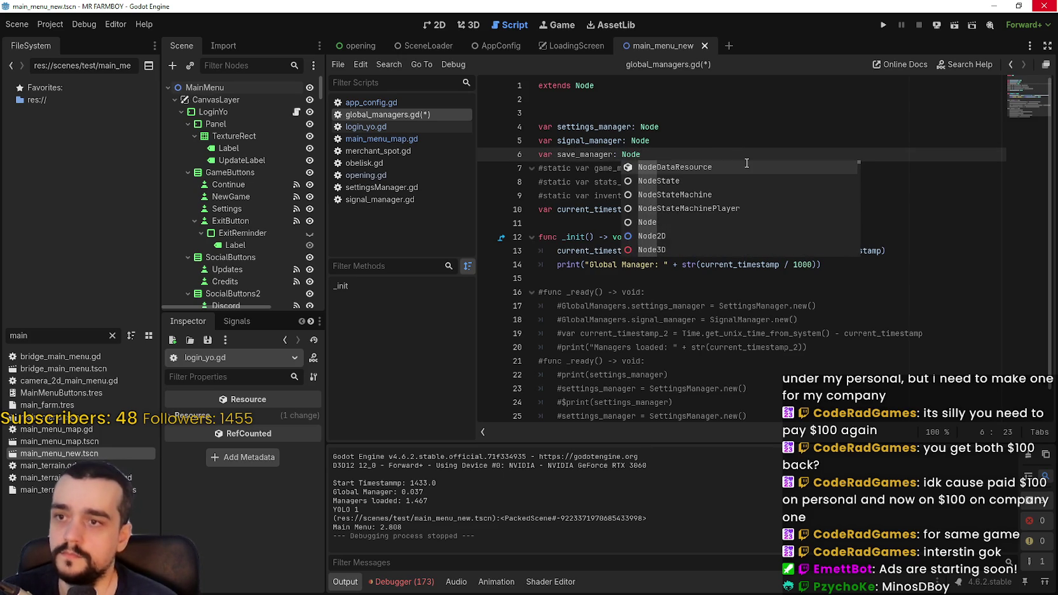
left_click(654, 146)
left_click_drag(562, 168, 539, 169)
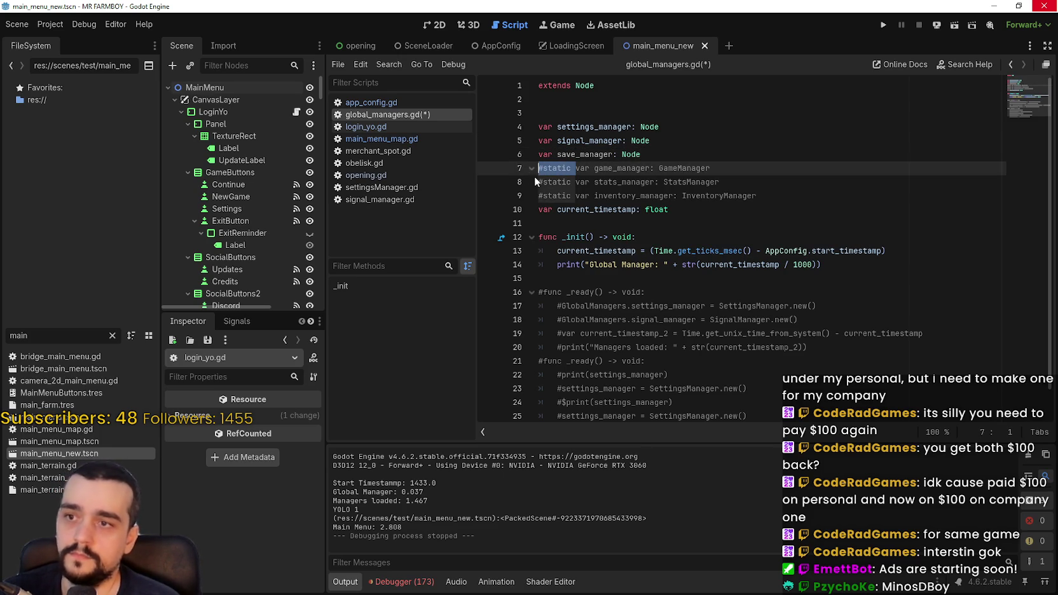
type("var")
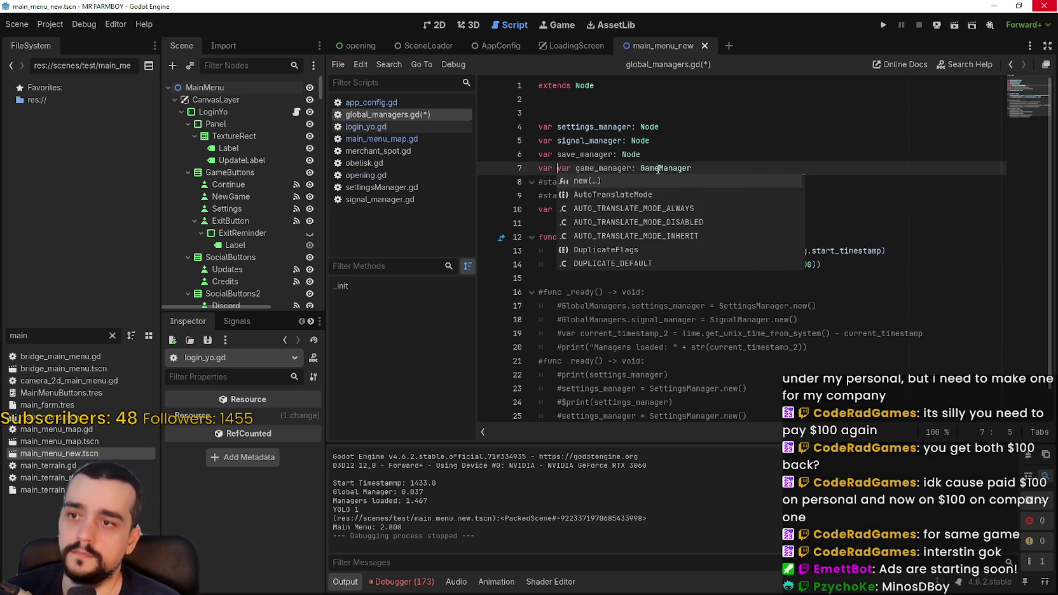
key("BackSpace")
key("BackSpace")
key("BackSpace")
left_click(656, 168)
double_click(656, 168)
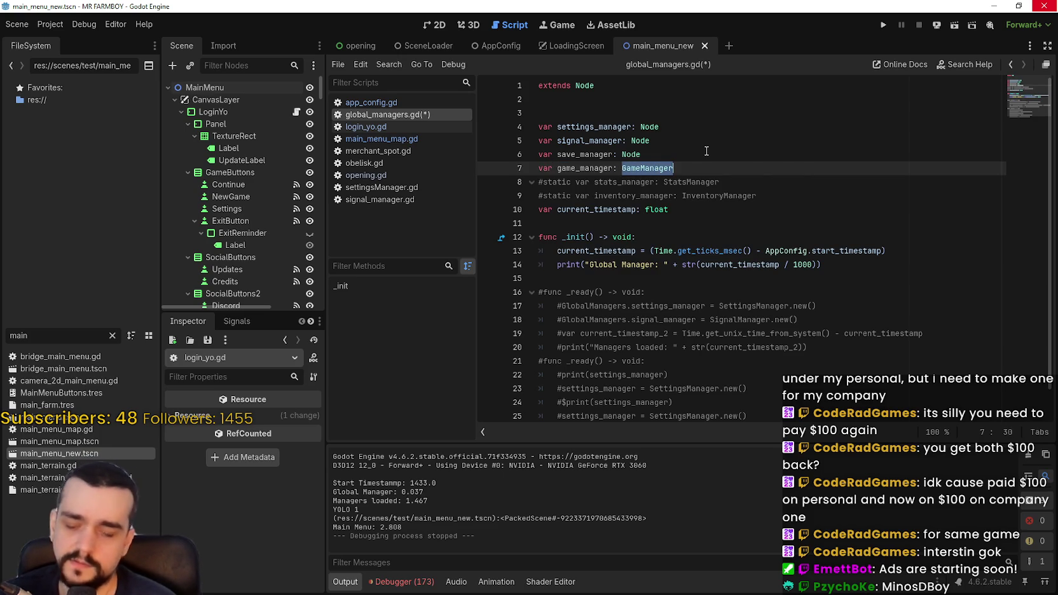
type("Node")
left_click(609, 155)
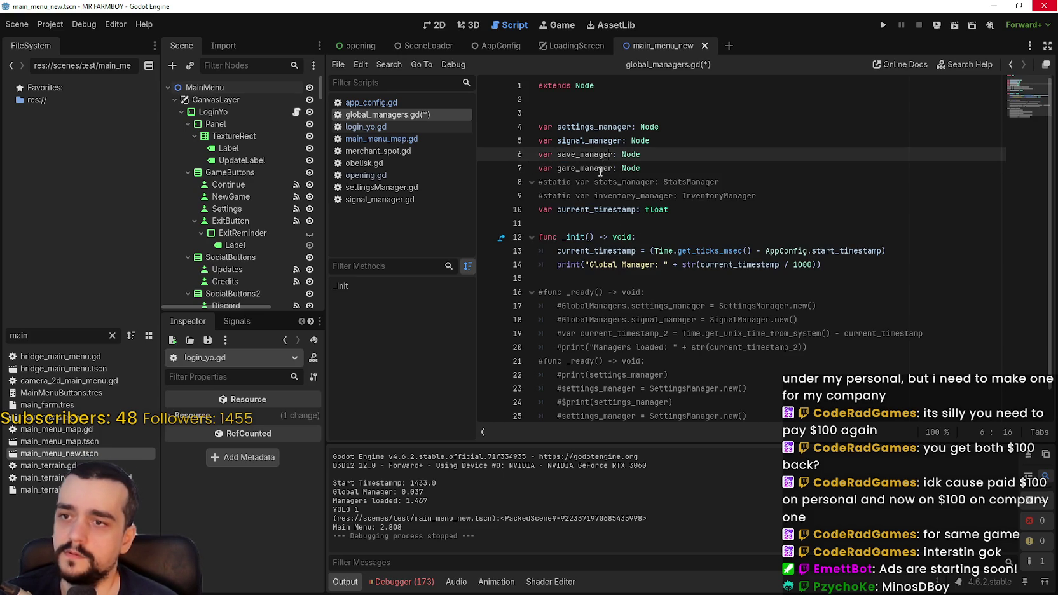
Uncomment stats_manager and inventory_manager, type them as Node, and save the script
mouse_move(580, 182)
left_mouse_down()
mouse_move(538, 182)
mouse_move(538, 195)
left_mouse_up()
key("BackSpace")
left_click(574, 195)
key("BackSpace")
left_click_drag(627, 182, 684, 182)
type("Nod")
left_click(702, 171)
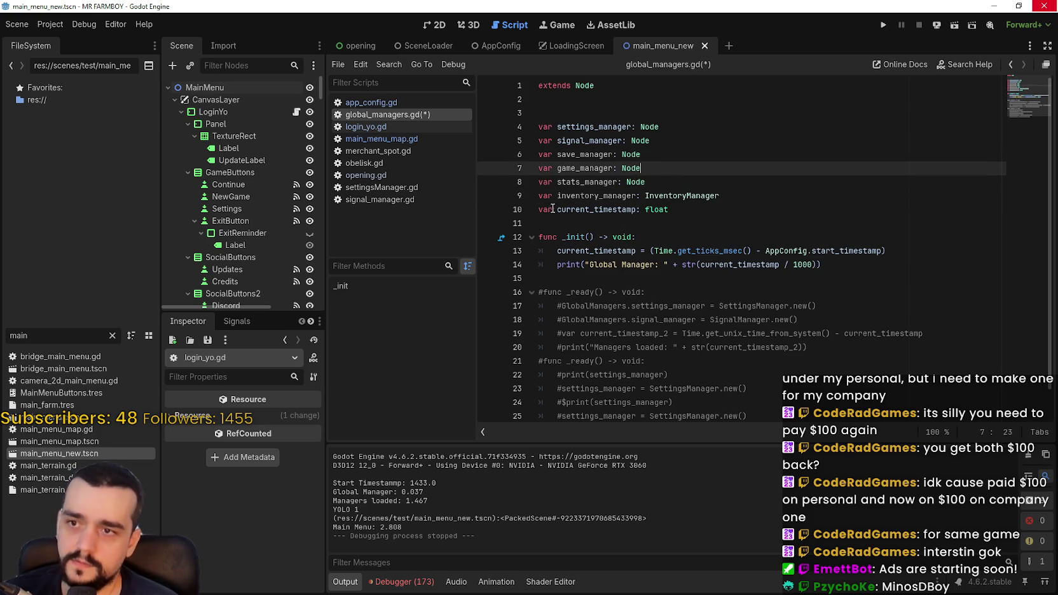
double_click(661, 197)
type("Node")
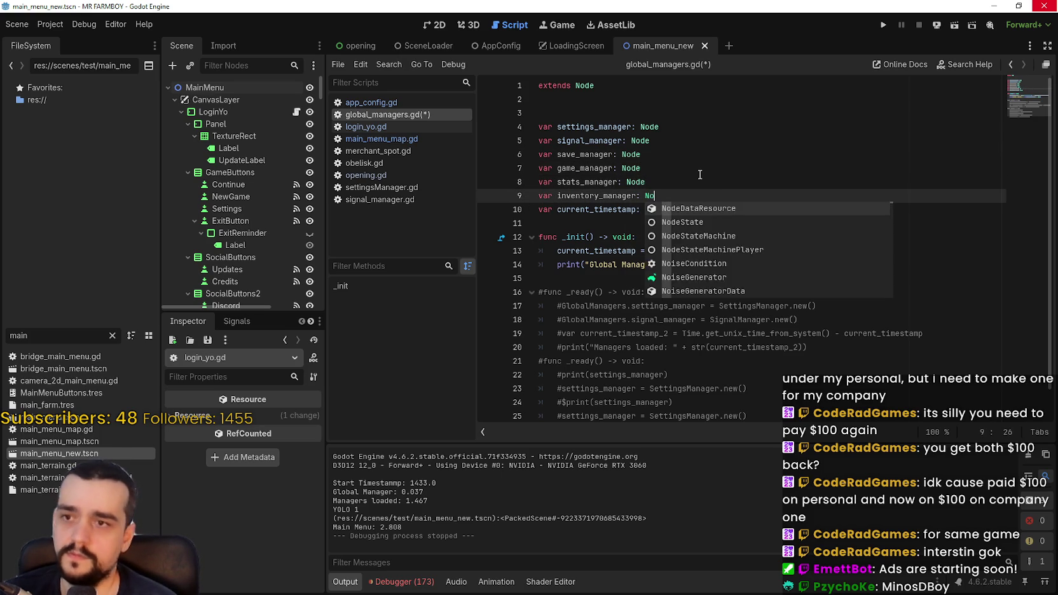
left_click(699, 173)
left_click(604, 223)
key("ctrl+s")
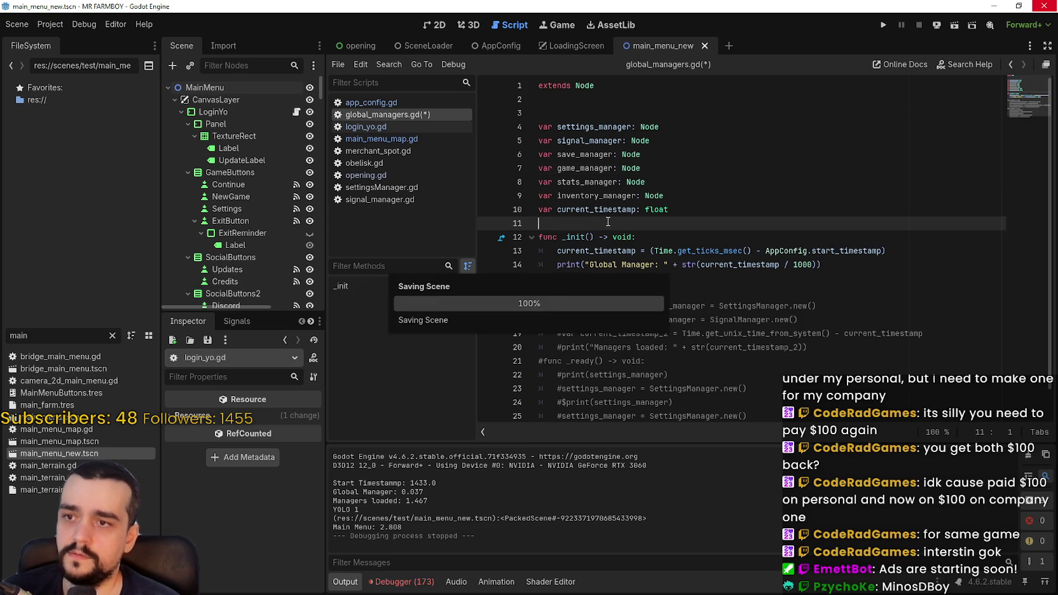
left_click(677, 196)
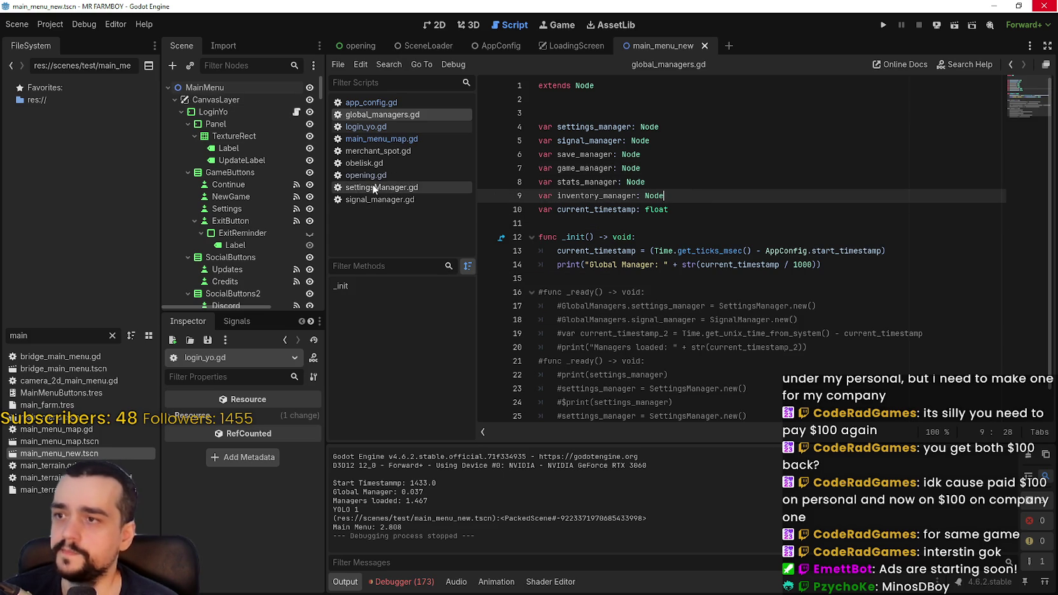
Switch from main_menu_map.gd to the login_yo.gd script
left_click(373, 138)
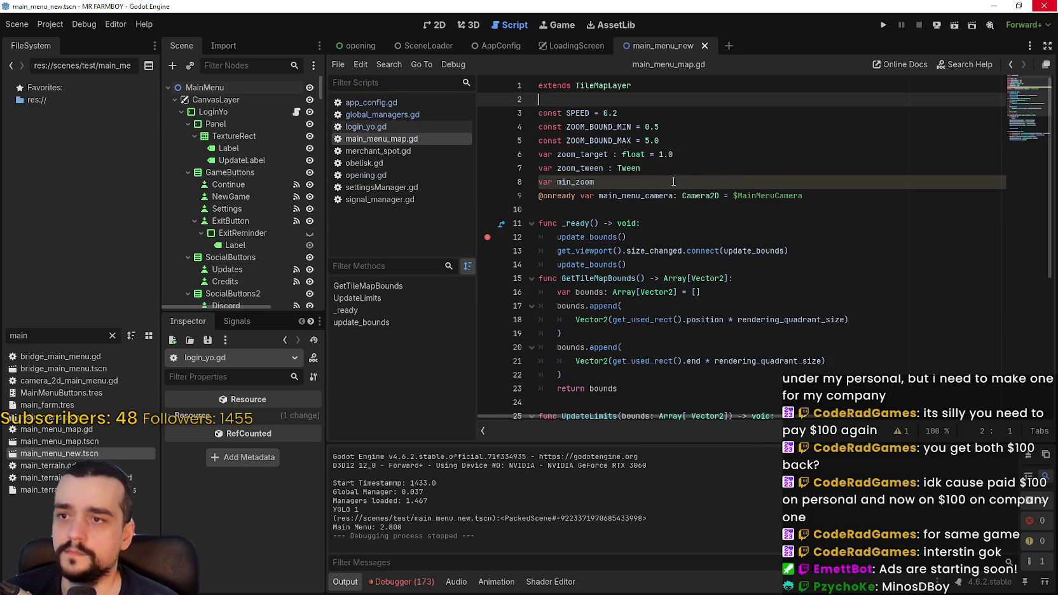
scroll(673, 182, "down", 1)
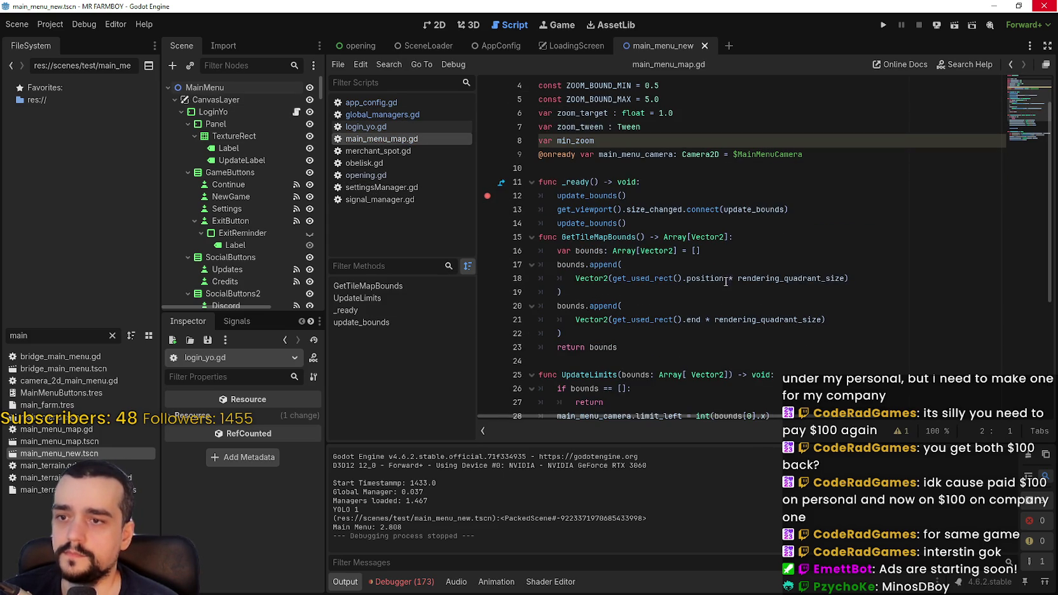
left_click(378, 126)
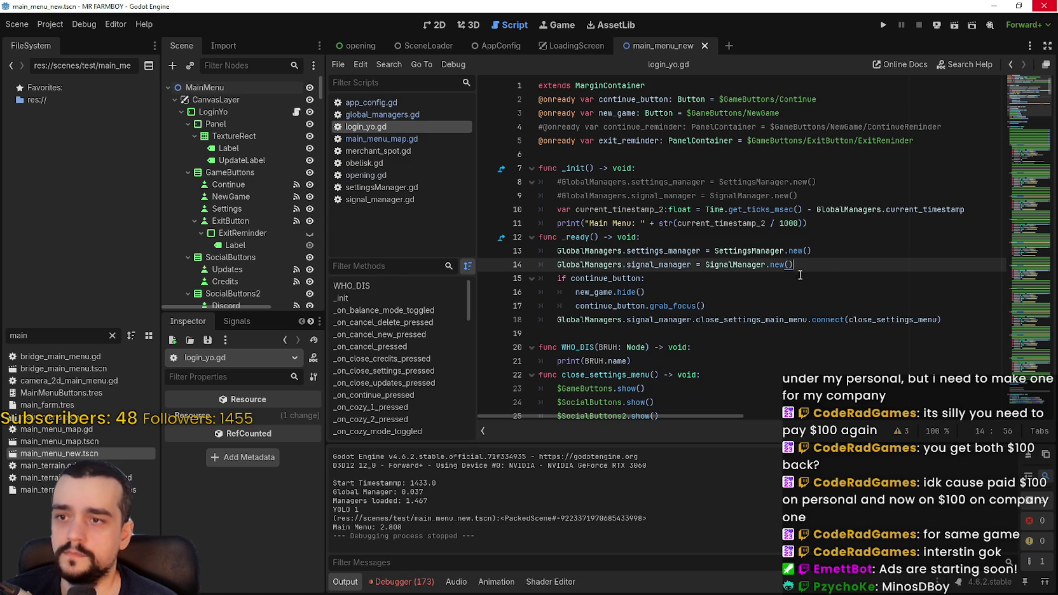
key("Return")
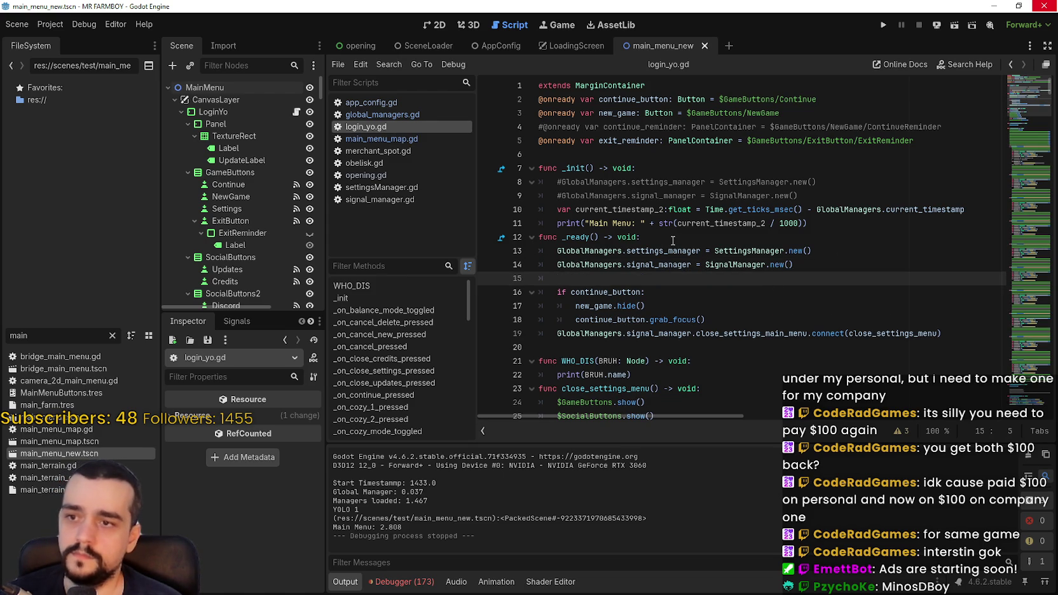
key("BackSpace")
key("BackSpace")
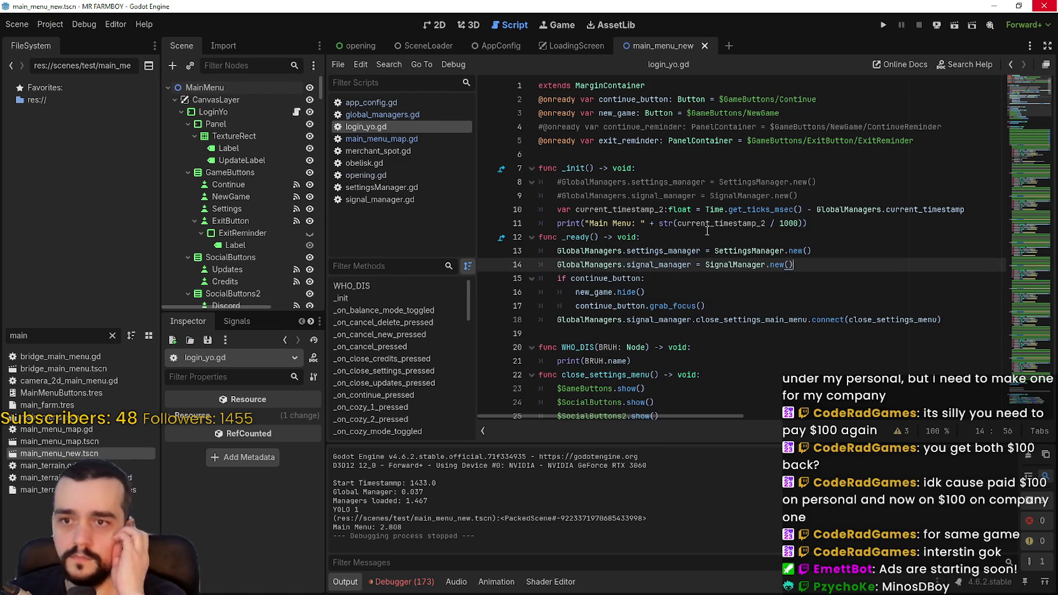
Comment out the manager assignments in _ready and uncomment the ones in _init
left_click(560, 251)
key("ctrl+k")
left_click(558, 264)
key("ctrl+k")
left_click(559, 184)
key("ctrl+k")
left_click(559, 196)
key("ctrl+k")
Paste the four manager declarations from global_managers.gd below line 9 of _init
left_click(862, 196)
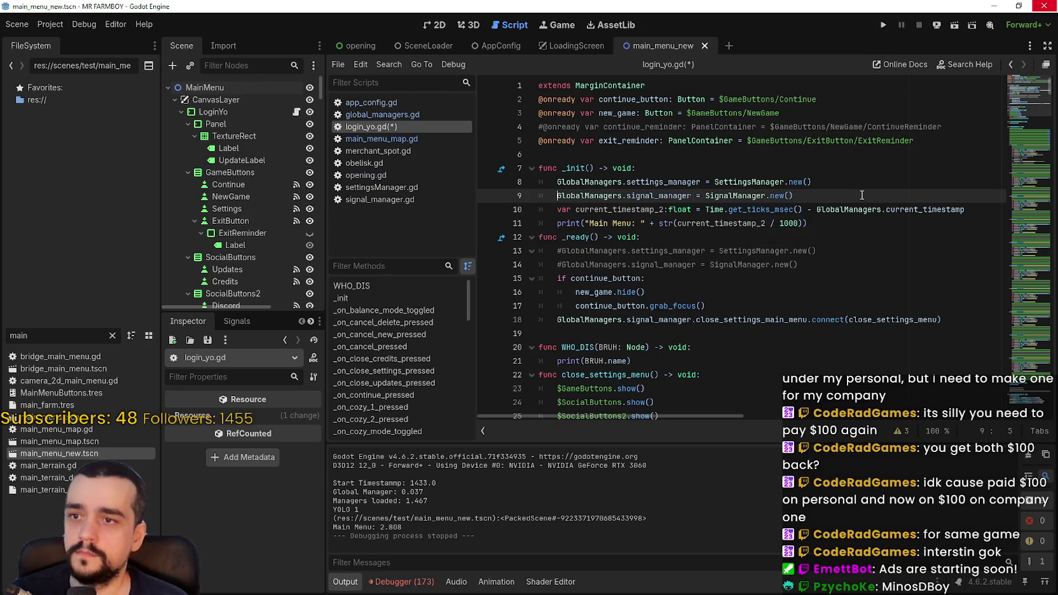
key("Return")
type("GlobalManagers.")
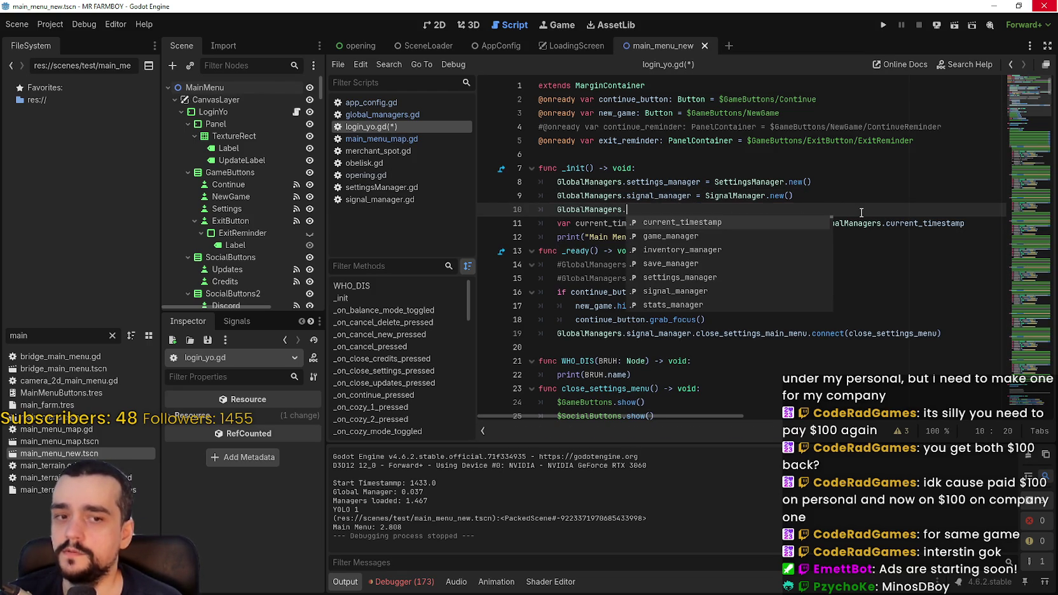
left_click(381, 114)
left_click(683, 210)
mouse_move(682, 209)
left_mouse_down()
mouse_move(636, 195)
mouse_move(572, 154)
left_mouse_up()
key("ctrl+c")
left_click(370, 126)
left_click_drag(629, 209, 496, 209)
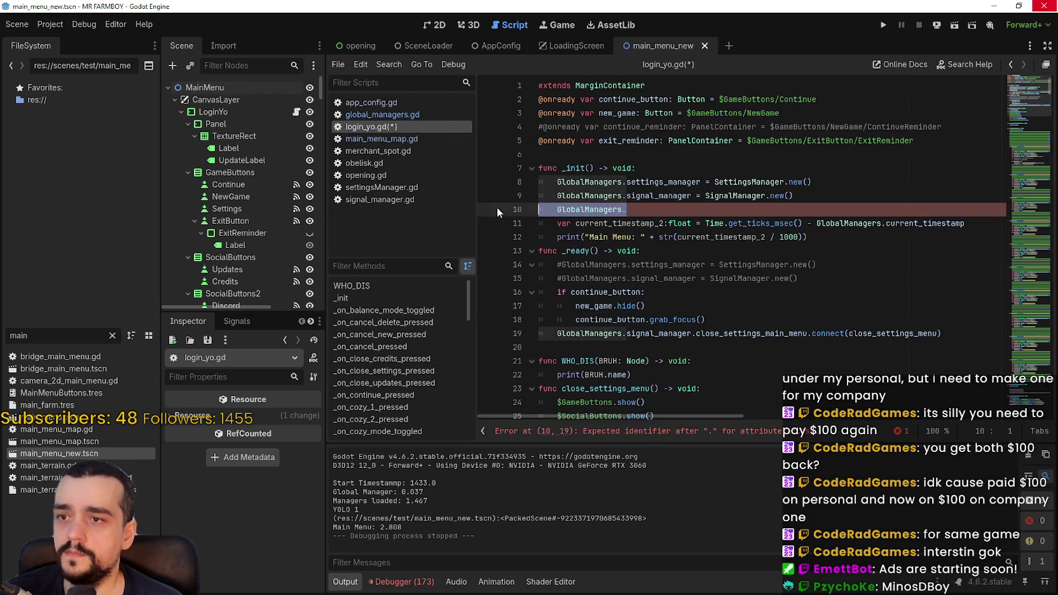
key("ctrl+v")
Replace var with the GlobalManagers. prefix on lines 10–13
left_click_drag(557, 196, 626, 196)
key("ctrl+c")
left_click_drag(539, 210, 557, 209)
key("ctrl+v")
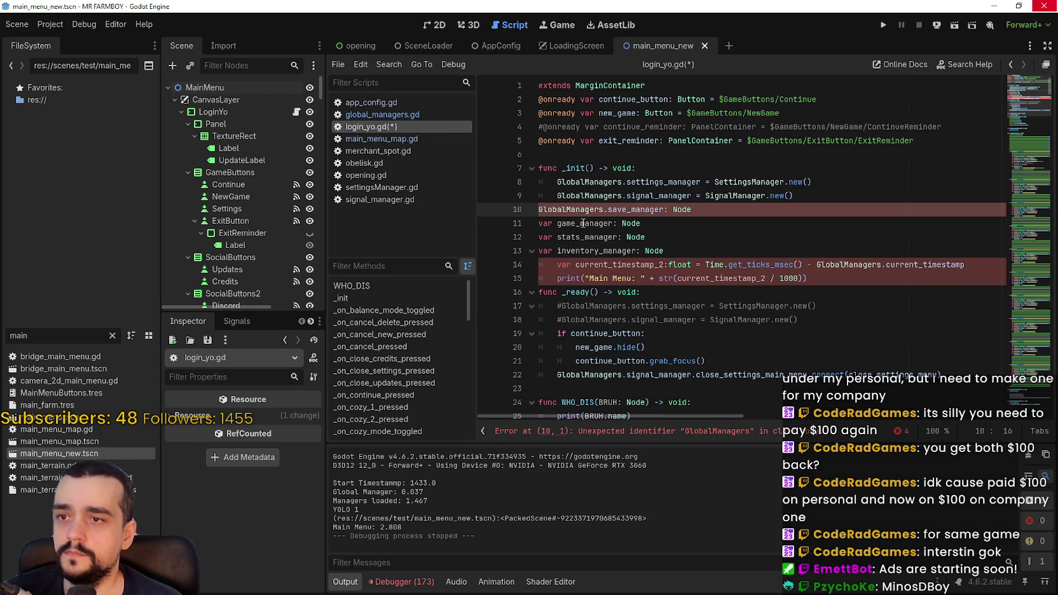
left_click_drag(538, 223, 557, 223)
key("ctrl+v")
left_click(544, 236)
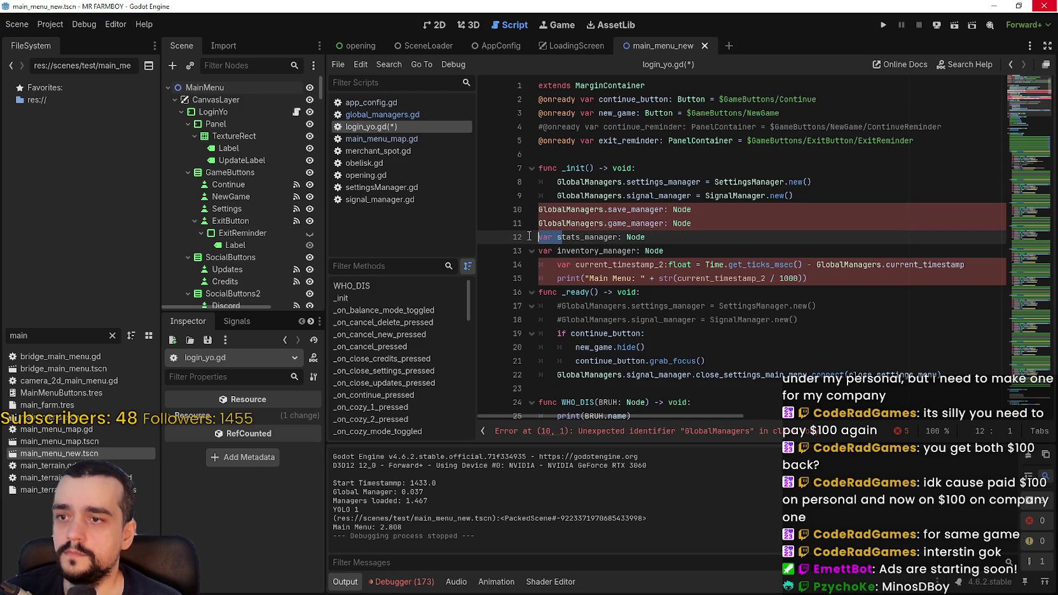
key("ctrl+v")
left_click_drag(539, 250, 557, 250)
key("ctrl+v")
Indent lines 10–13 into the _init body and add a blank line after them
left_click(539, 209)
key("Tab")
left_click(542, 223)
key("Tab")
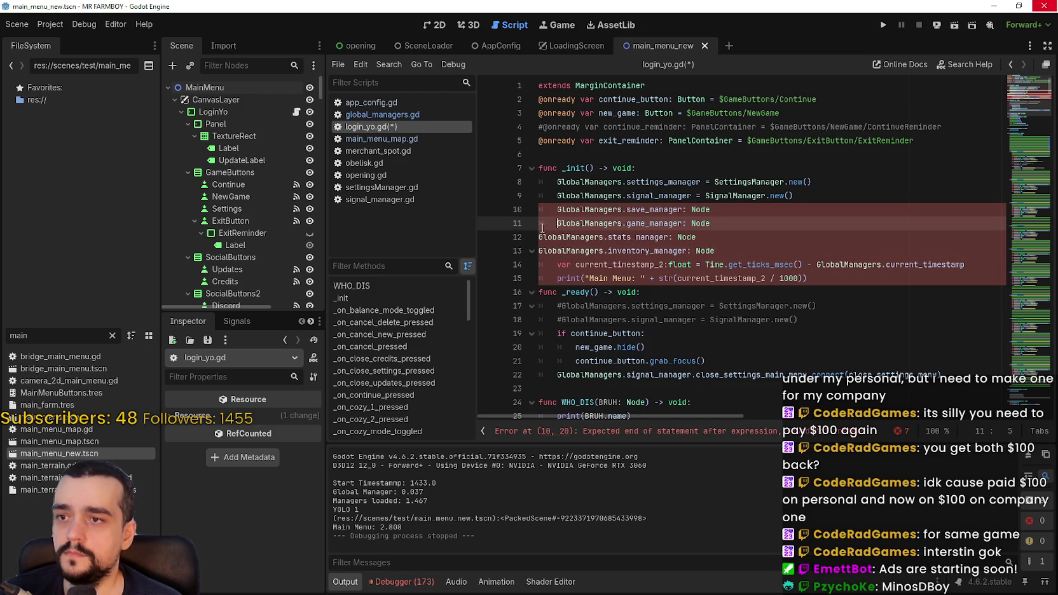
left_click(539, 237)
key("Tab")
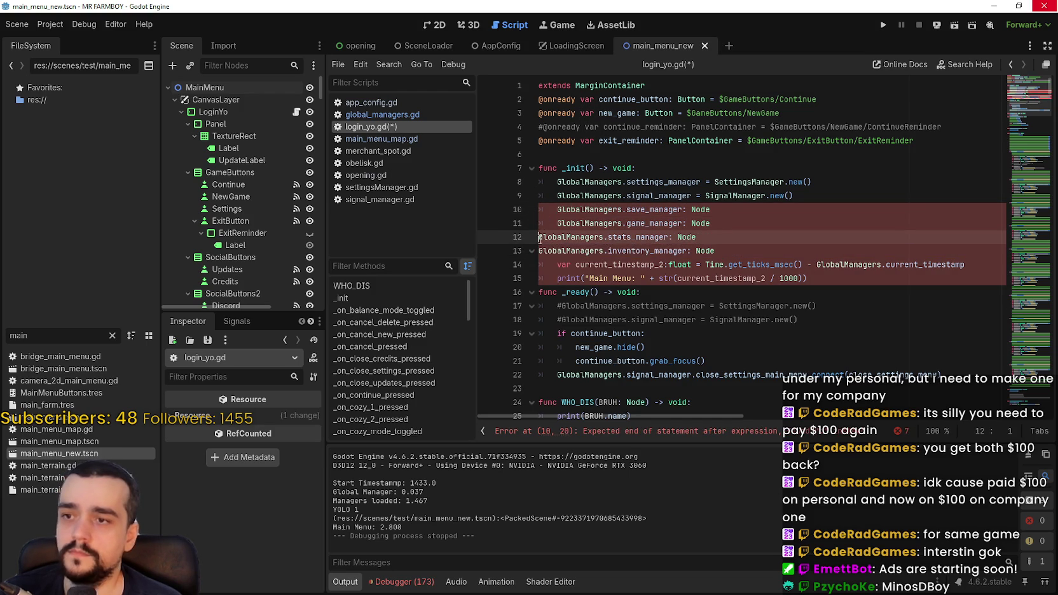
left_click(540, 250)
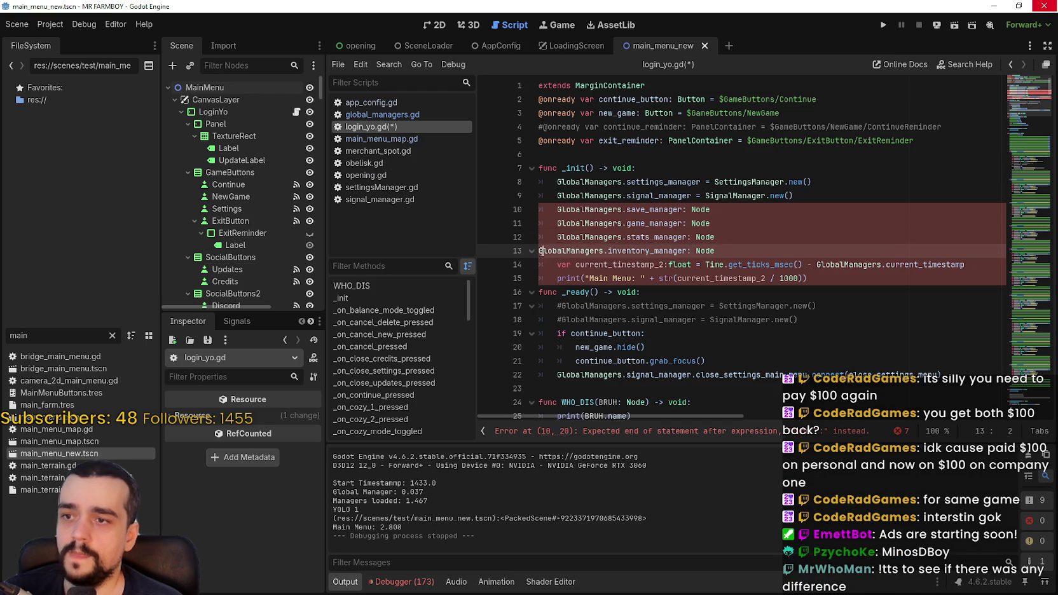
key("Tab")
key("End")
key("Return")
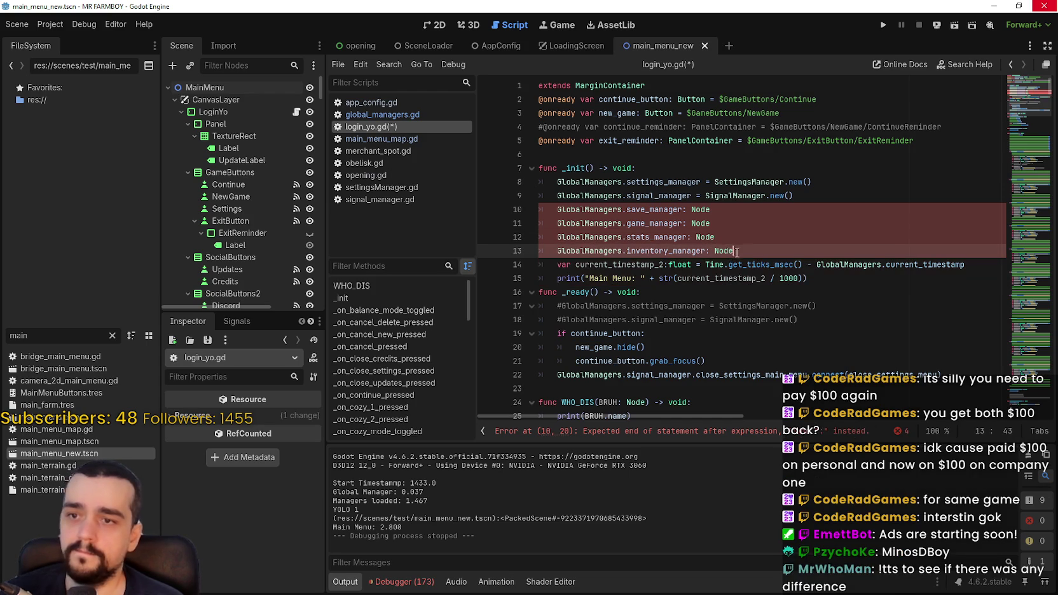
Replace the Node types on lines 10–13 with line 9's SignalManager.new() assignment
left_click(694, 195)
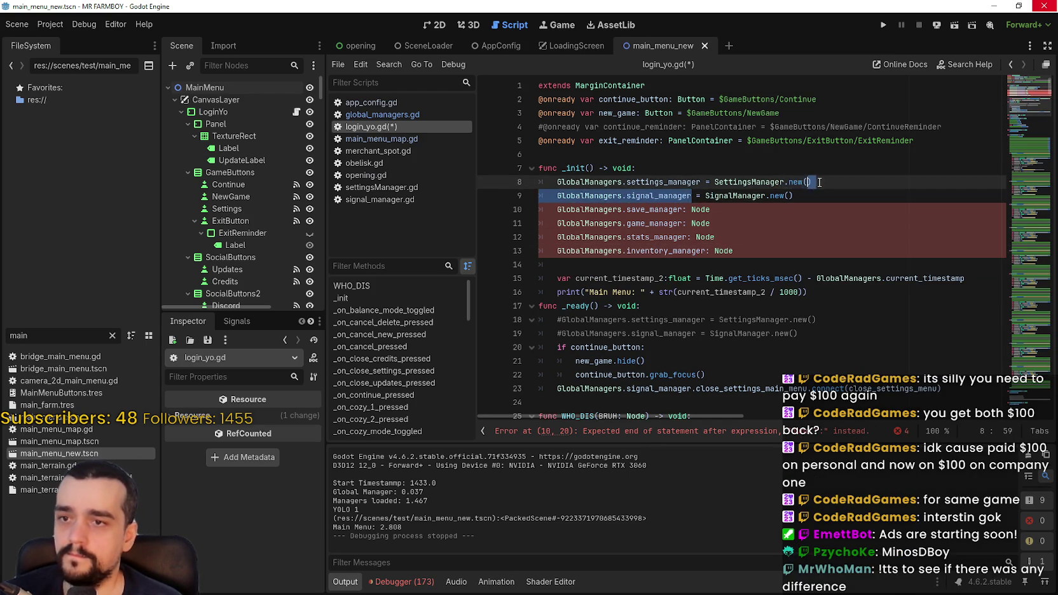
left_click(682, 210)
key("shift+Up")
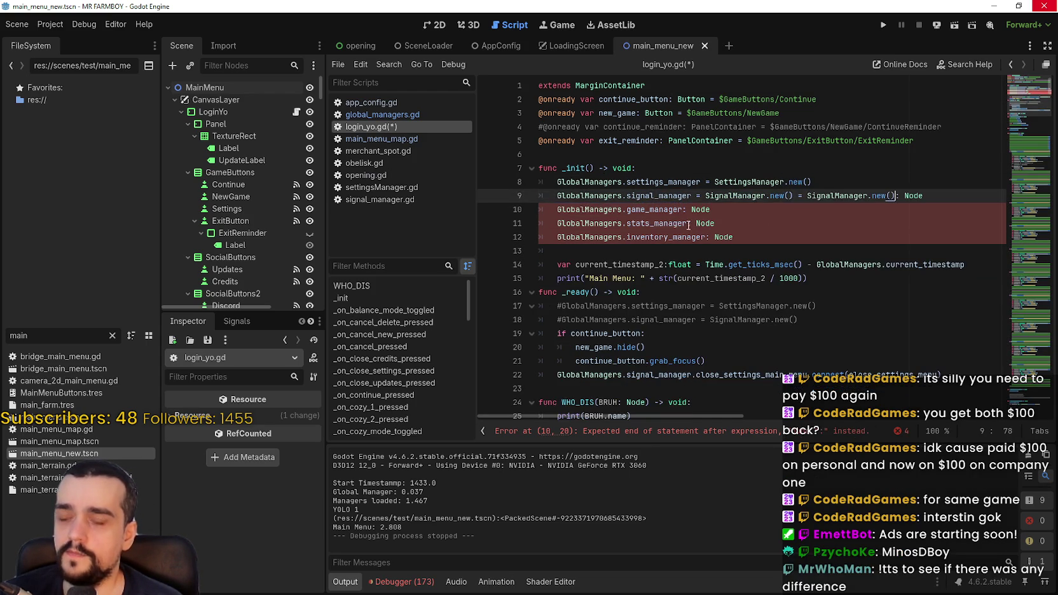
key("shift+End")
left_click_drag(691, 196, 793, 195)
left_click_drag(691, 196, 793, 196)
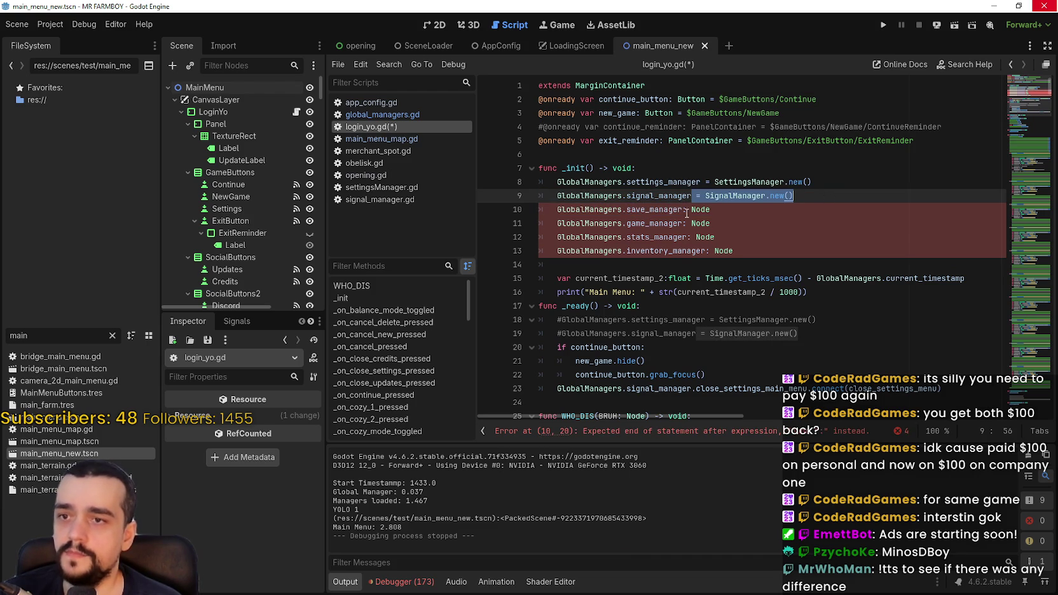
left_click(710, 209)
mouse_move(710, 209)
left_mouse_down()
mouse_move(677, 209)
mouse_move(752, 251)
left_mouse_up()
key("ctrl+v")
key("ctrl+v")
key("ctrl+v")
key("ctrl+v")
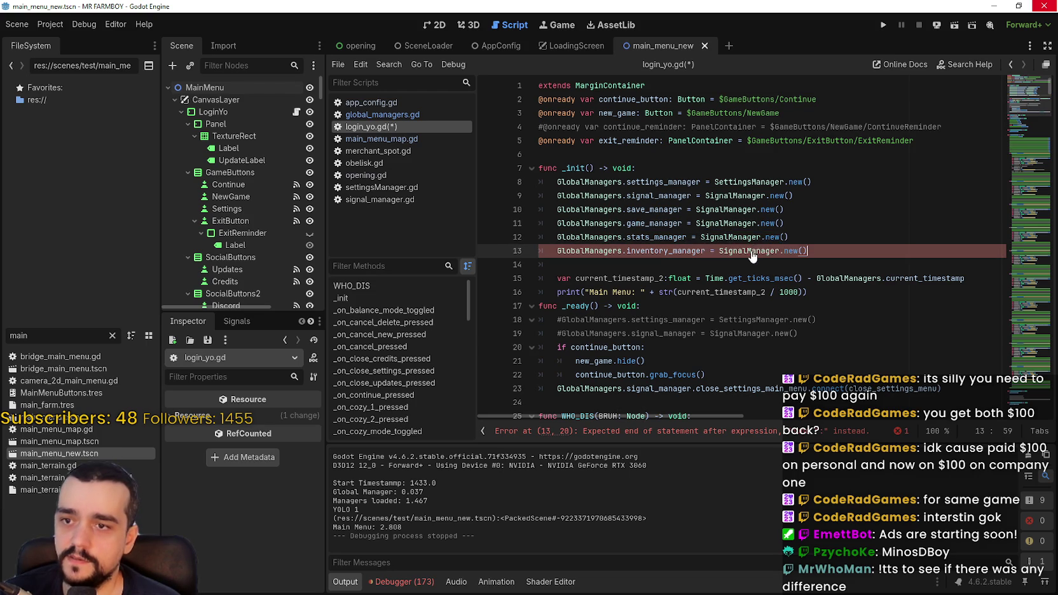
Tidy the blank lines between _init and _ready, then save login_yo.gd
double_click(763, 236)
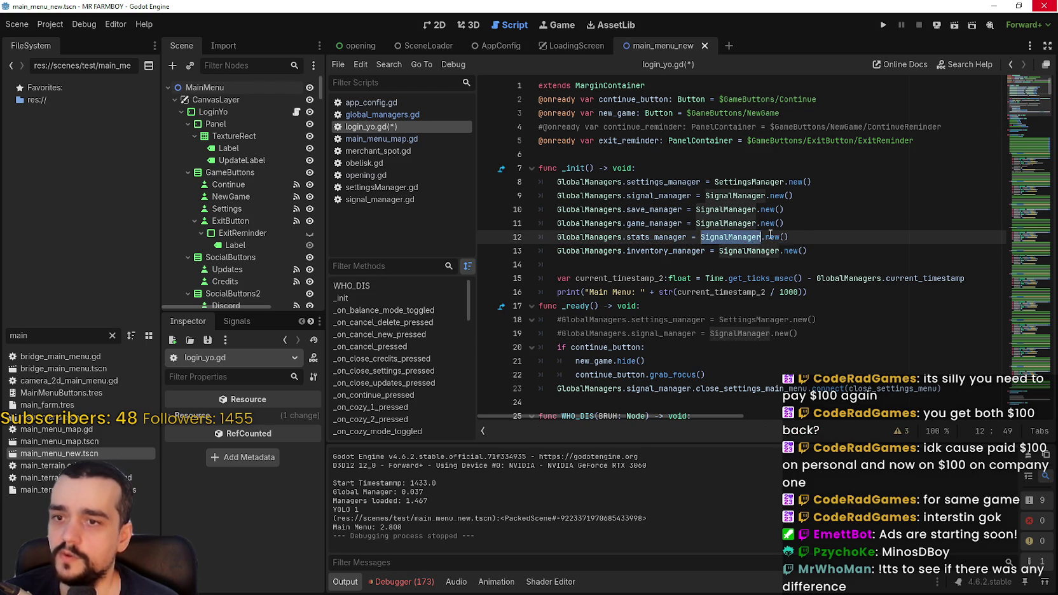
left_click(836, 223)
key("Down")
key("Down")
key("Down")
key("BackSpace")
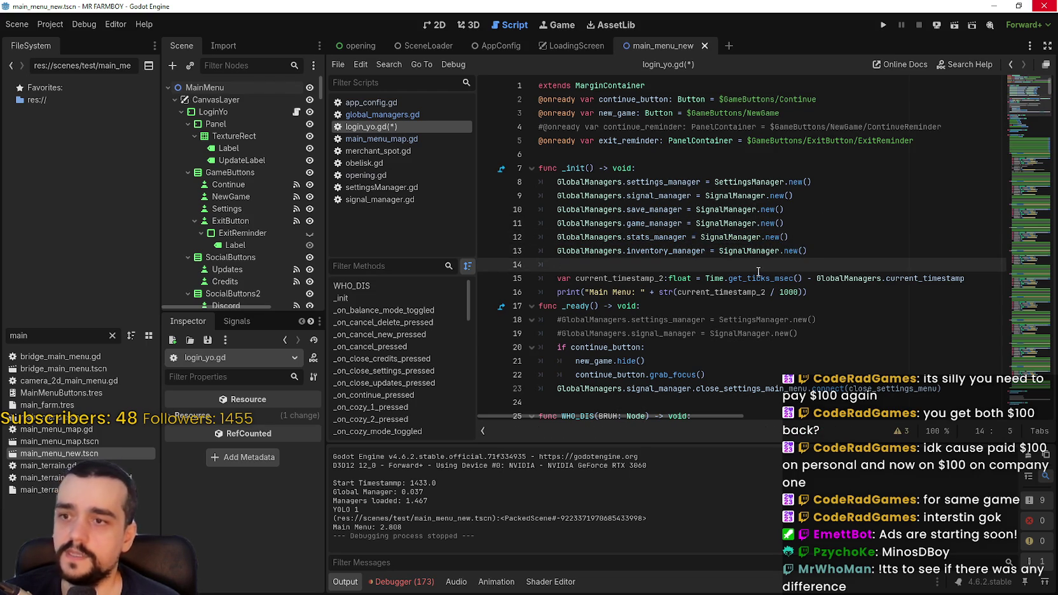
left_click(628, 301)
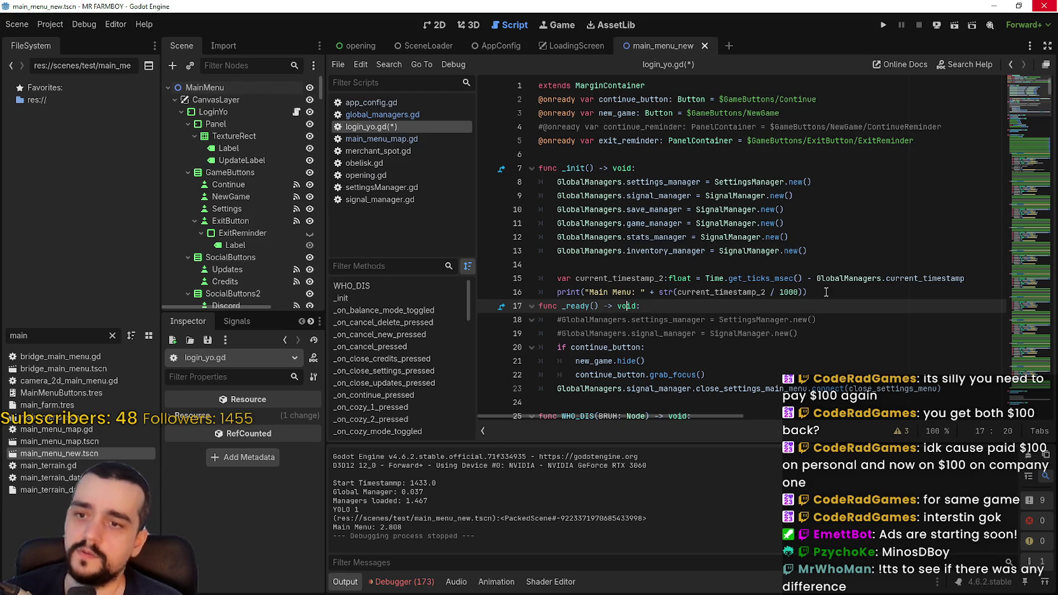
left_click(825, 289)
key("Return")
key("BackSpace")
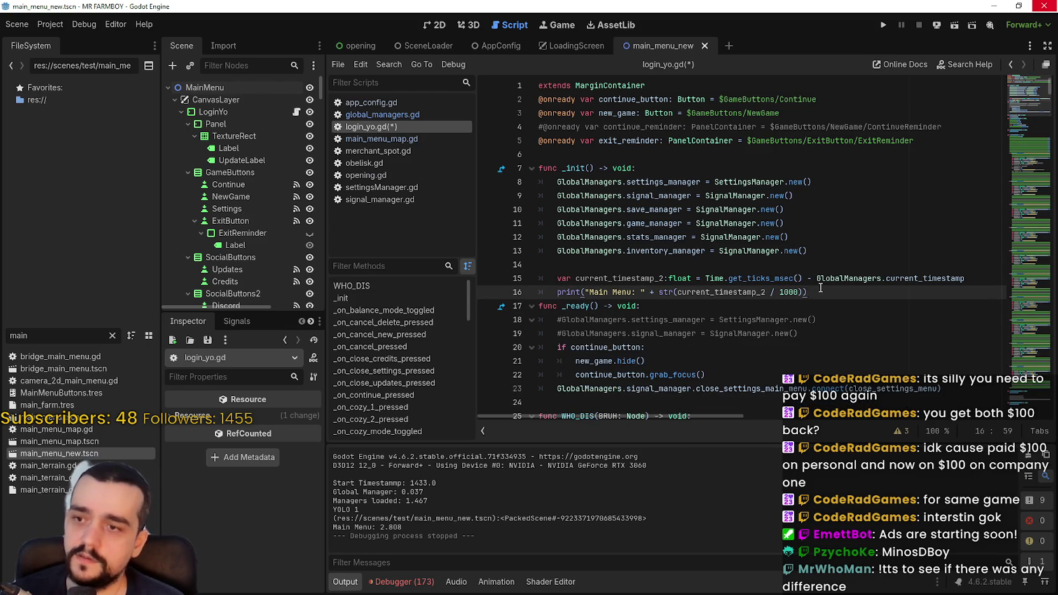
left_click(614, 263)
key("ctrl+s")
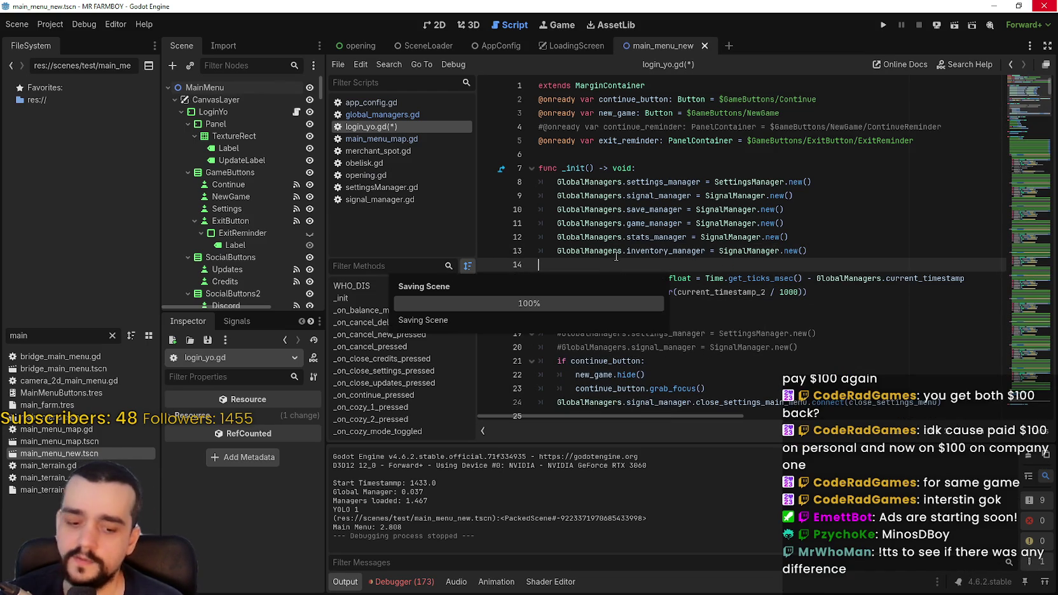
left_click(733, 212)
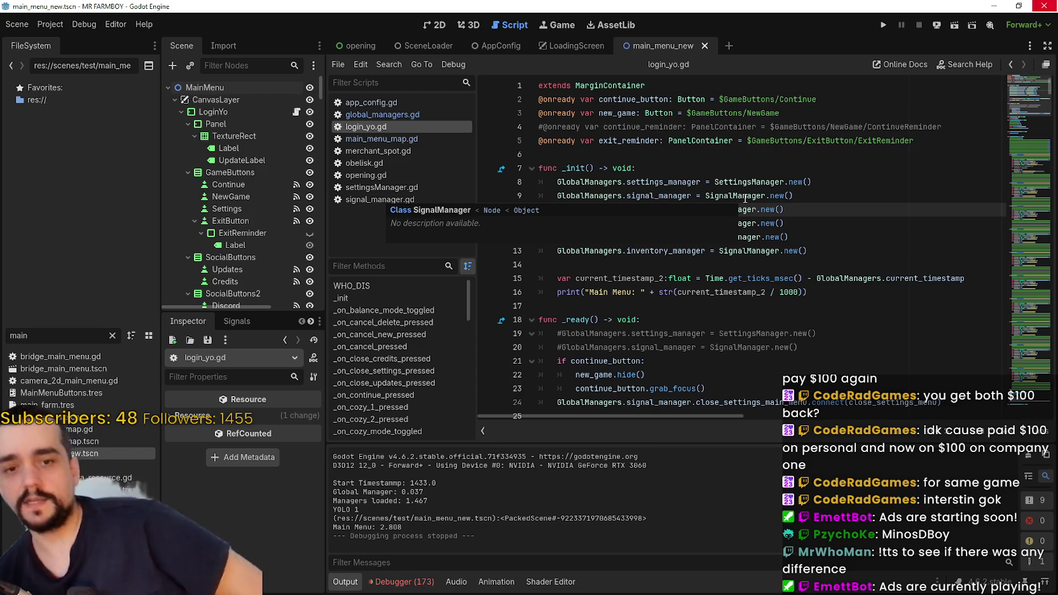
Change SignalManager to SaveGameManager and GameManager on the save and game manager lines
key("Down")
key("Down")
double_click(743, 208)
type("save_")
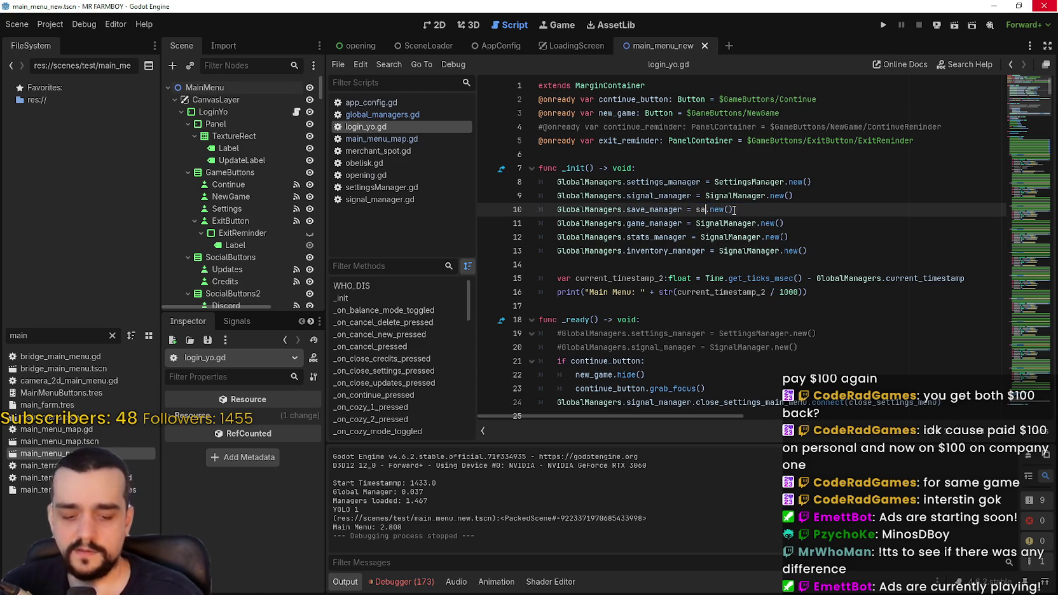
key("BackSpace")
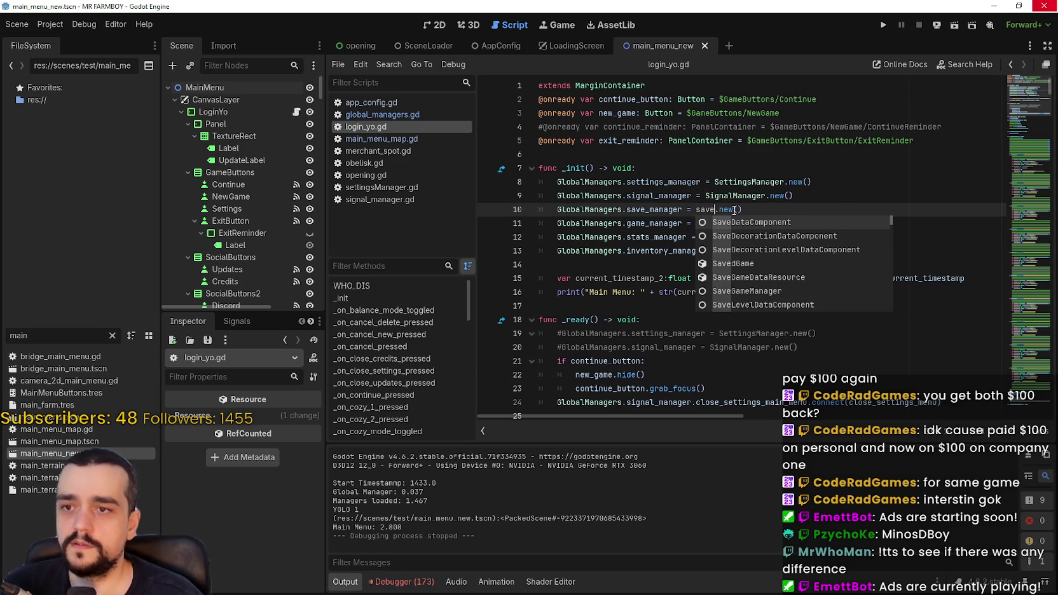
key("BackSpace")
key("BackSpace")
key("BackSpace")
type("SaveM")
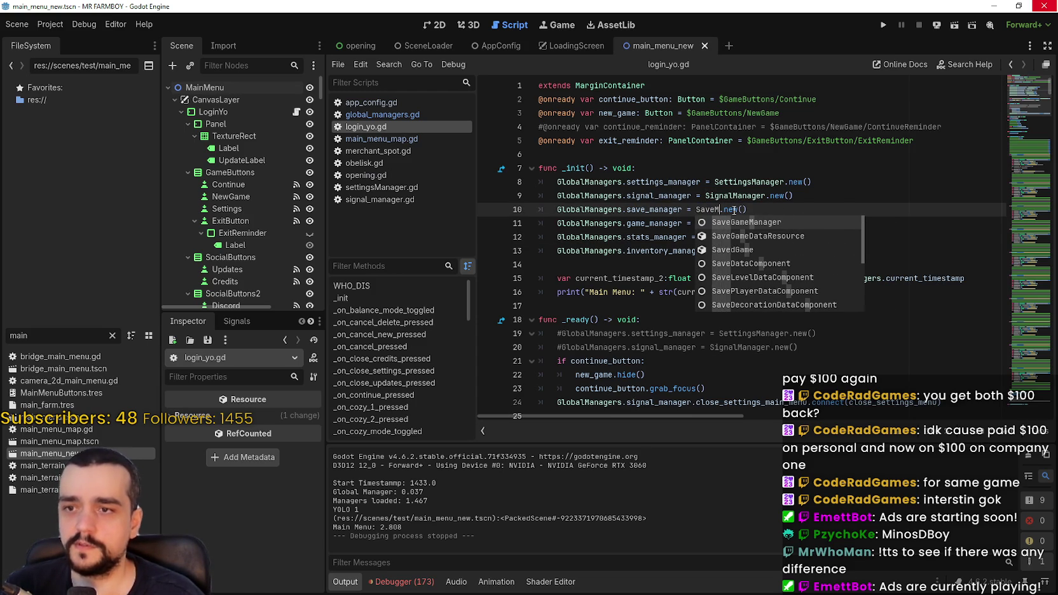
key("Down")
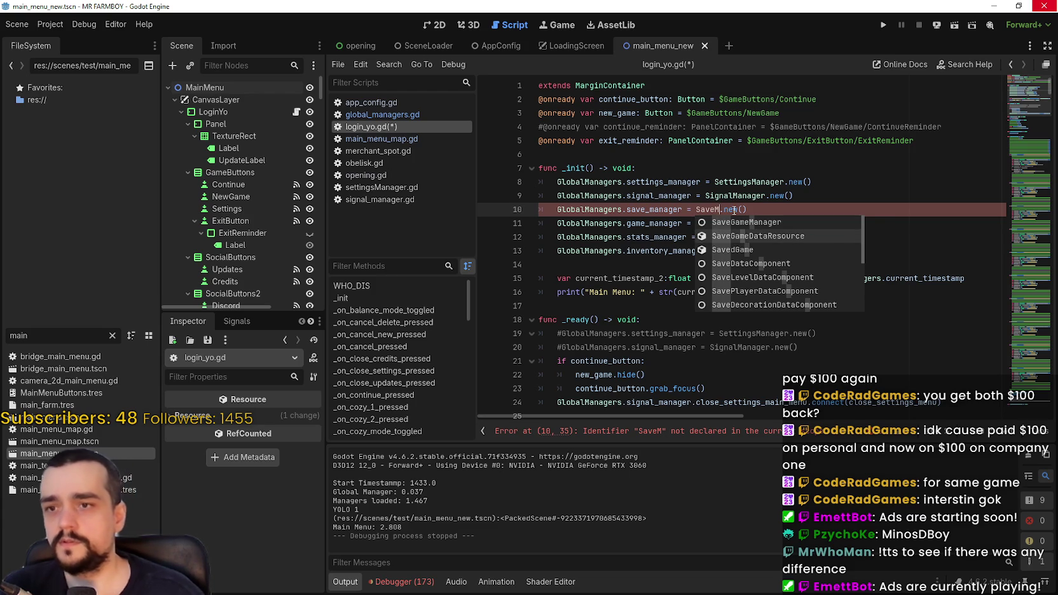
key("Up")
key("Return")
double_click(746, 223)
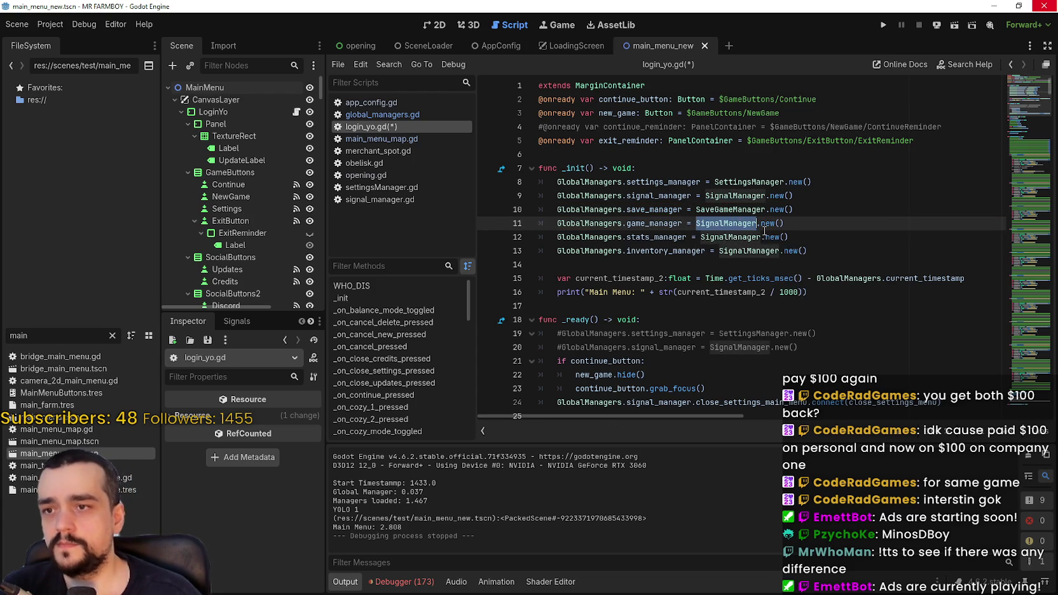
type("GameM")
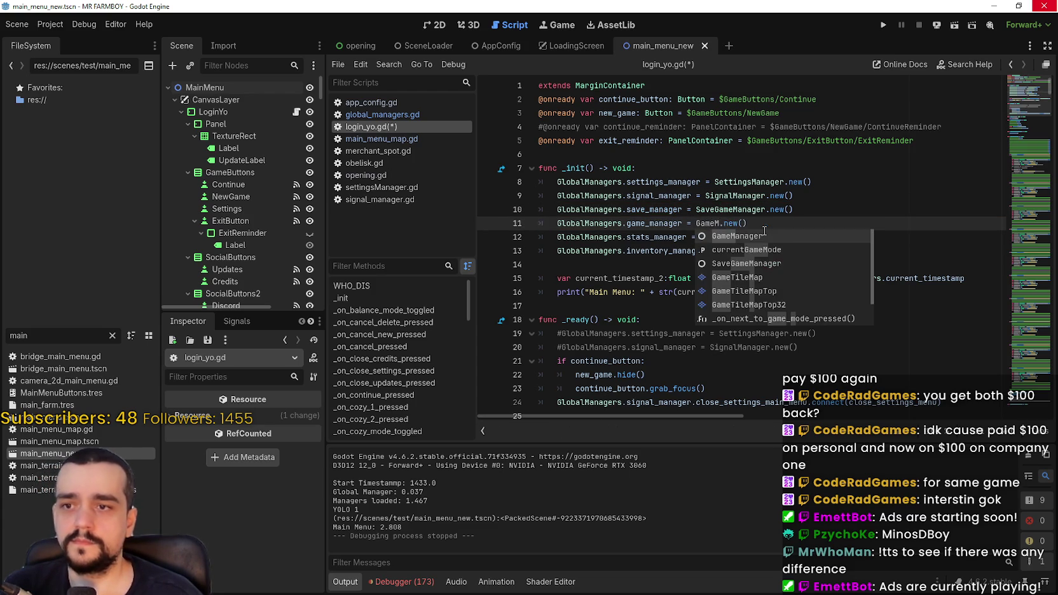
key("Return")
Change the stats and inventory lines to StatsManager and InventoryManager, then save
double_click(722, 236)
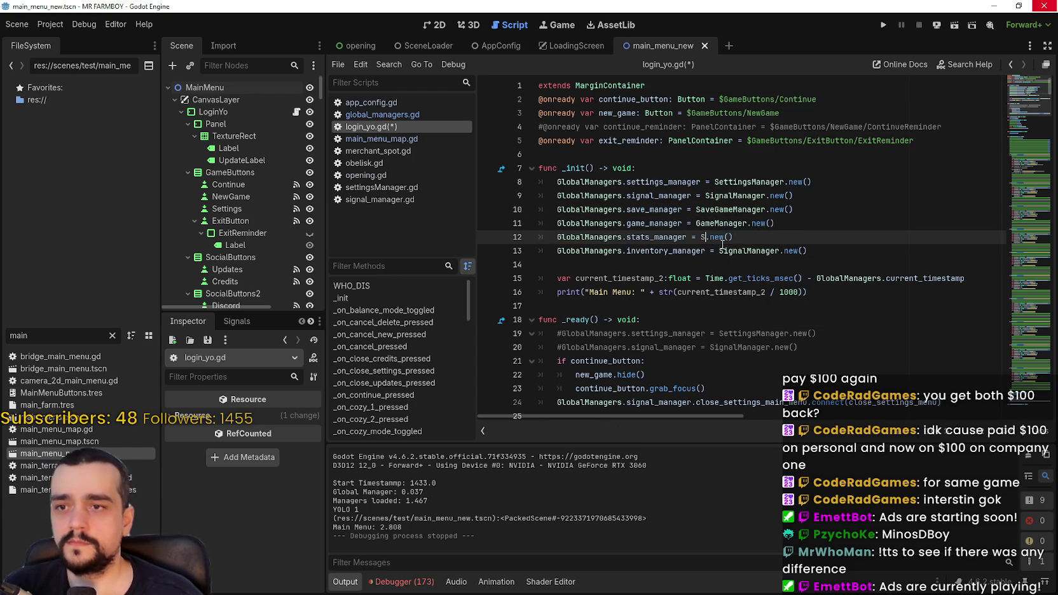
type("Stats")
key("Down")
key("Return")
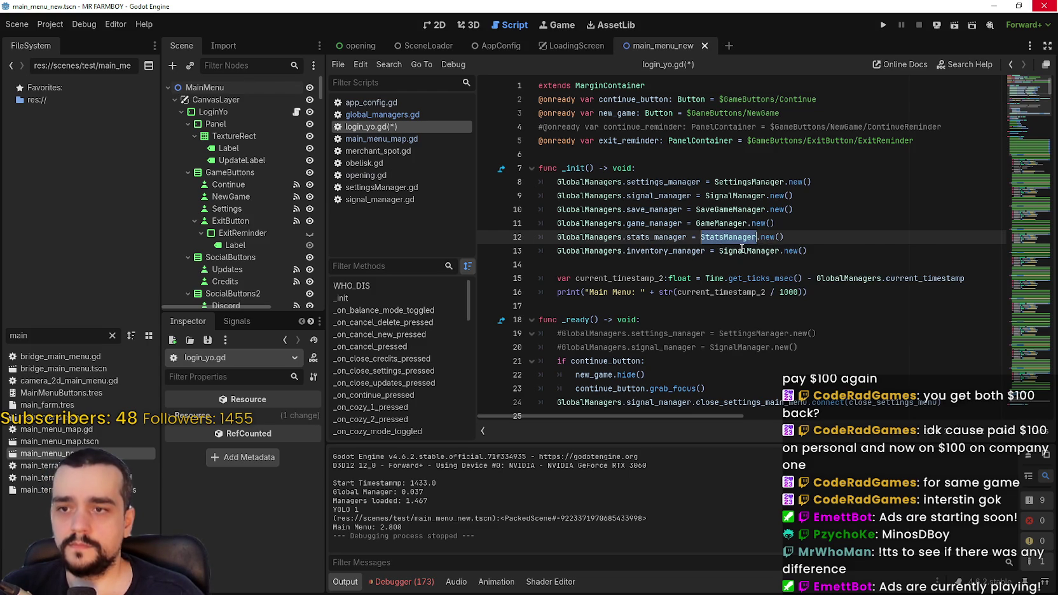
left_click(736, 250)
double_click(736, 251)
type("inventor")
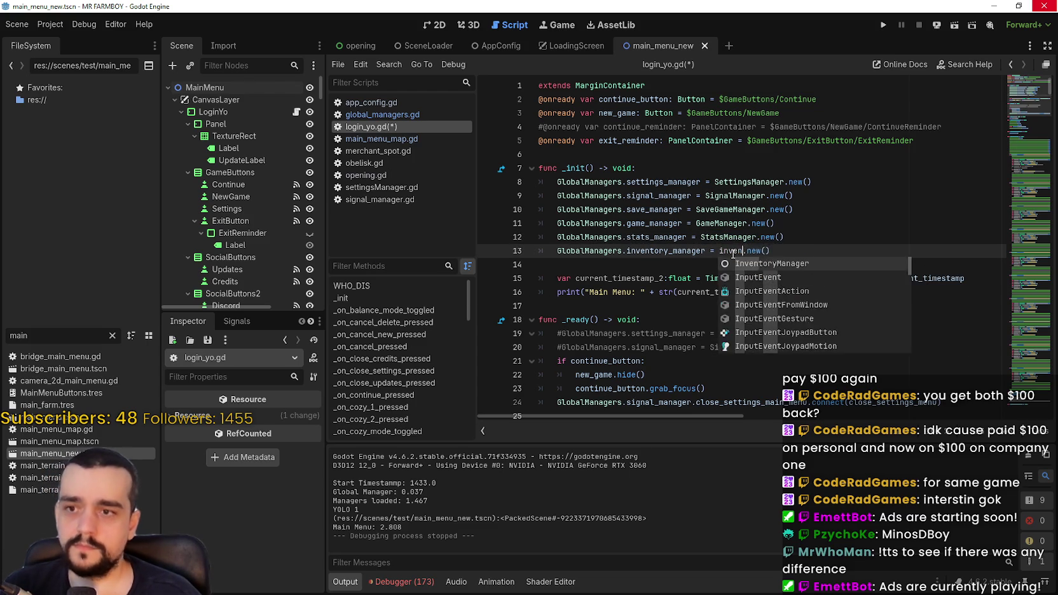
key("Return")
key("ctrl+s")
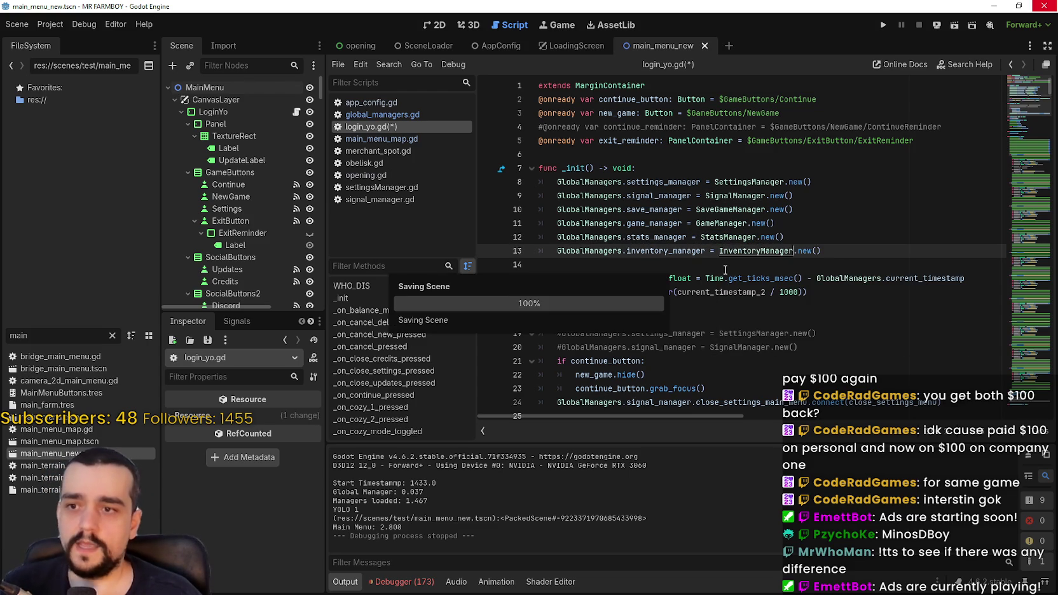
left_click(725, 269)
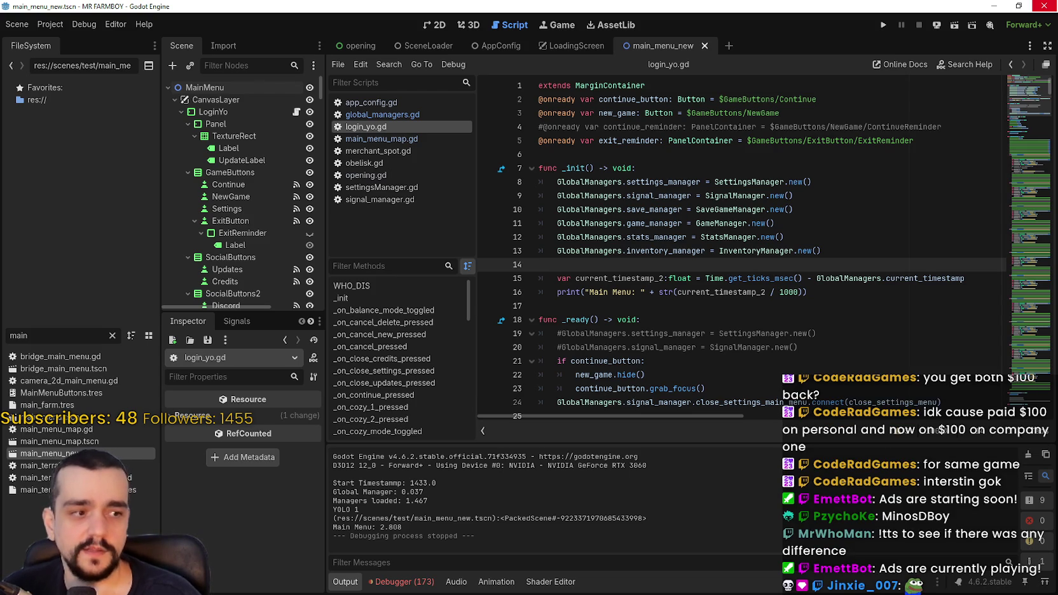
key("alt+Tab")
left_click(232, 35)
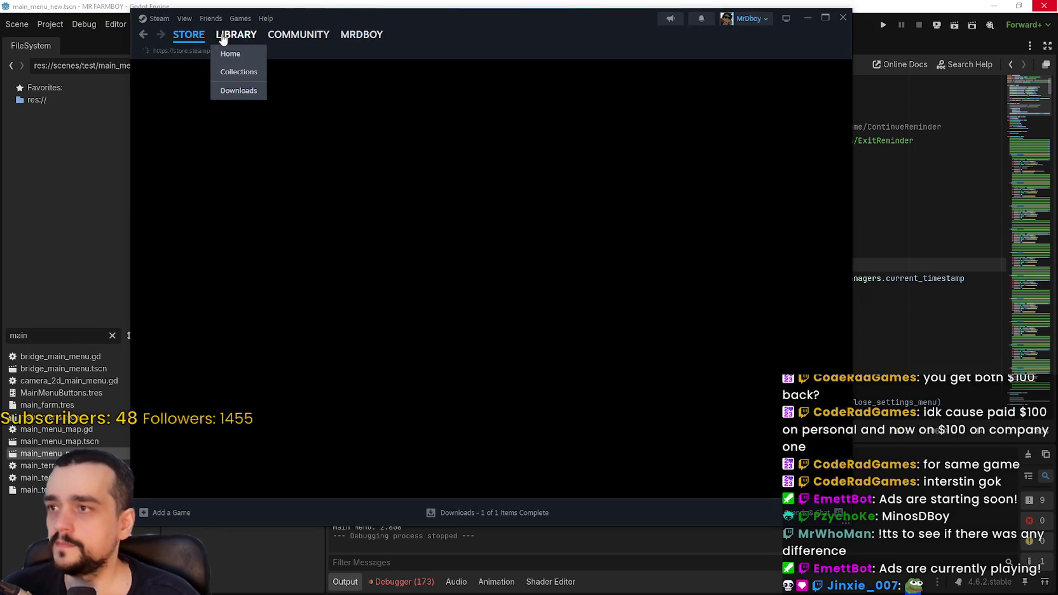
left_click(214, 159)
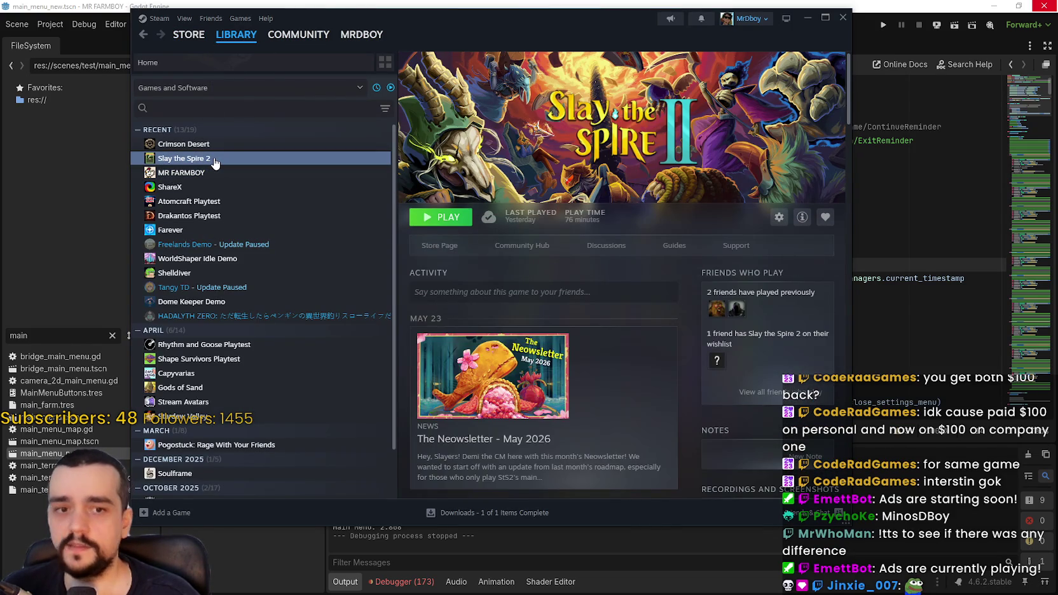
scroll(295, 442, "down", 2)
scroll(318, 470, "up", 2)
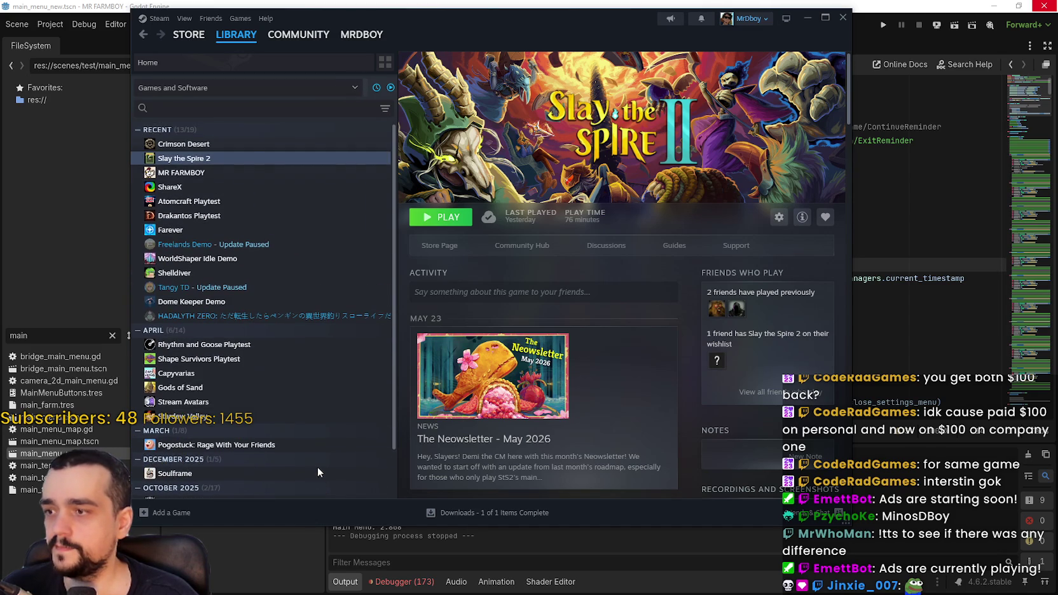
scroll(267, 196, "down", 2)
left_click(244, 108)
left_click(244, 108)
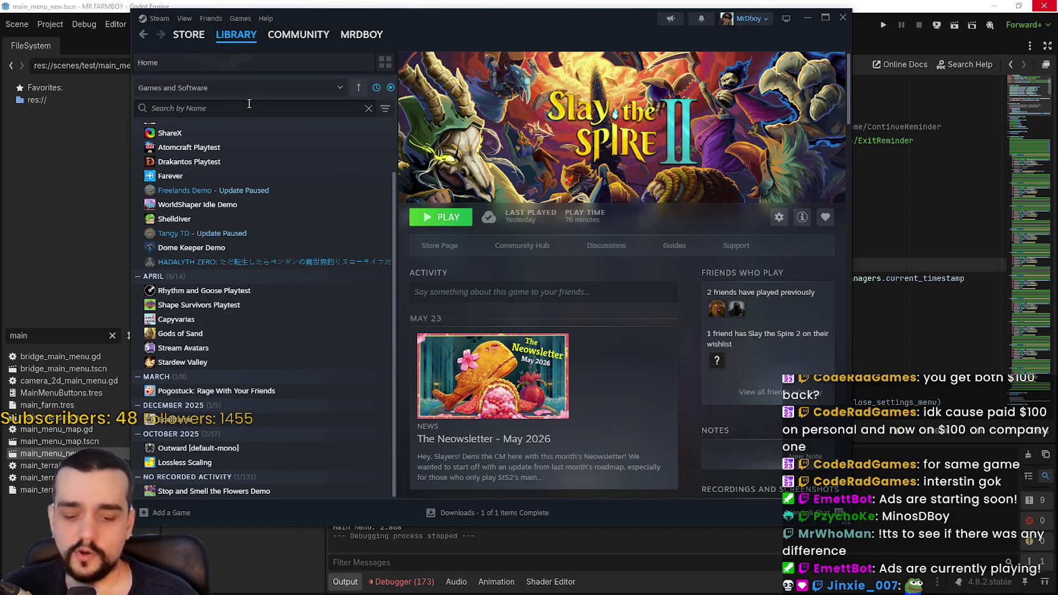
type("slay")
key("BackSpace")
key("BackSpace")
key("BackSpace")
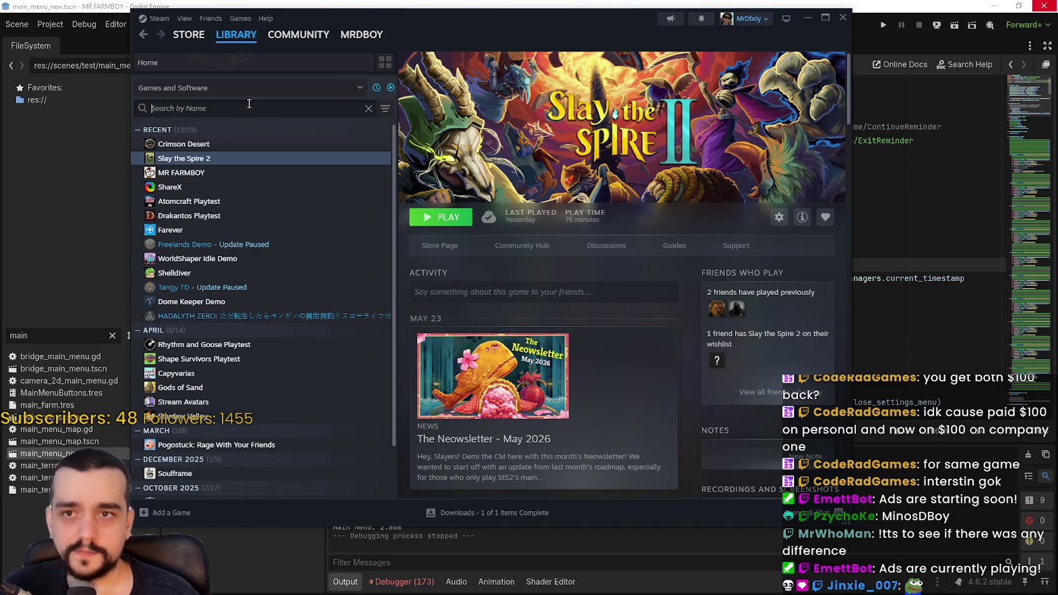
left_click(806, 19)
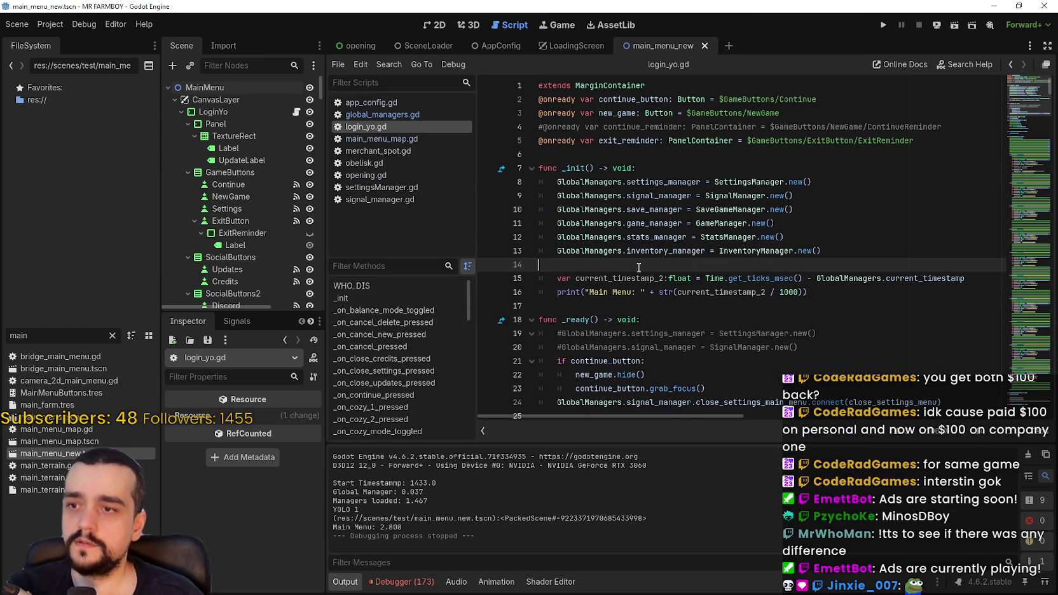
Add and remove a blank line after func _init, then save login_yo.gd
left_click(644, 168)
key("Return")
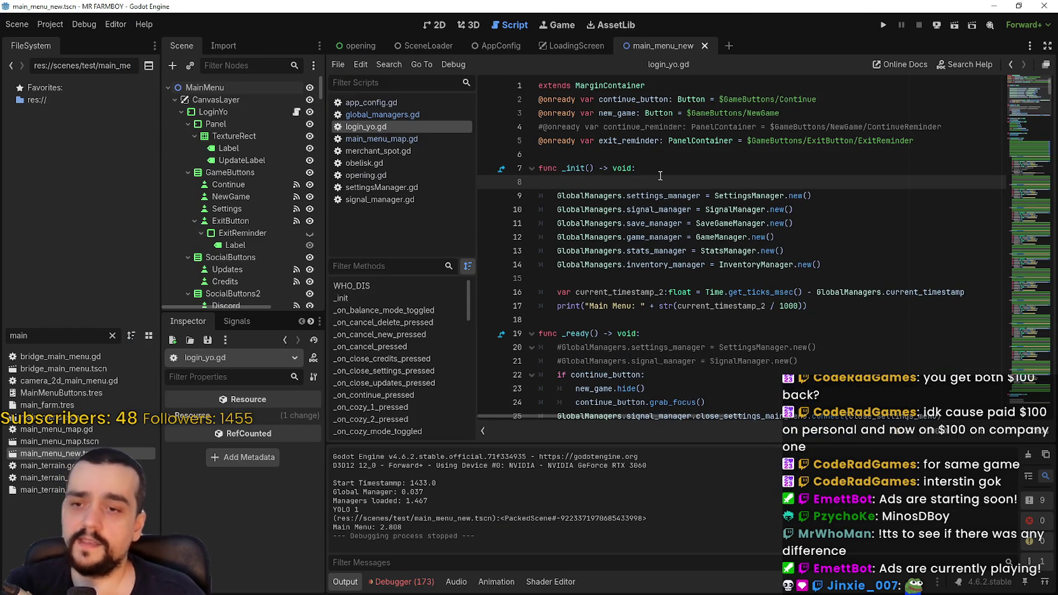
key("BackSpace")
key("ctrl+s")
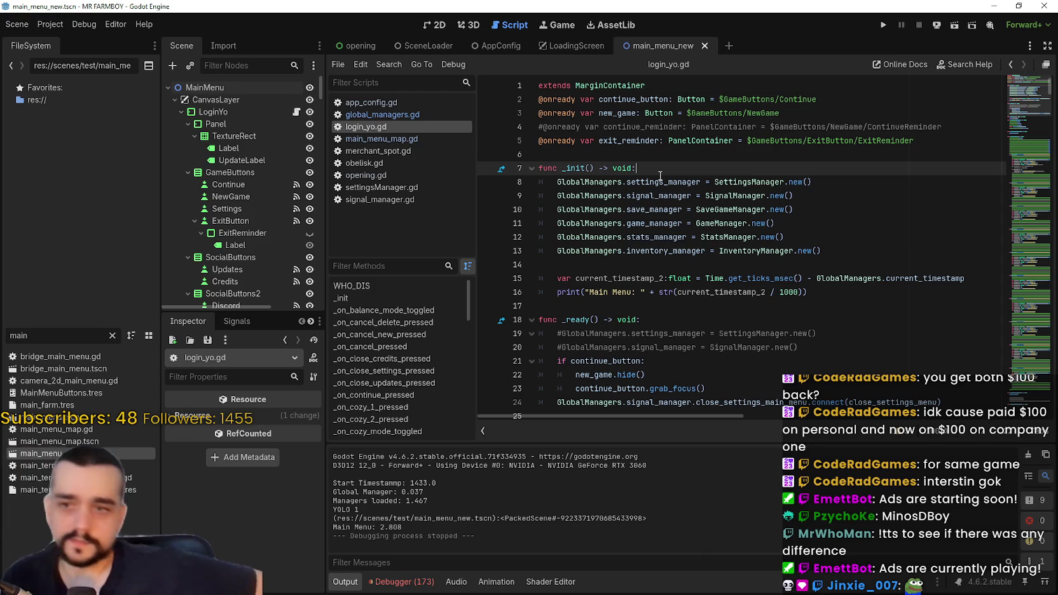
Select and review the six manager assignments on lines 8–13, then return to Steam
left_click(599, 264)
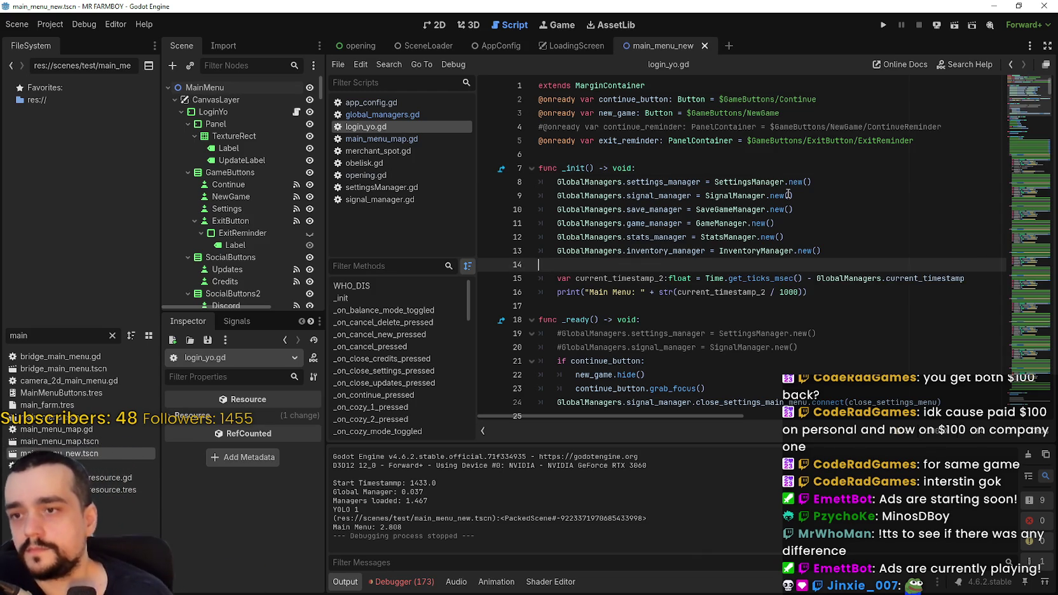
left_click(840, 248)
left_click_drag(841, 247, 539, 185)
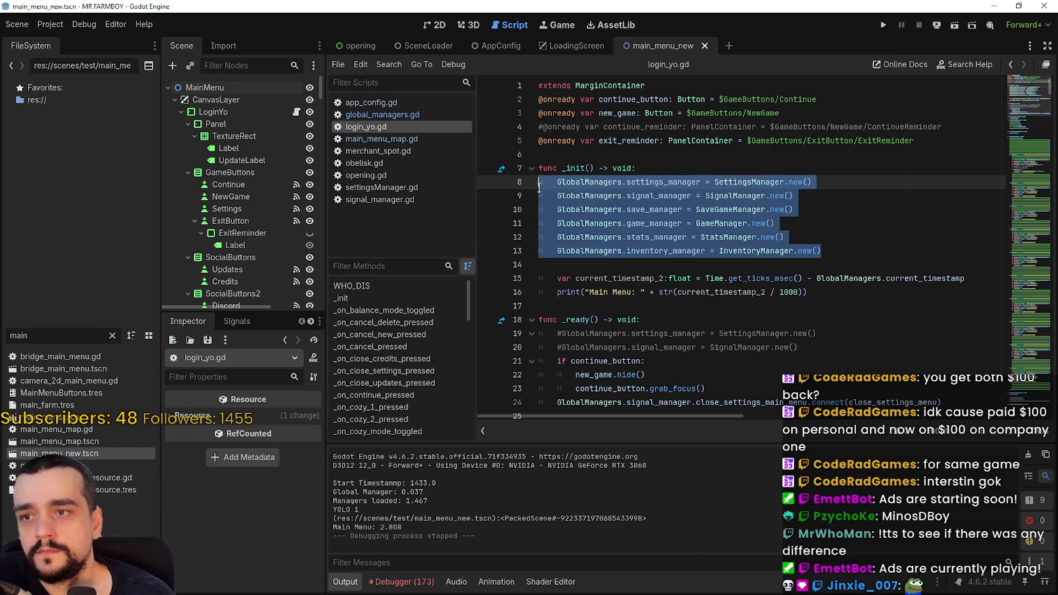
left_click(611, 202)
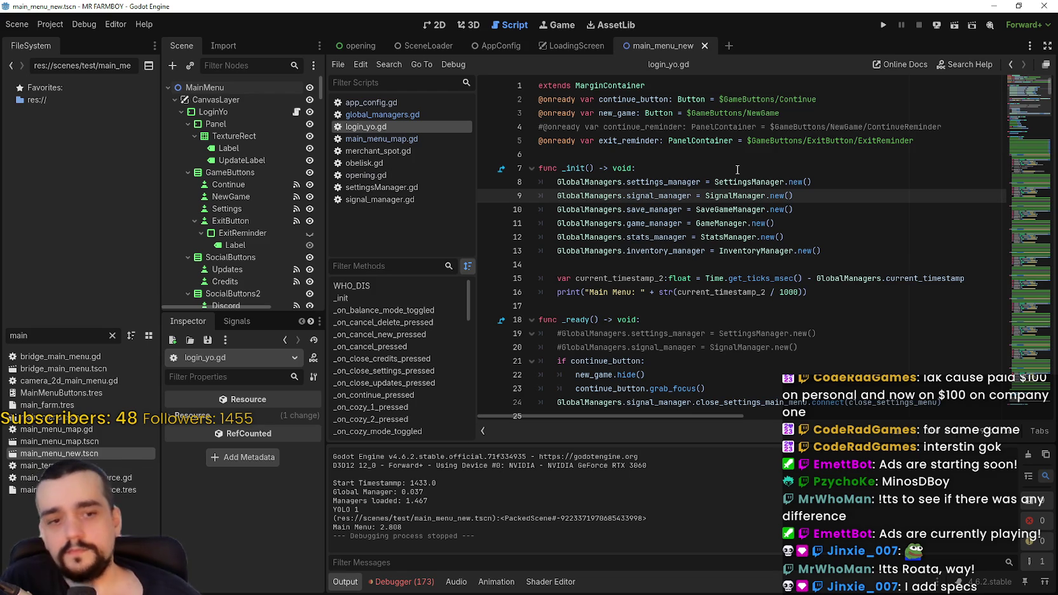
left_click(687, 266)
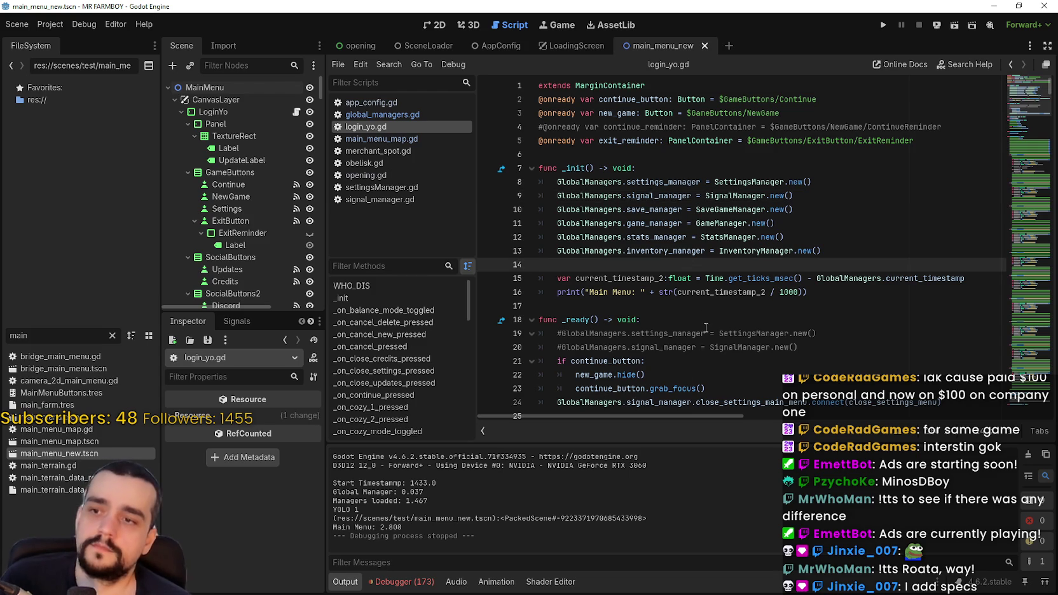
left_click(711, 292)
left_click(708, 305)
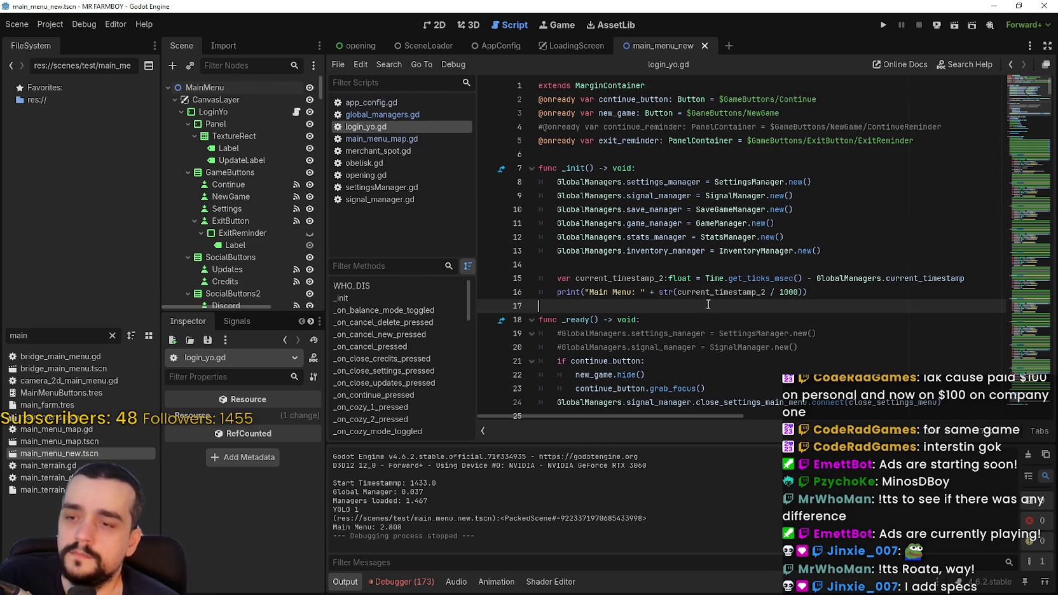
left_click(697, 265)
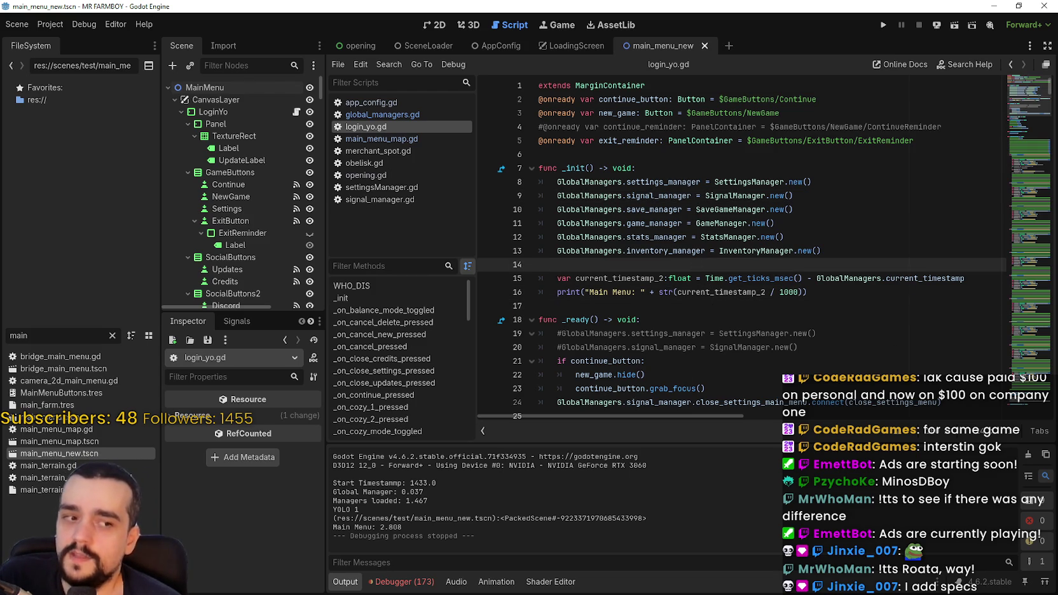
key("alt+Tab")
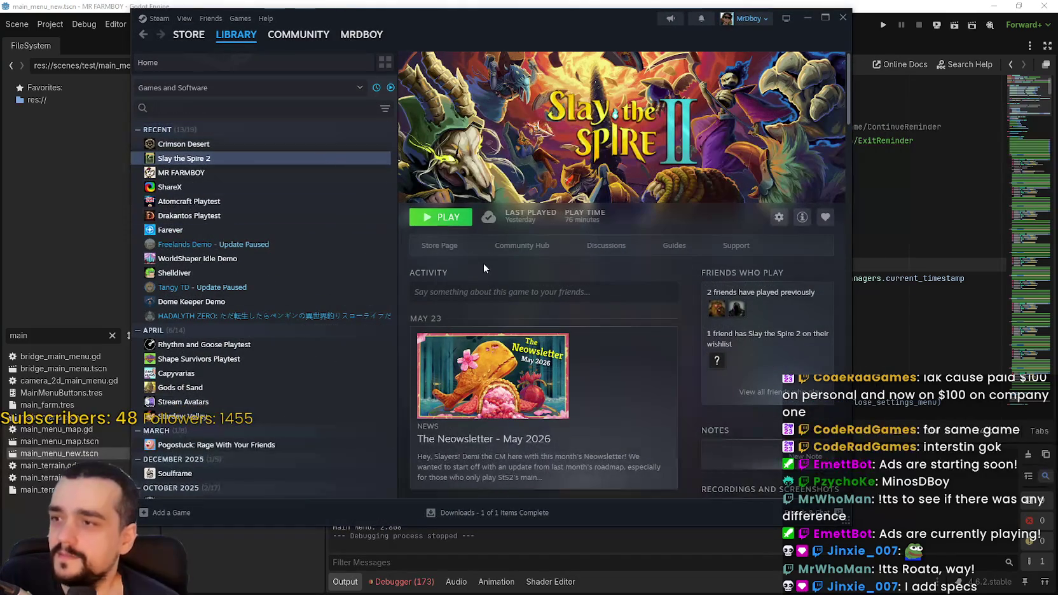
Open Slay the Spire 2's store page and highlight its minimum and recommended system requirements
left_click(454, 255)
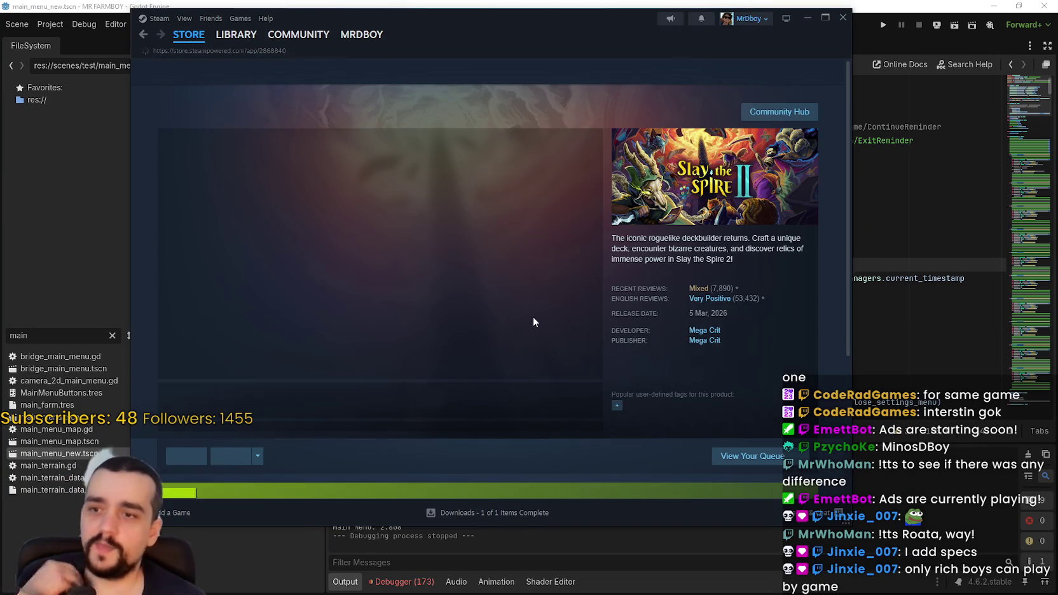
scroll(527, 332, "down", 2)
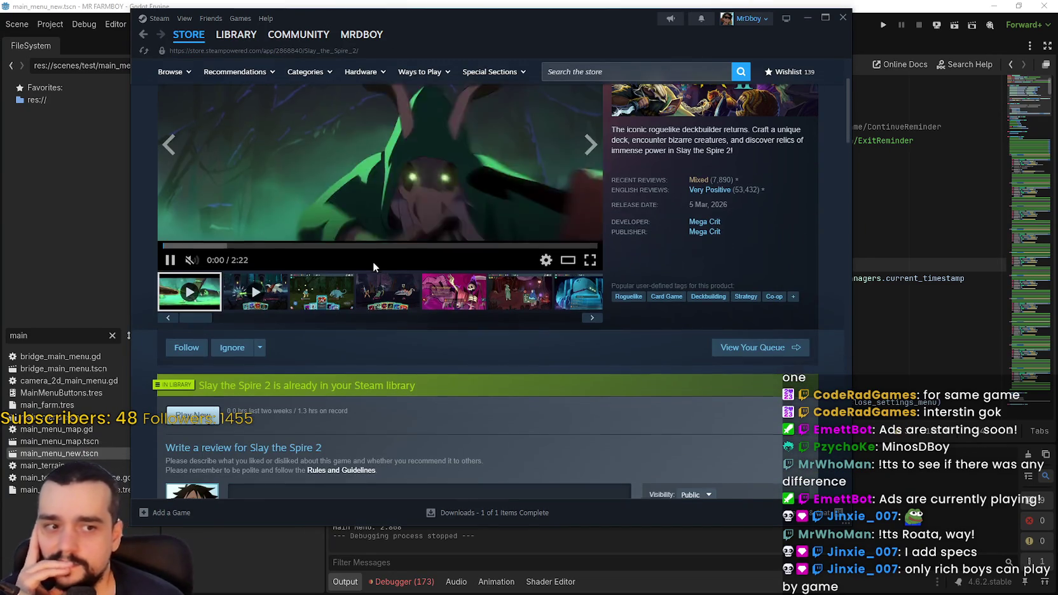
scroll(384, 312, "down", 15)
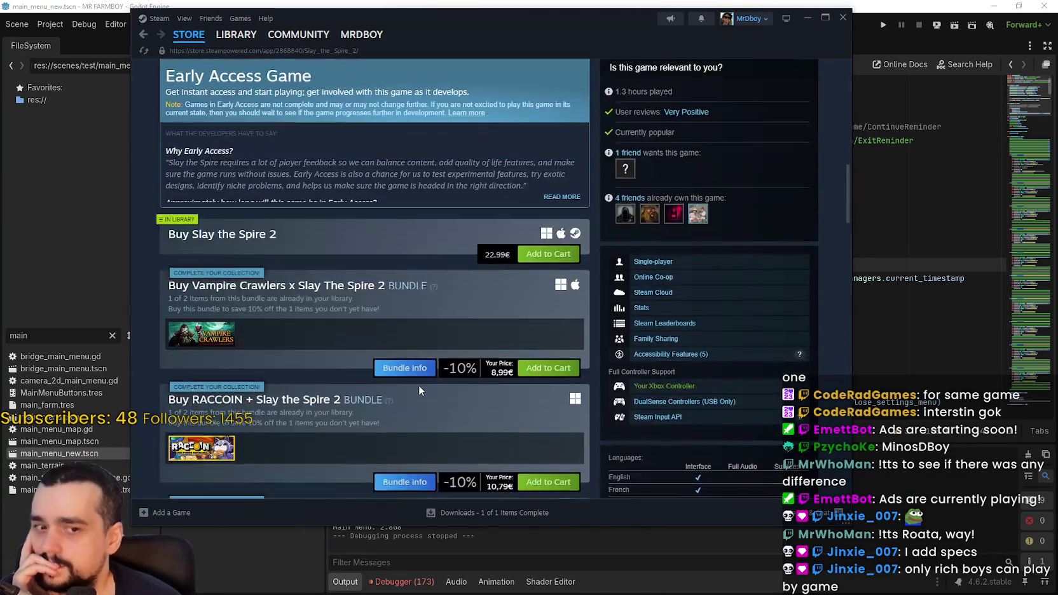
scroll(419, 383, "down", 15)
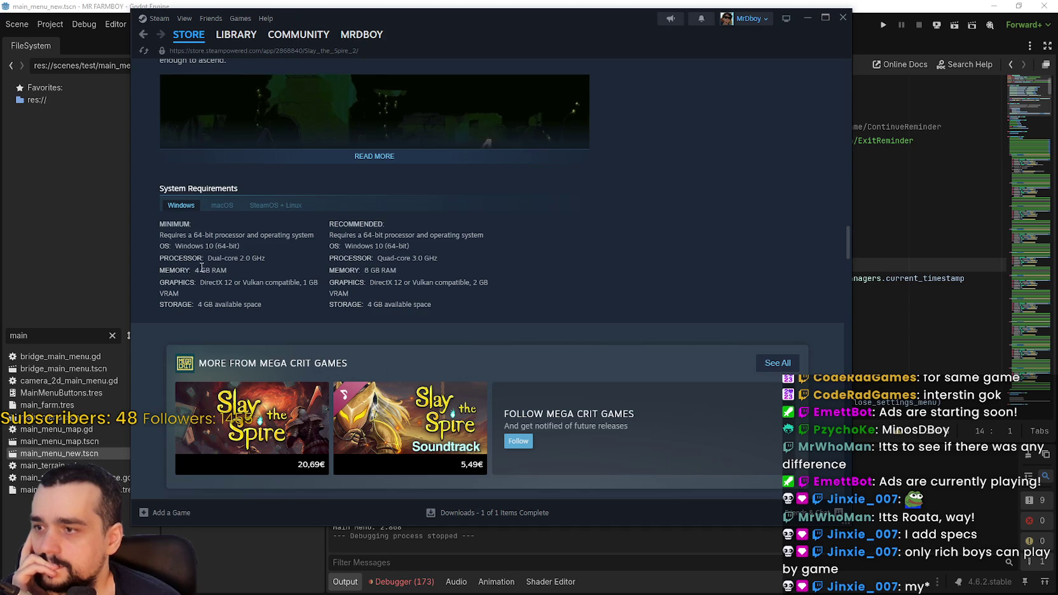
mouse_move(268, 363)
left_mouse_down()
mouse_move(326, 222)
mouse_move(191, 256)
mouse_move(162, 235)
left_mouse_up()
left_click(600, 254)
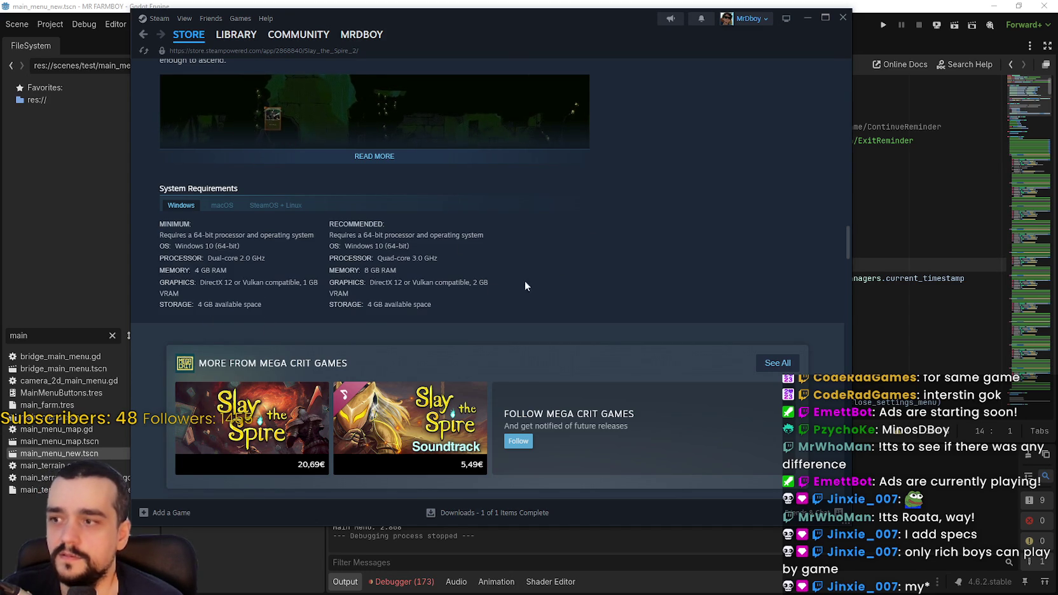
left_click_drag(469, 299, 222, 246)
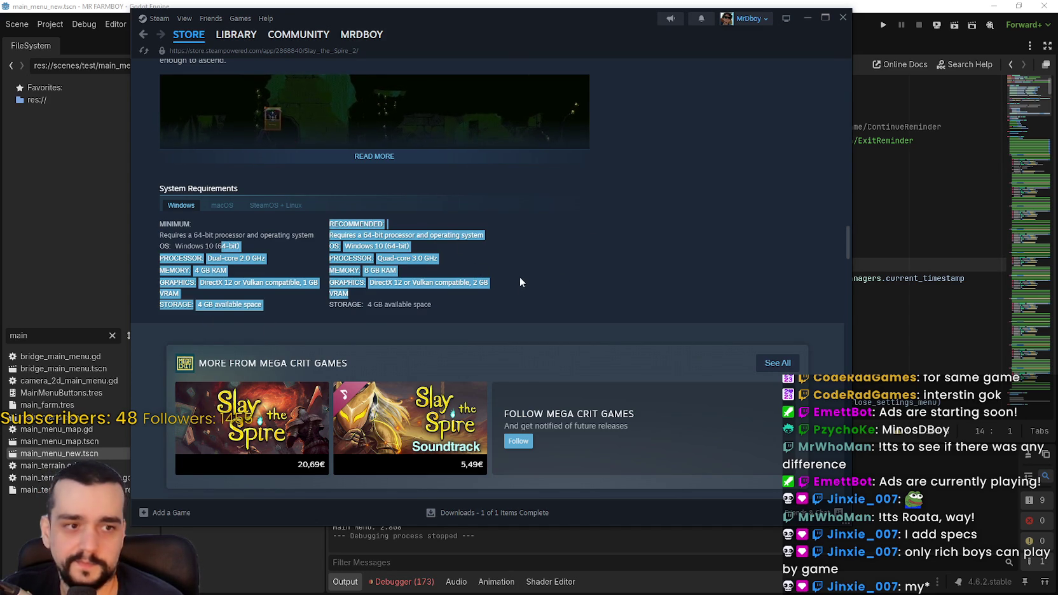
mouse_move(356, 363)
left_mouse_down()
mouse_move(443, 304)
mouse_move(194, 234)
left_mouse_up()
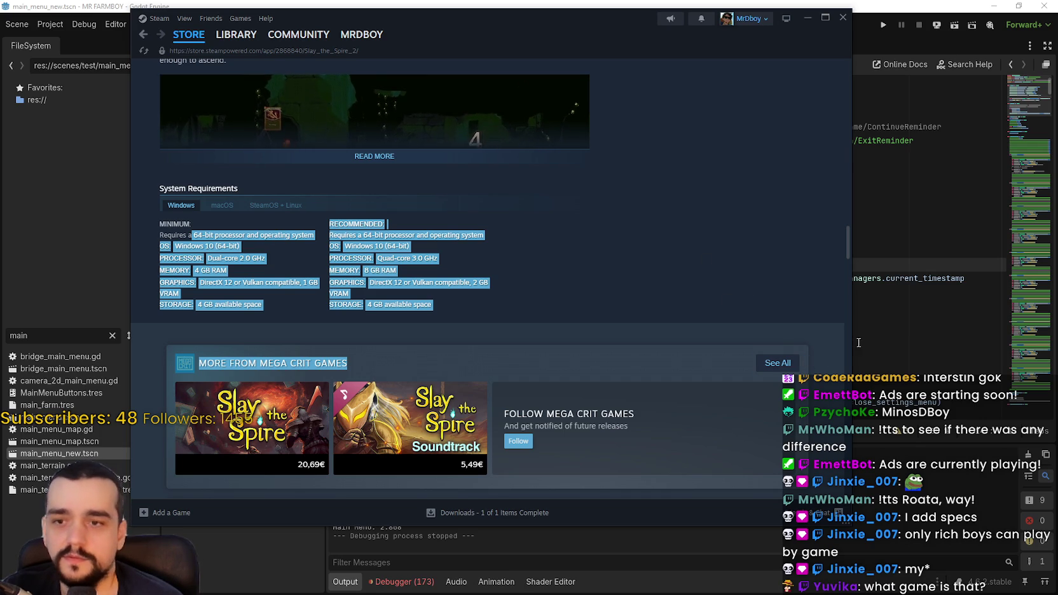
Scroll back to the page top, select the Slay the Spire 2 title, and click the store search box
left_click_drag(848, 247, 846, 62)
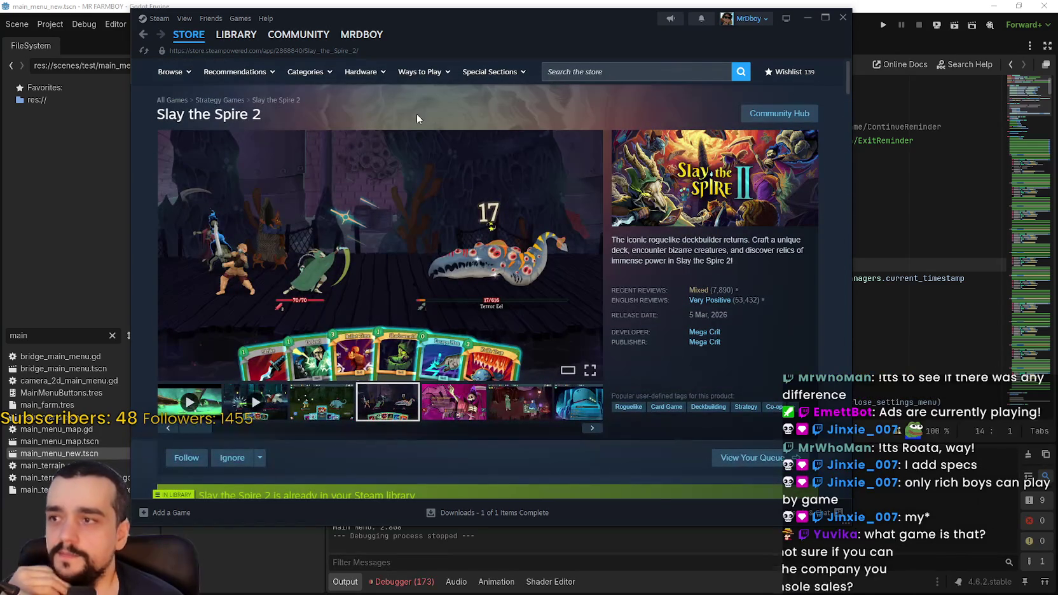
left_click_drag(268, 118, 130, 117)
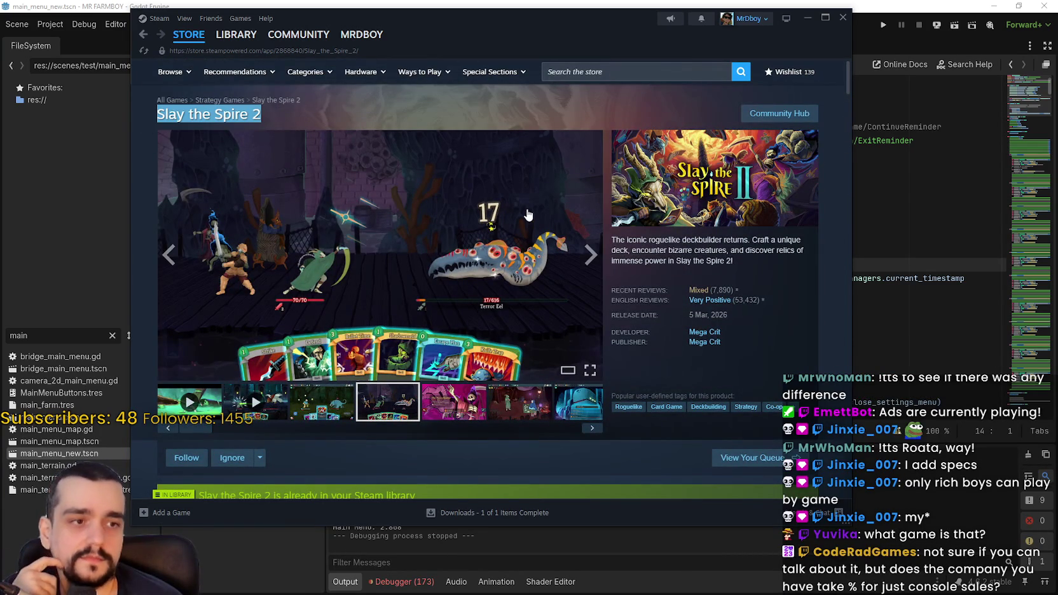
mouse_move(221, 42)
left_click(677, 75)
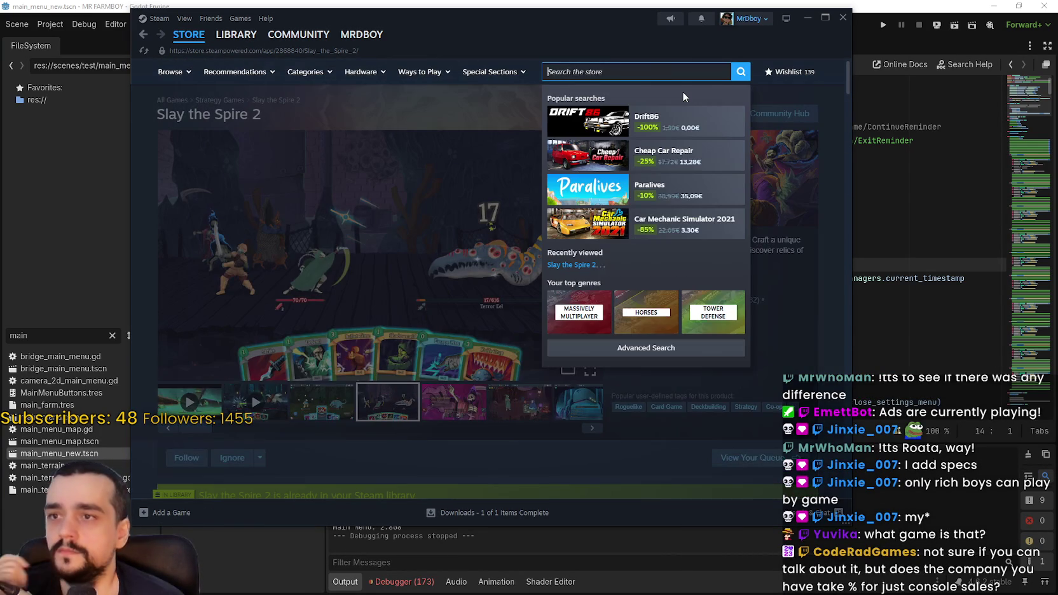
Search the store for MR FARMBOY, open its store page and scroll down to the requirements
type("MR FARMBOY")
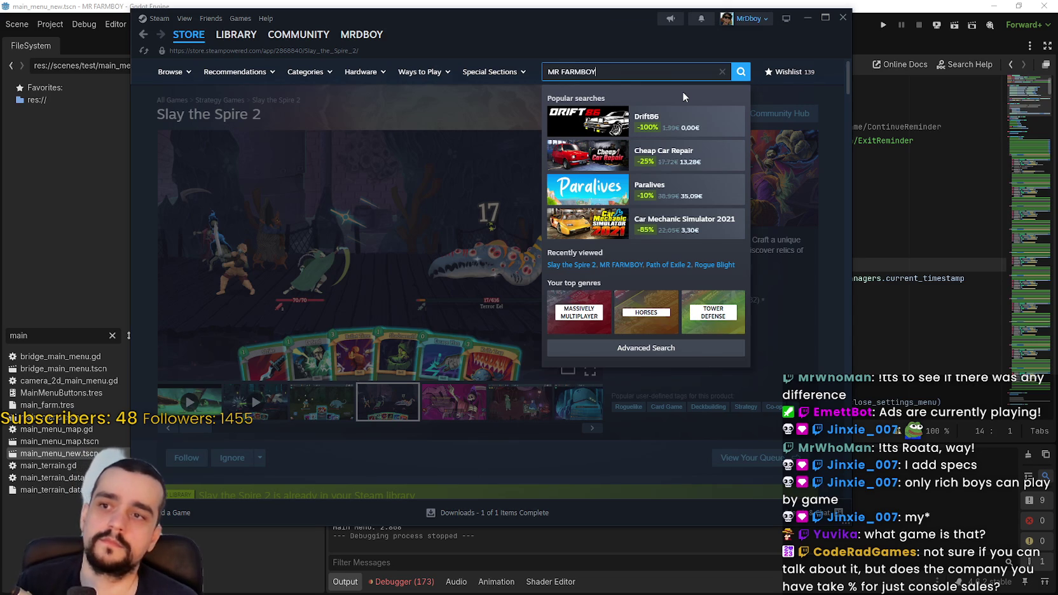
left_click(647, 127)
scroll(388, 325, "down", 2)
scroll(381, 311, "down", 15)
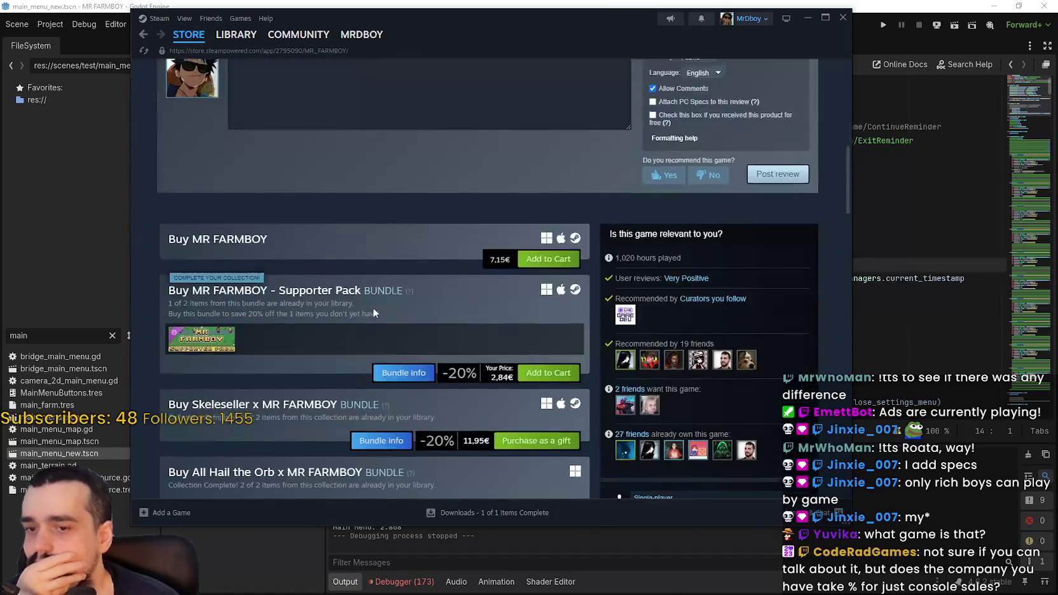
scroll(380, 299, "down", 10)
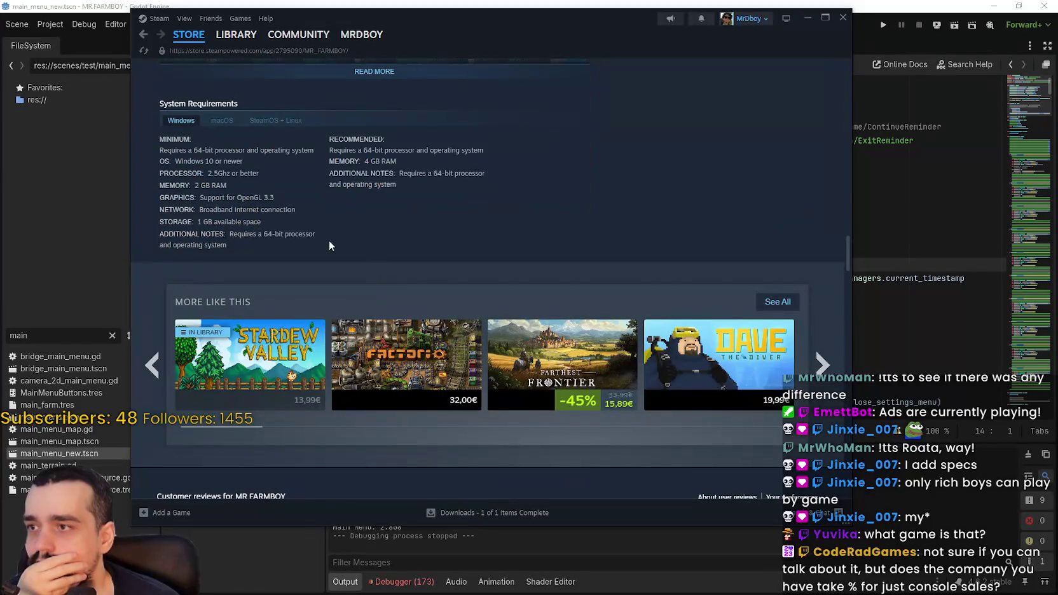
Highlight the minimum system requirements text, then clear the selection
mouse_move(315, 235)
left_mouse_down()
mouse_move(155, 160)
mouse_move(161, 146)
mouse_move(339, 238)
mouse_move(362, 209)
left_mouse_up()
left_click(431, 202)
left_click_drag(173, 142, 404, 240)
left_click(523, 231)
Scroll back to the top of the MR FARMBOY page and navigate back
scroll(523, 232, "up", 1)
scroll(534, 220, "up", 15)
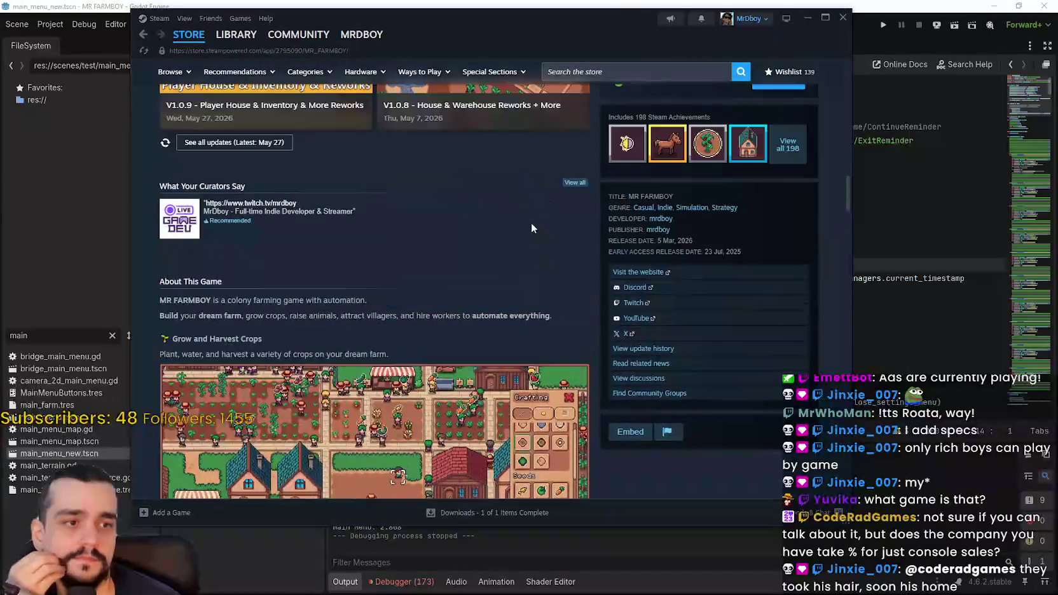
scroll(523, 227, "up", 1)
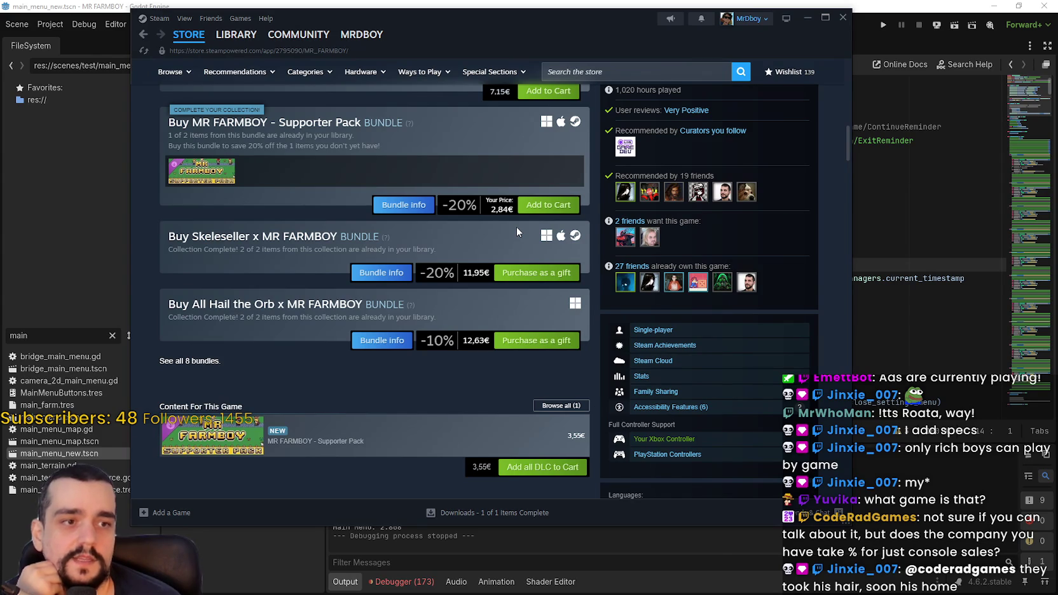
scroll(517, 232, "up", 1)
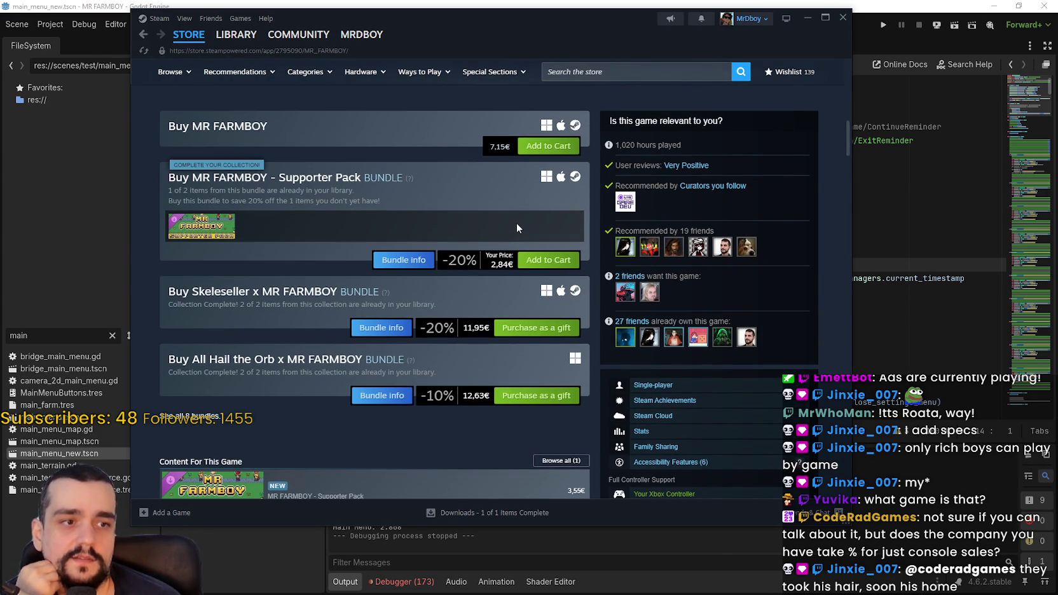
scroll(507, 304, "up", 10)
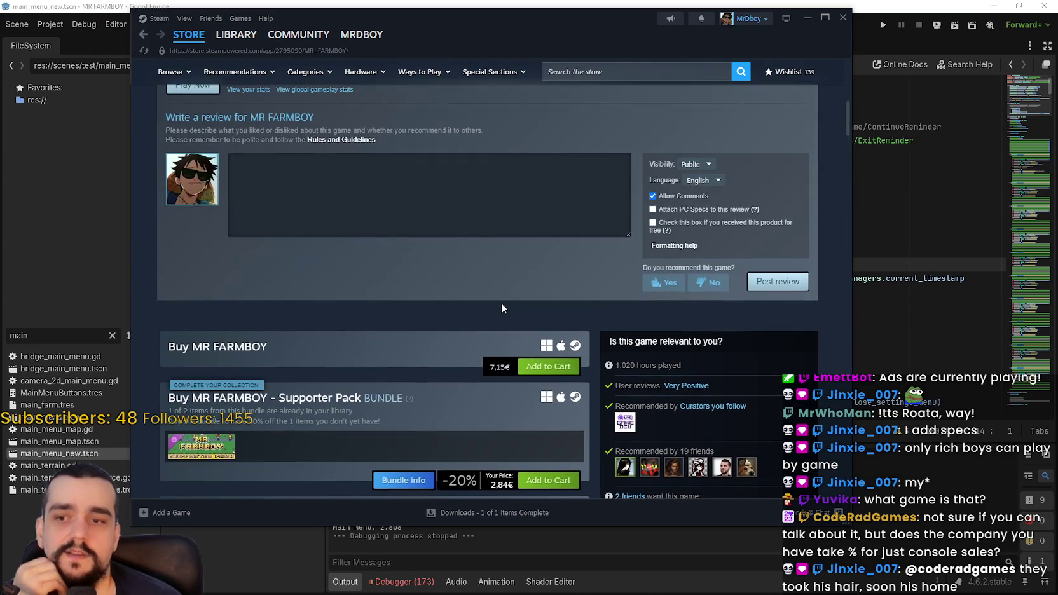
scroll(431, 396, "up", 1)
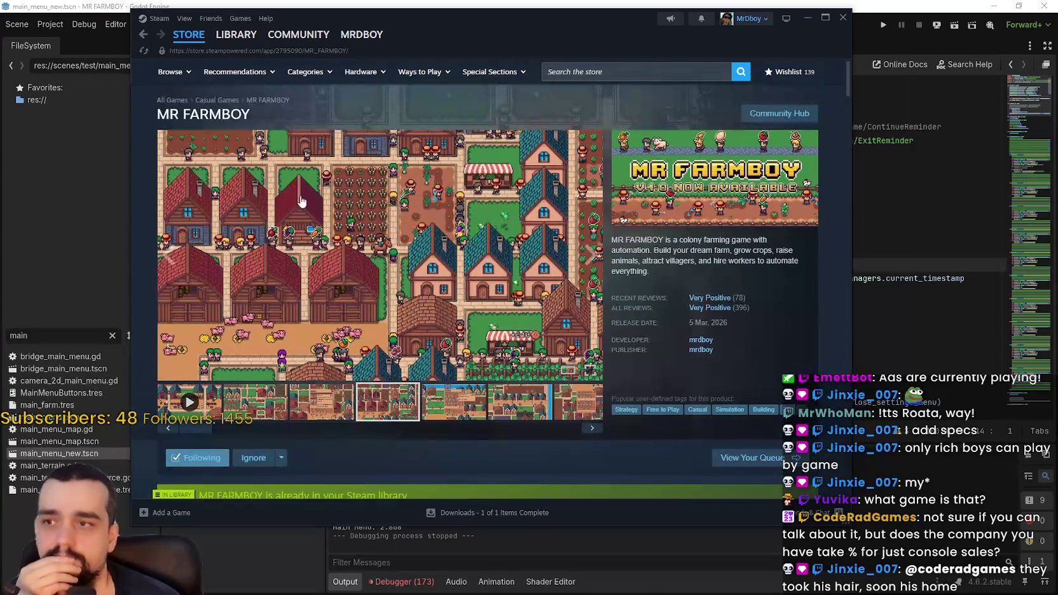
left_click_drag(511, 39, 563, 52)
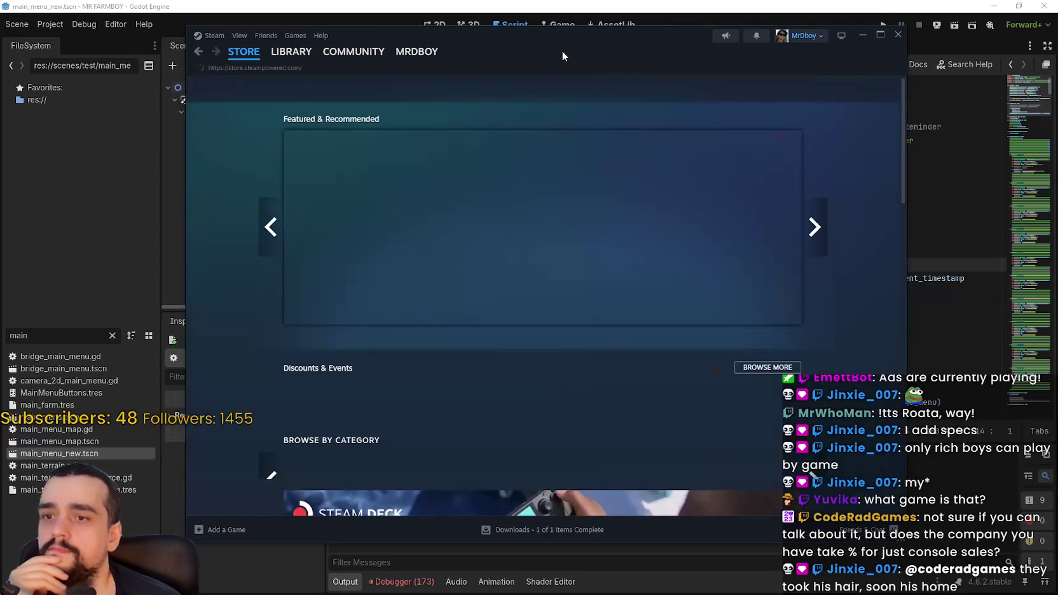
left_click(201, 54)
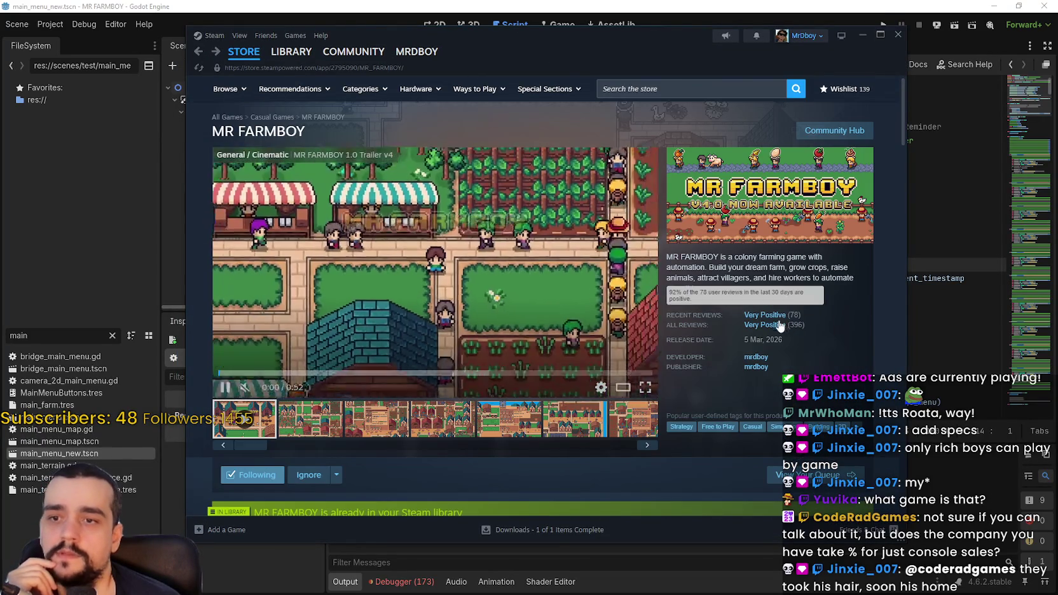
Open MR FARMBOY's Community Hub reviews, showing All Languages sorted by Most Recent
left_click(832, 138)
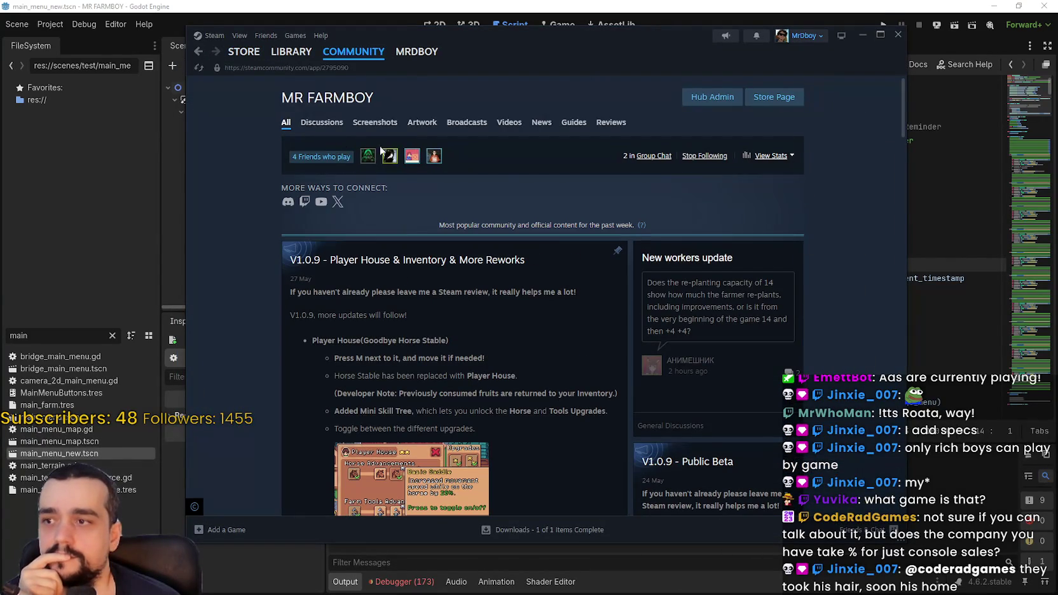
left_click(309, 124)
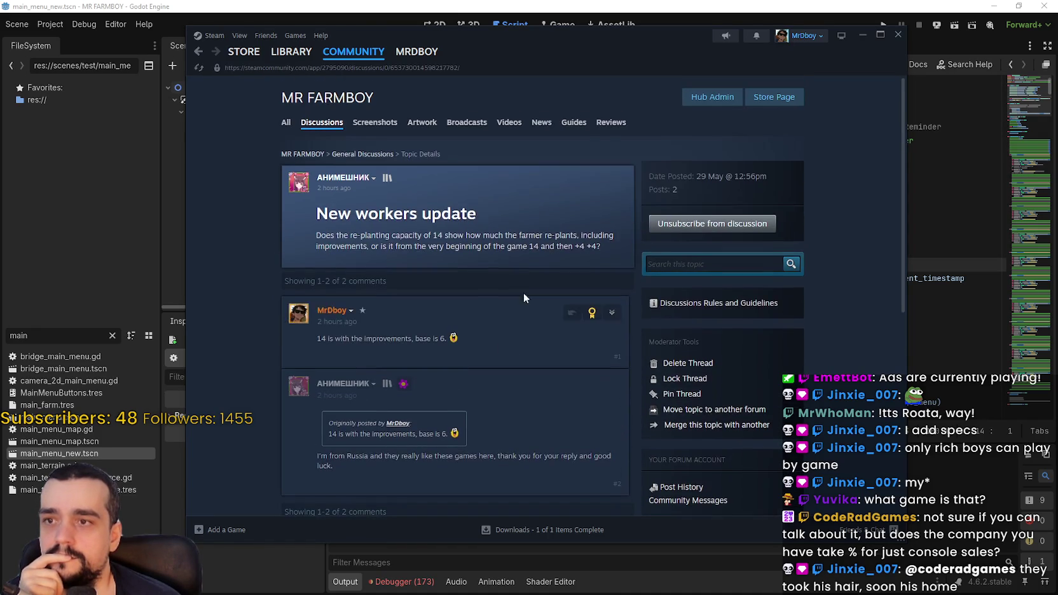
left_click(609, 130)
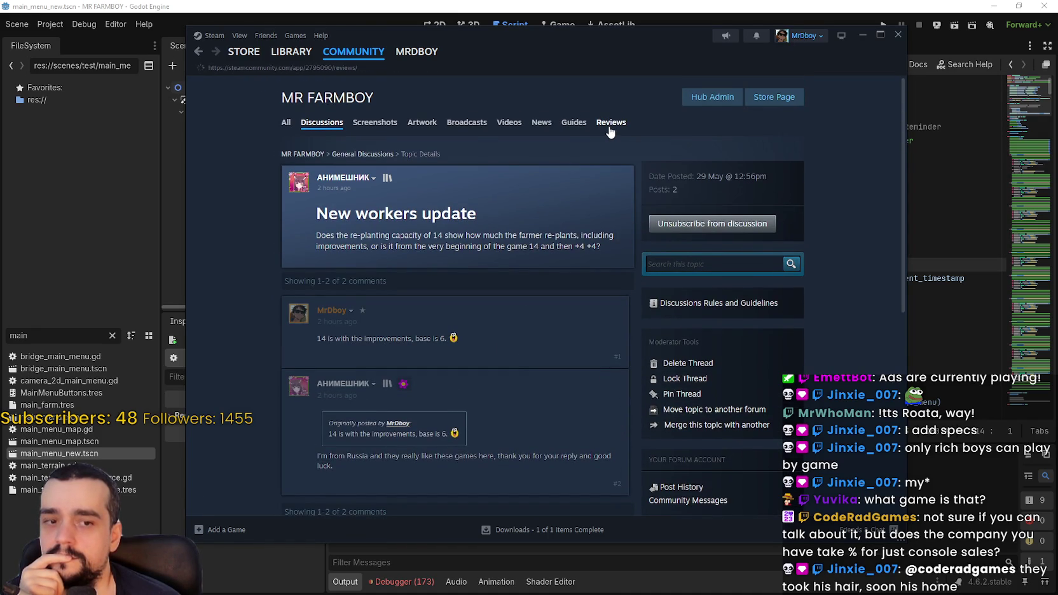
left_click(642, 151)
left_click(650, 166)
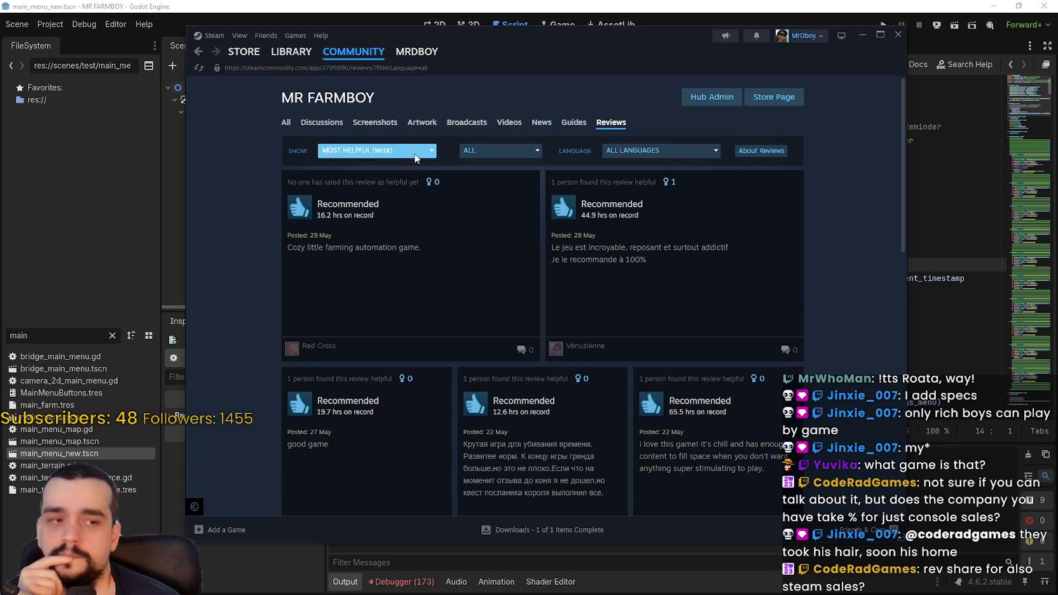
left_click(414, 154)
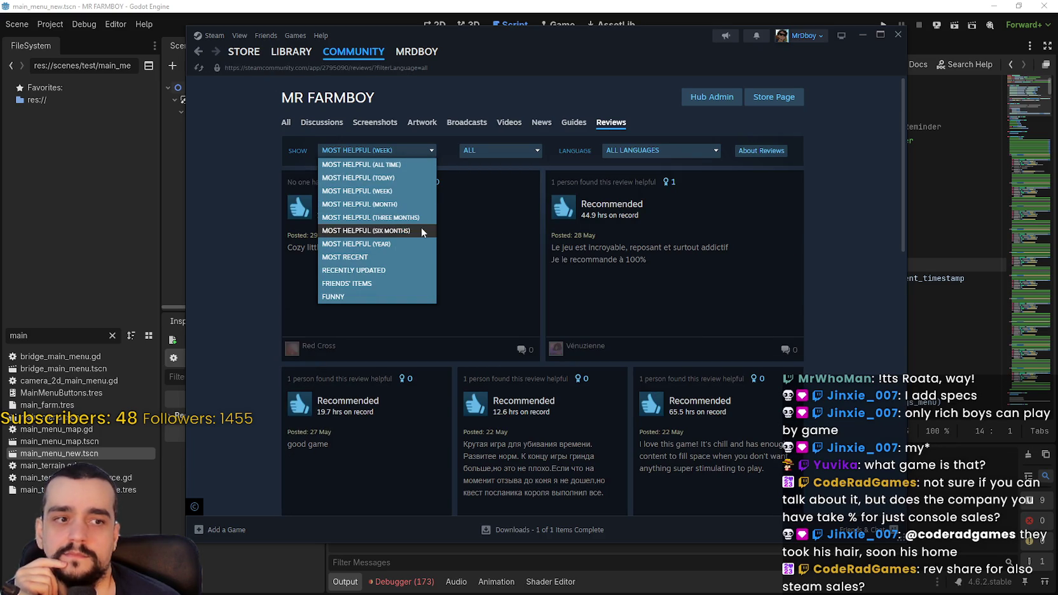
left_click(369, 257)
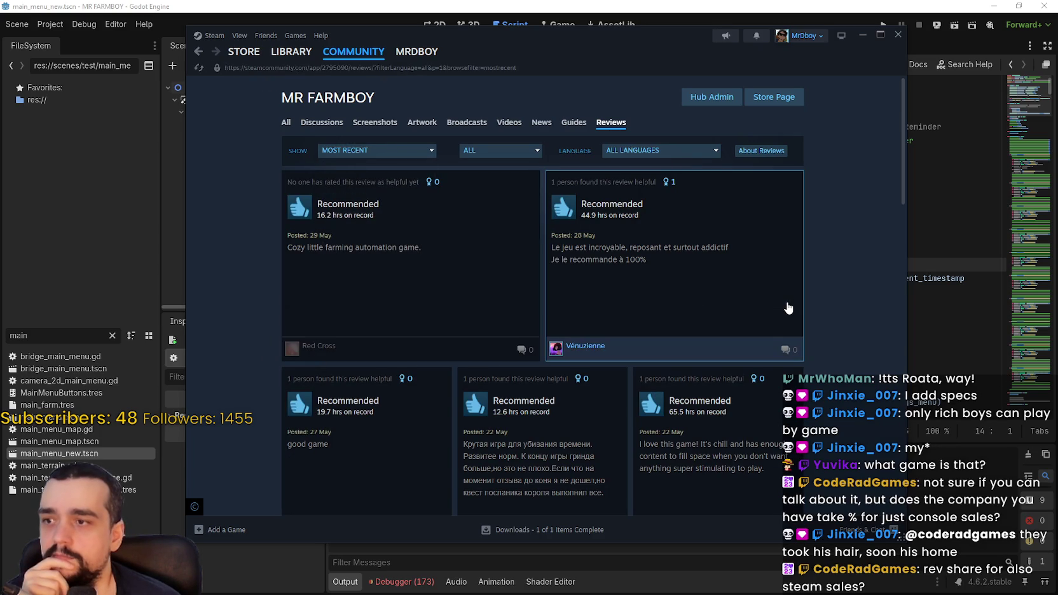
Read three of the recent reviews in full, closing each afterwards
left_click(355, 263)
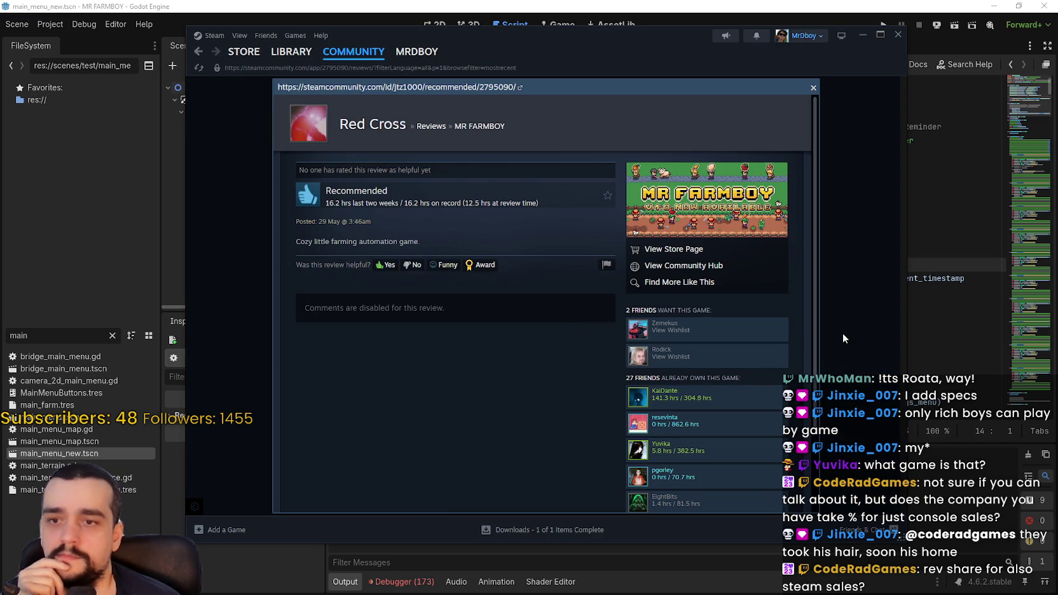
left_click(843, 338)
left_click(720, 304)
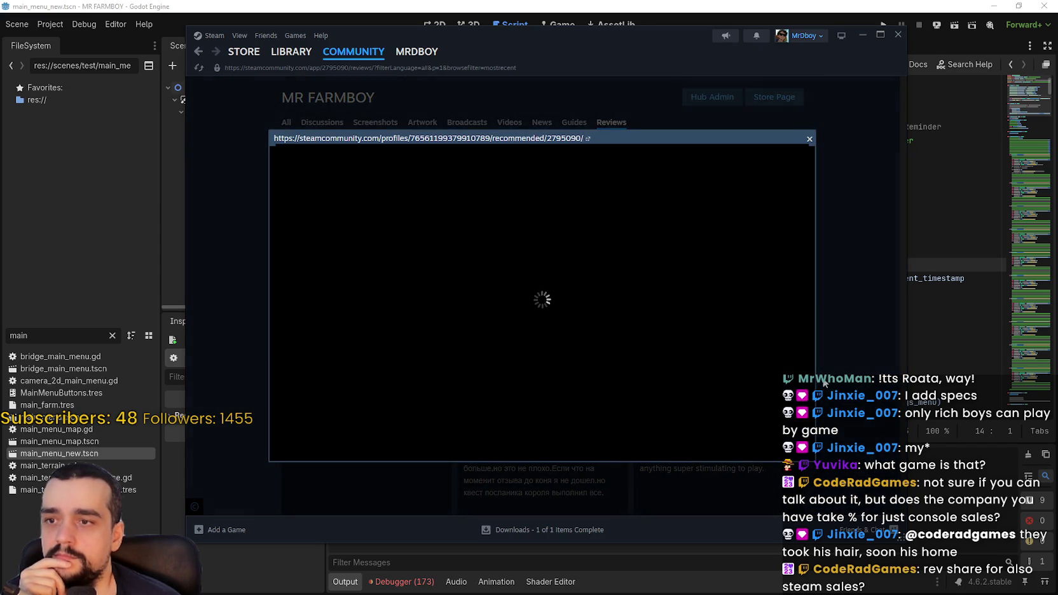
left_click(836, 379)
scroll(332, 357, "down", 3)
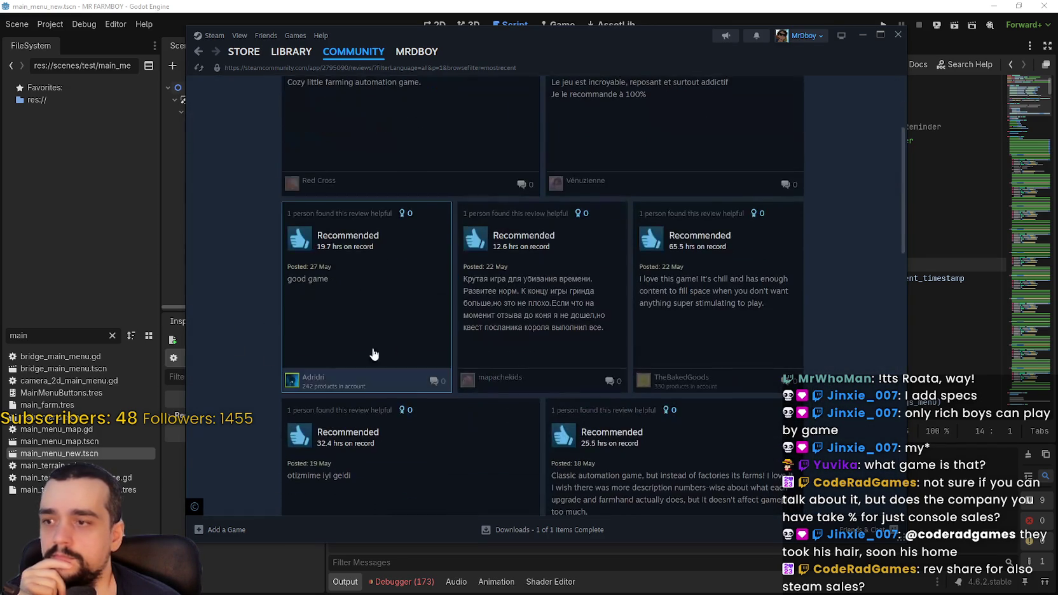
left_click(332, 357)
left_click(822, 371)
scroll(822, 371, "down", 1)
scroll(822, 370, "up", 5)
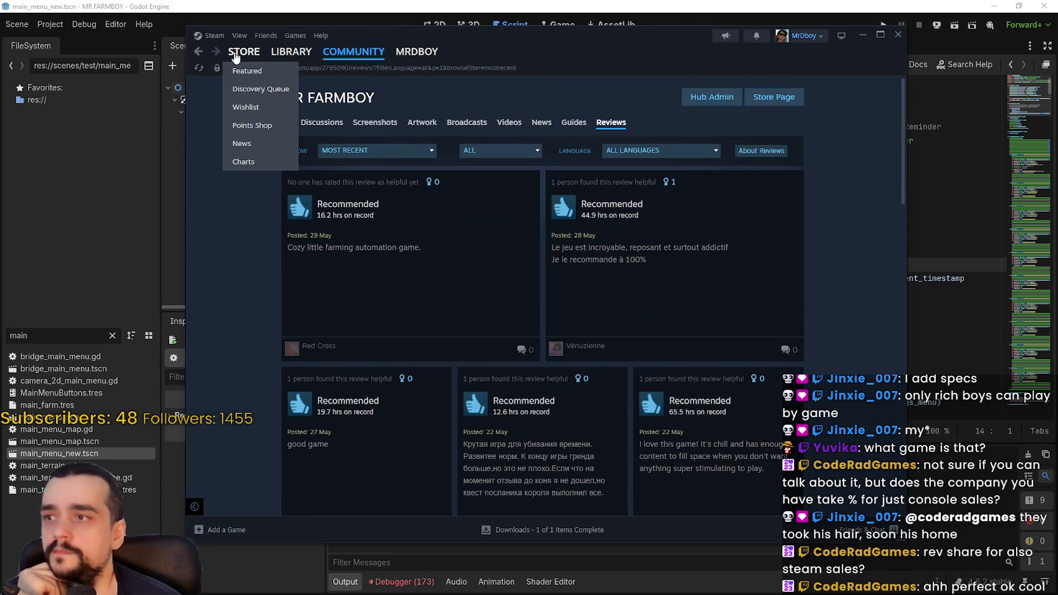
Return to the store front and advance the featured carousel to Slots & Daggers
left_click(236, 55)
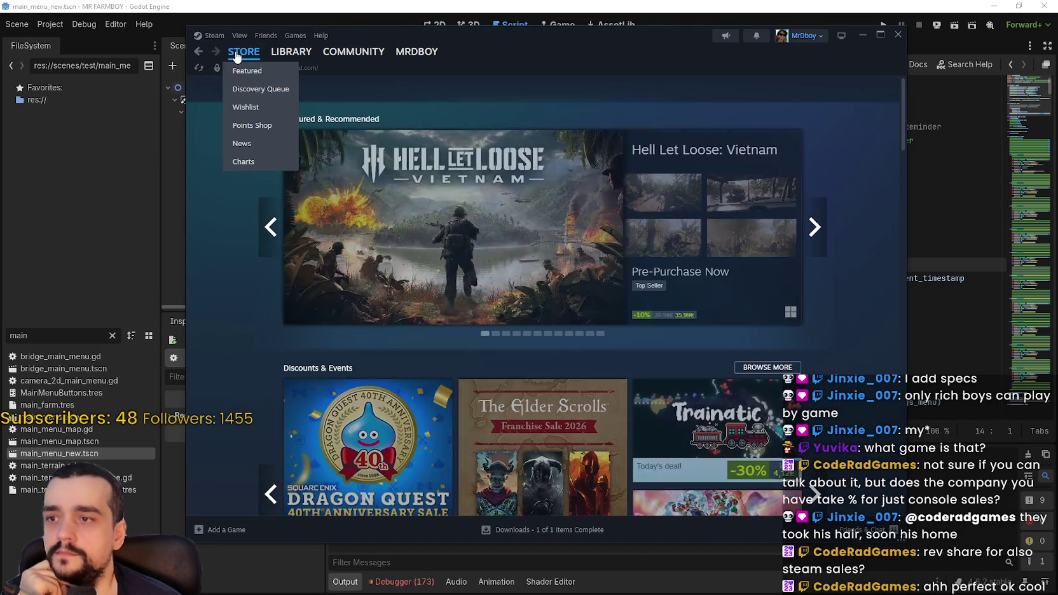
left_click(816, 221)
left_click(817, 221)
left_click(816, 221)
left_click(816, 221)
left_click(816, 221)
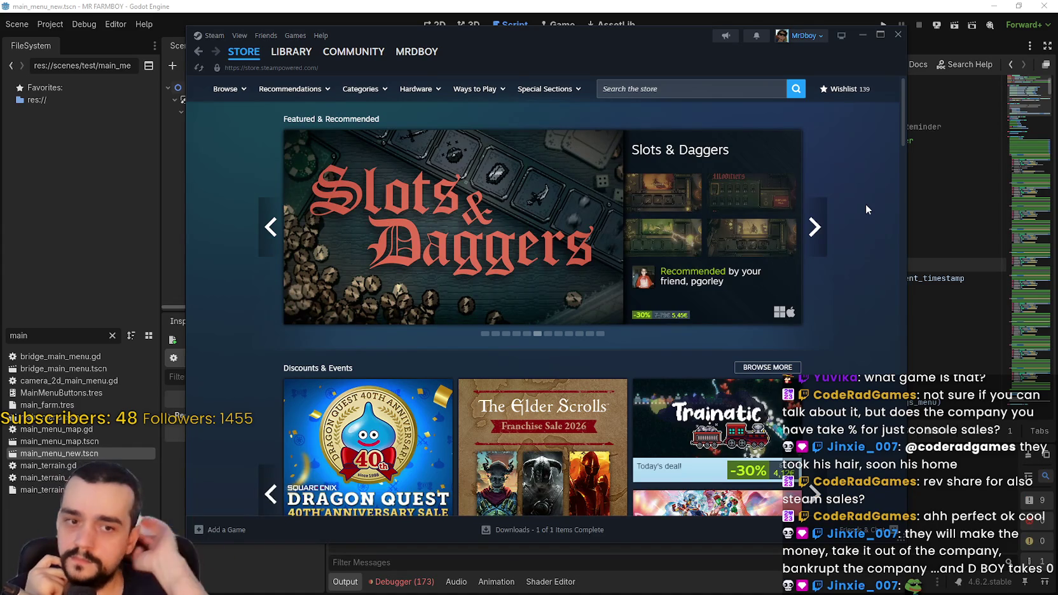
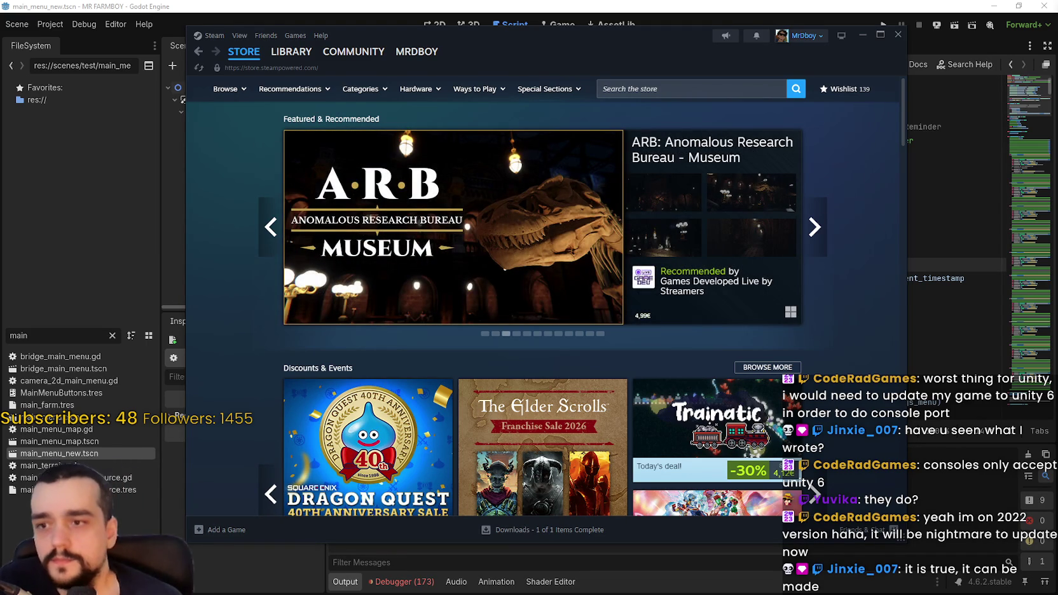
Advance the featured games carousel several times, then reload the store front page
left_click(814, 227)
left_click(814, 227)
left_click(814, 227)
left_click(819, 228)
left_click(819, 229)
left_click(820, 229)
left_click(819, 229)
left_click(819, 229)
left_click(819, 229)
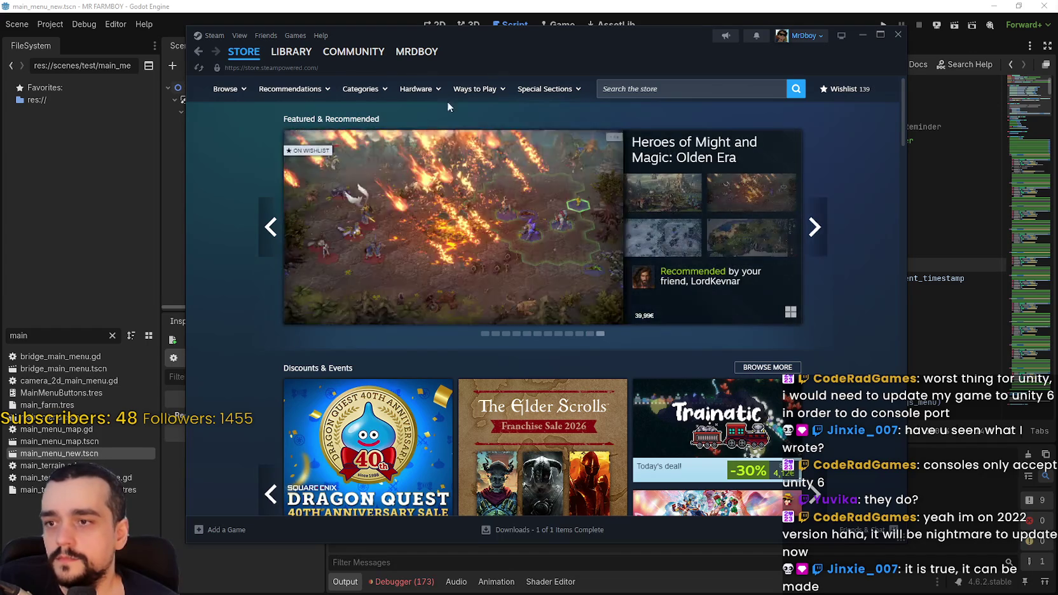
left_click(243, 52)
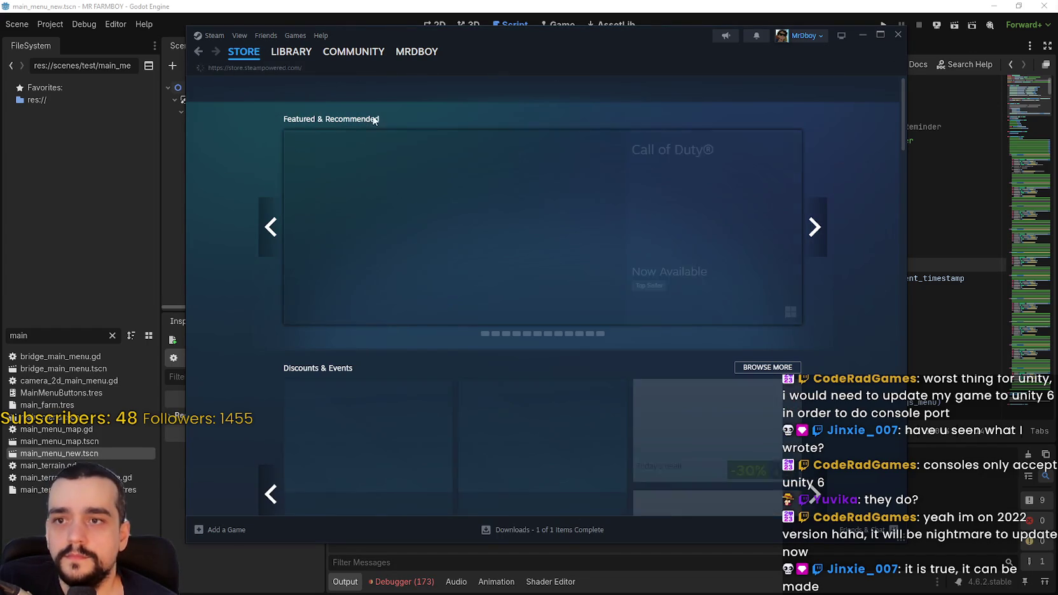
Search 'Conan Ex', open Conan Exiles Enhanced, and list developer Inflexion Games' titles
left_click(653, 89)
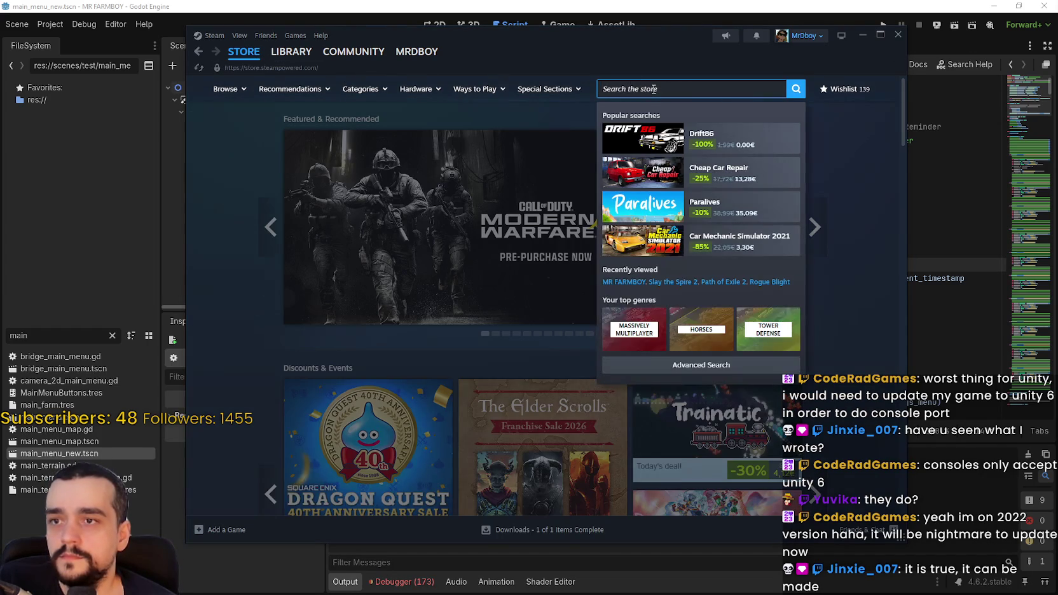
type("Concan")
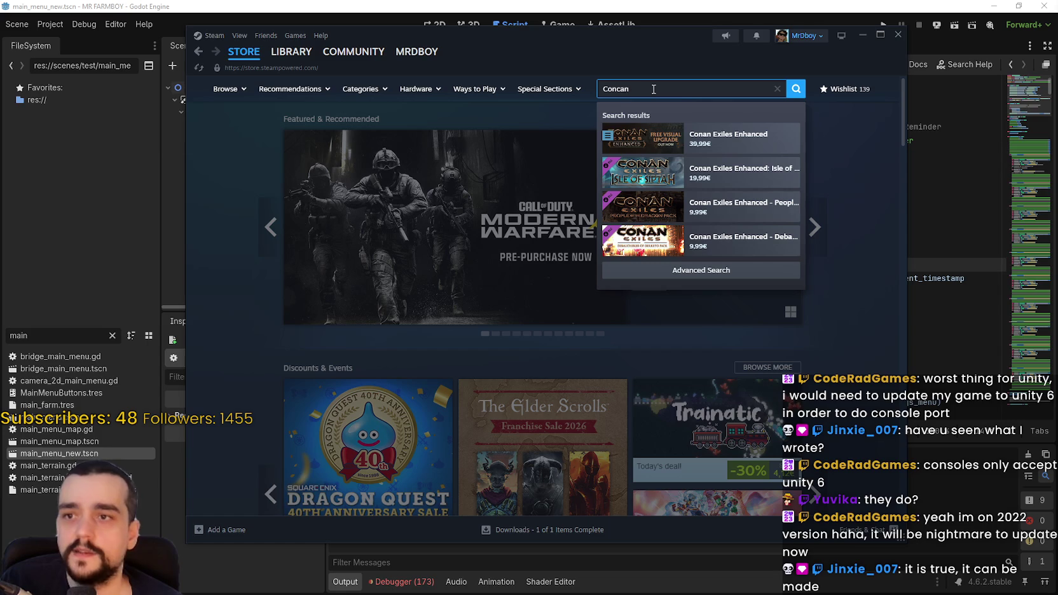
key("BackSpace")
key("BackSpace")
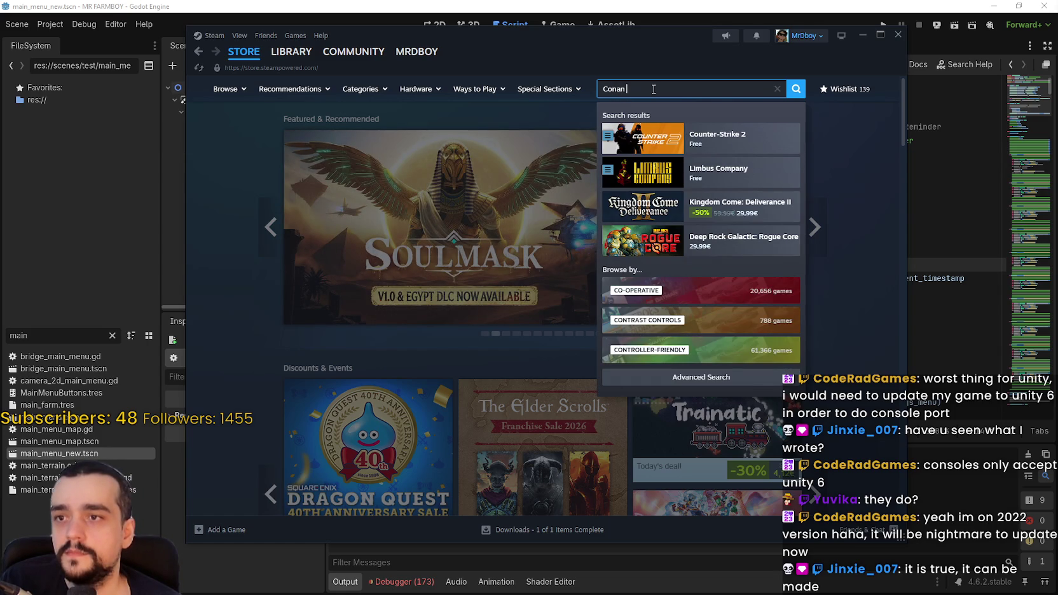
type("Exiles")
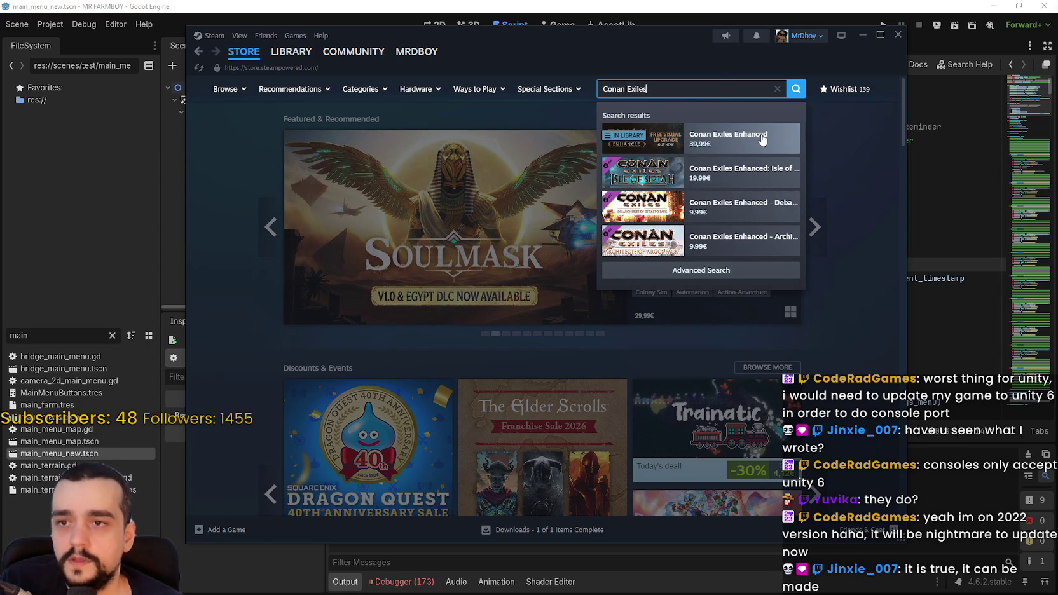
left_click(761, 140)
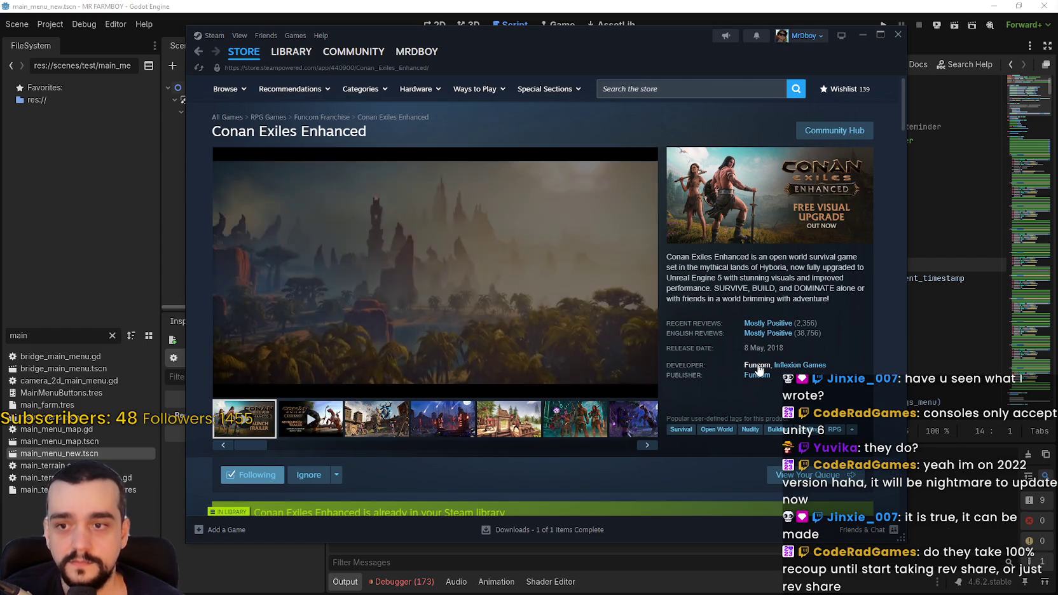
left_click(806, 364)
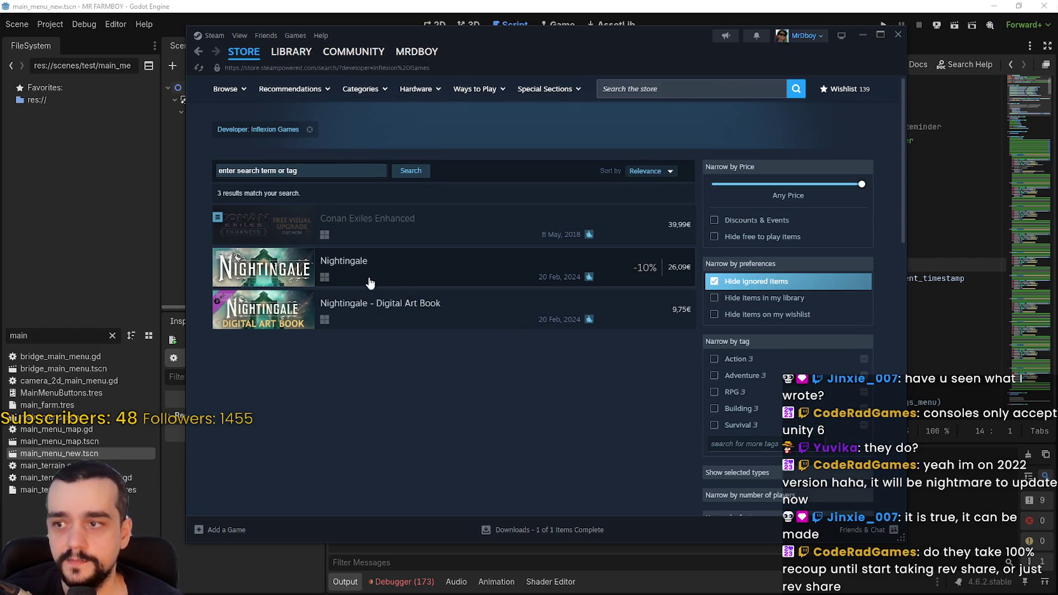
Open the Nightingale store page and view the spider creature and mansion screenshots
left_click(366, 279)
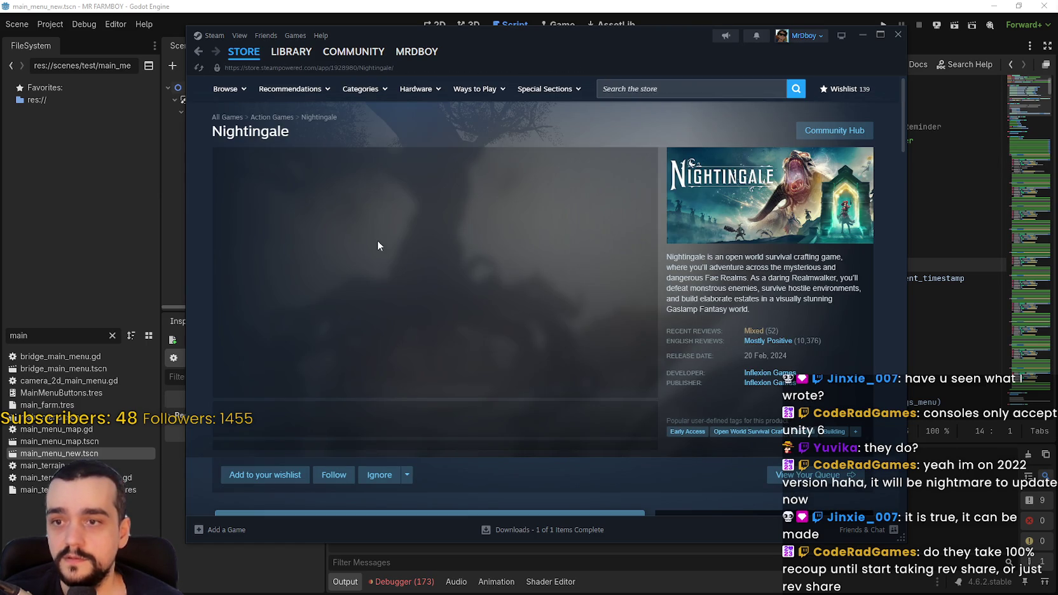
left_click(358, 423)
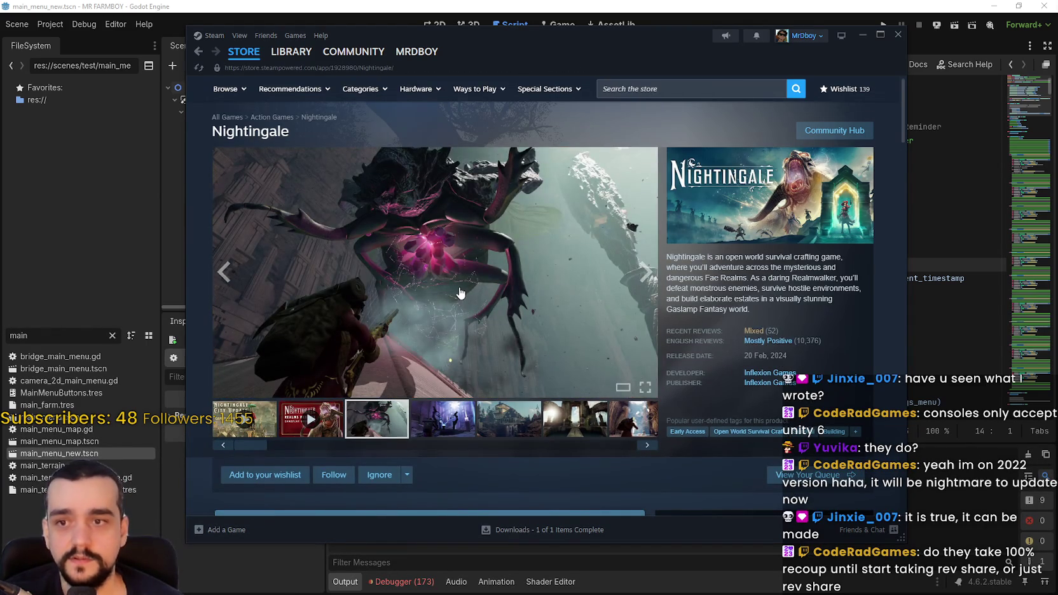
scroll(460, 293, "down", 3)
scroll(578, 278, "down", 4)
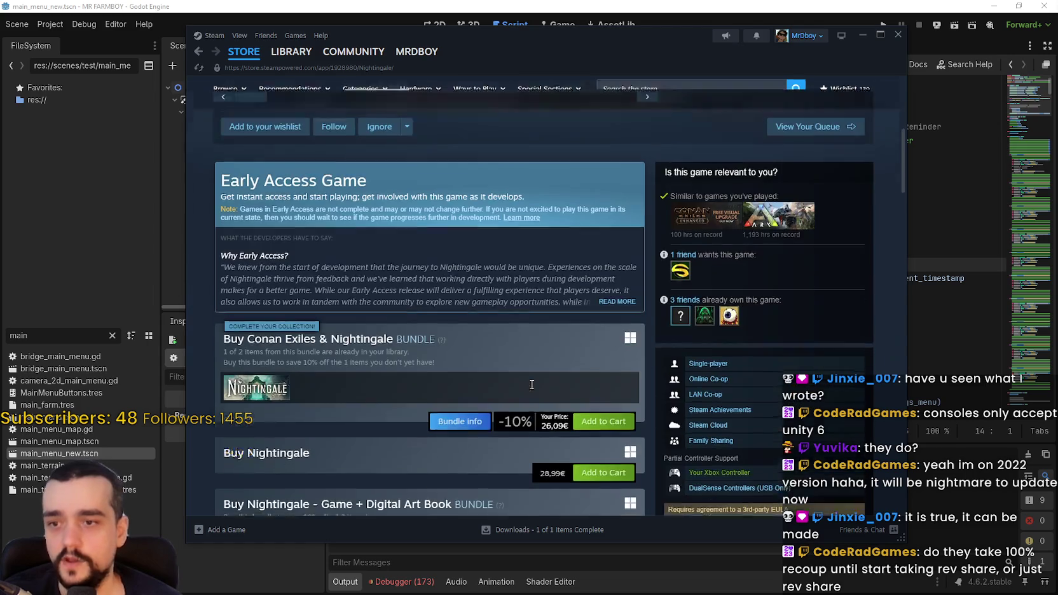
scroll(498, 356, "up", 5)
scroll(833, 305, "up", 2)
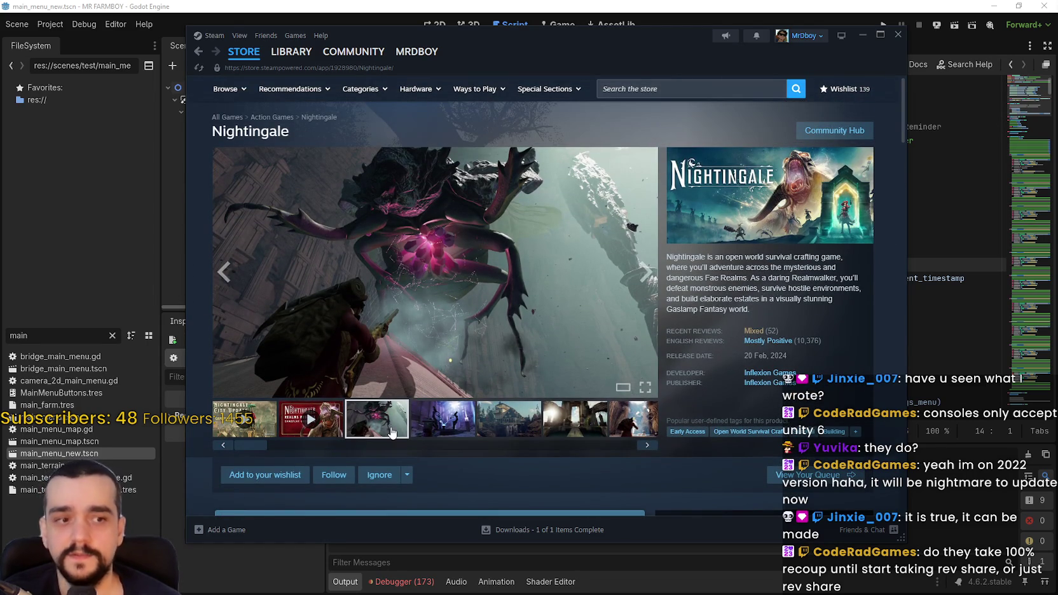
left_click(485, 425)
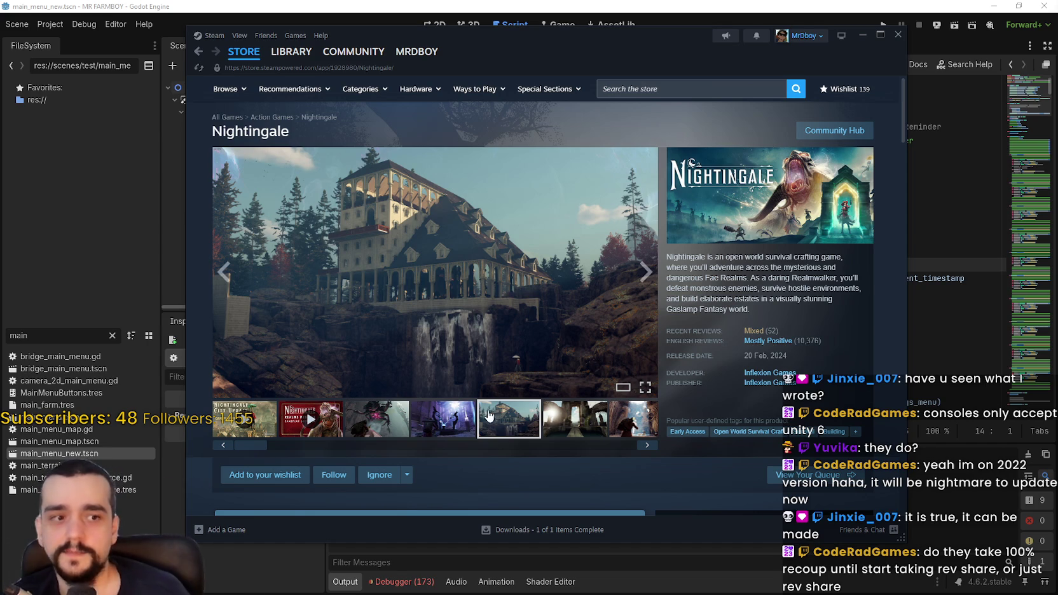
Step through more Nightingale screenshots to the lightning scene, then scroll through the page details
left_click(617, 444)
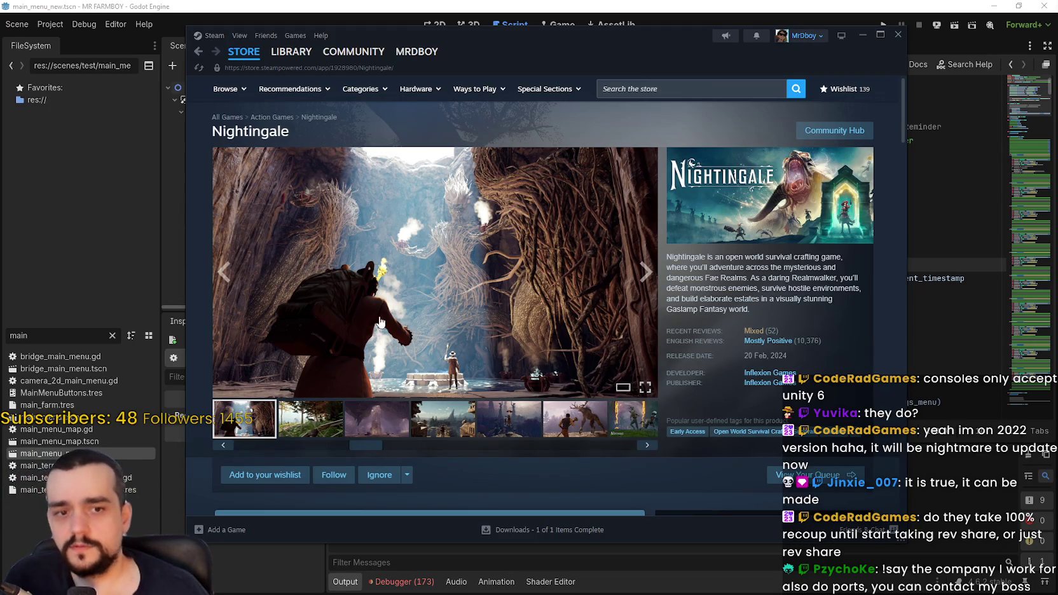
left_click(503, 421)
left_click(615, 432)
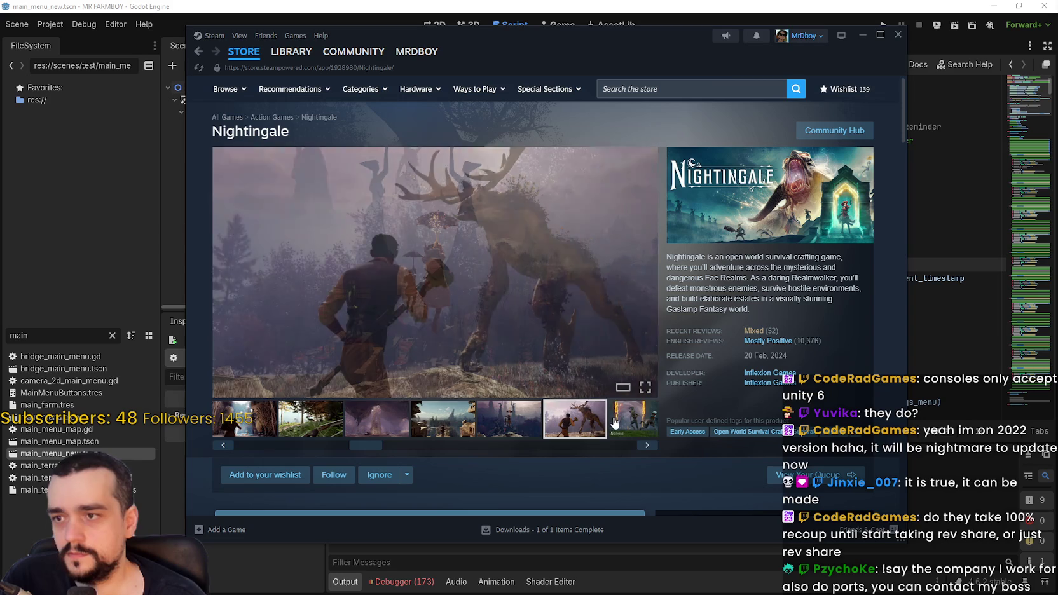
scroll(572, 439, "down", 12)
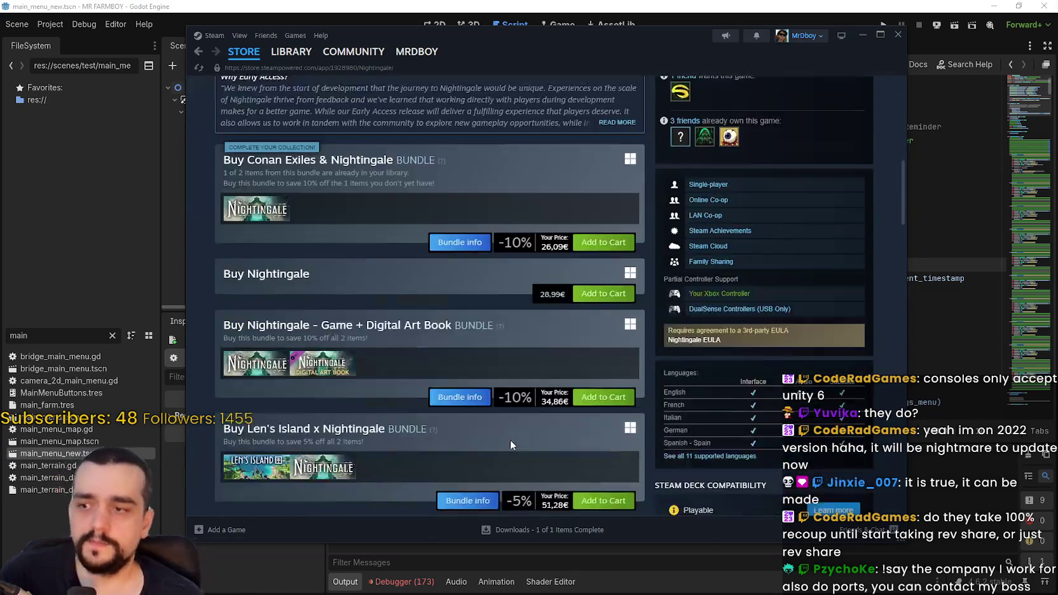
scroll(462, 388, "down", 3)
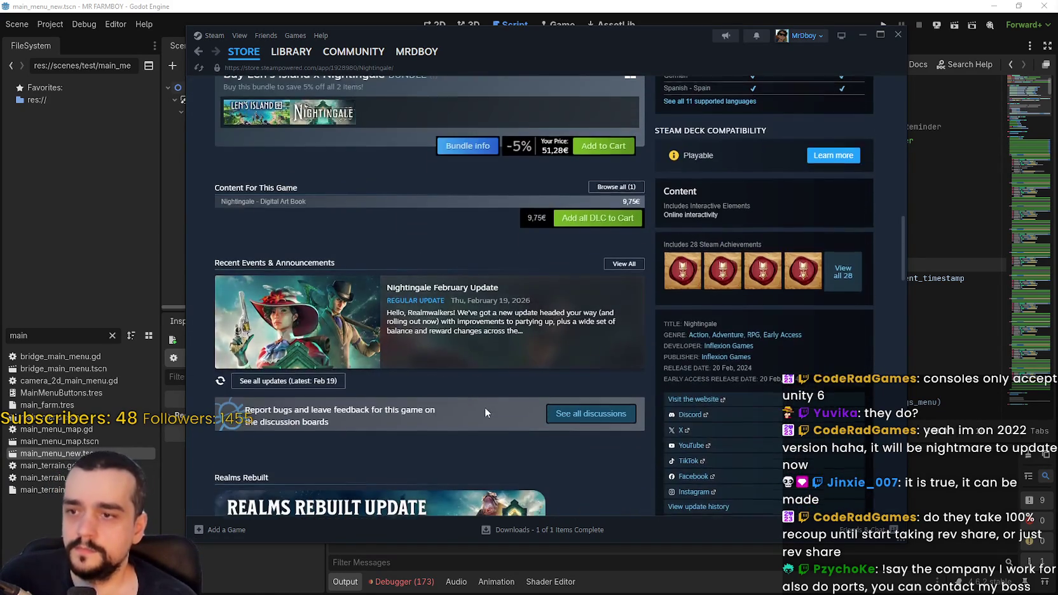
scroll(489, 405, "down", 4)
scroll(552, 378, "down", 4)
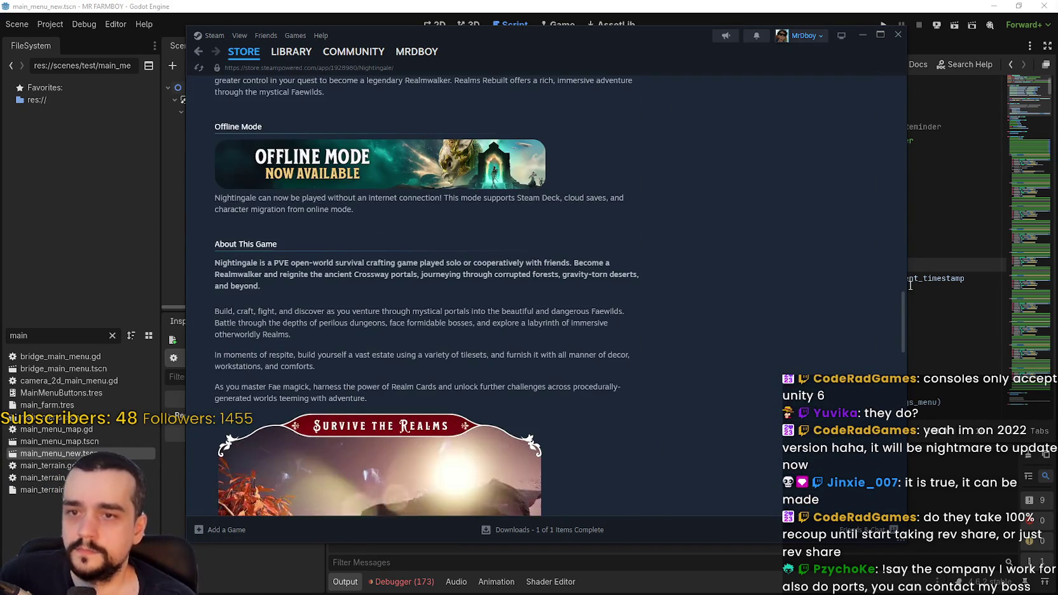
mouse_move(903, 299)
left_mouse_down()
mouse_move(903, 381)
mouse_move(902, 305)
left_mouse_up()
left_click_drag(903, 347, 899, 74)
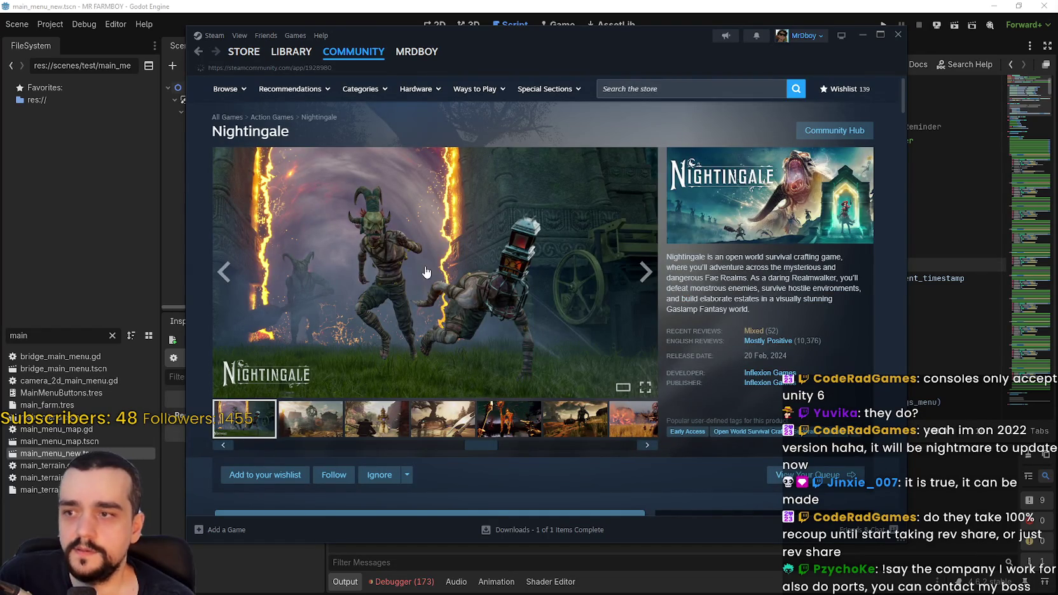
Scroll through Nightingale's community guides, discussions and reviews, then return to its store page
scroll(517, 316, "down", 2)
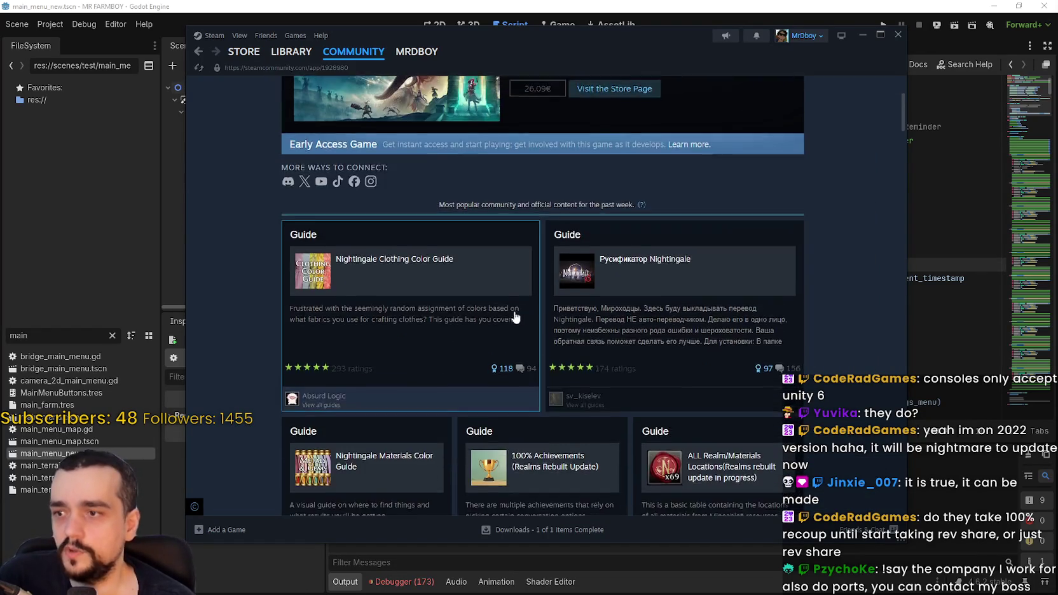
scroll(516, 316, "down", 8)
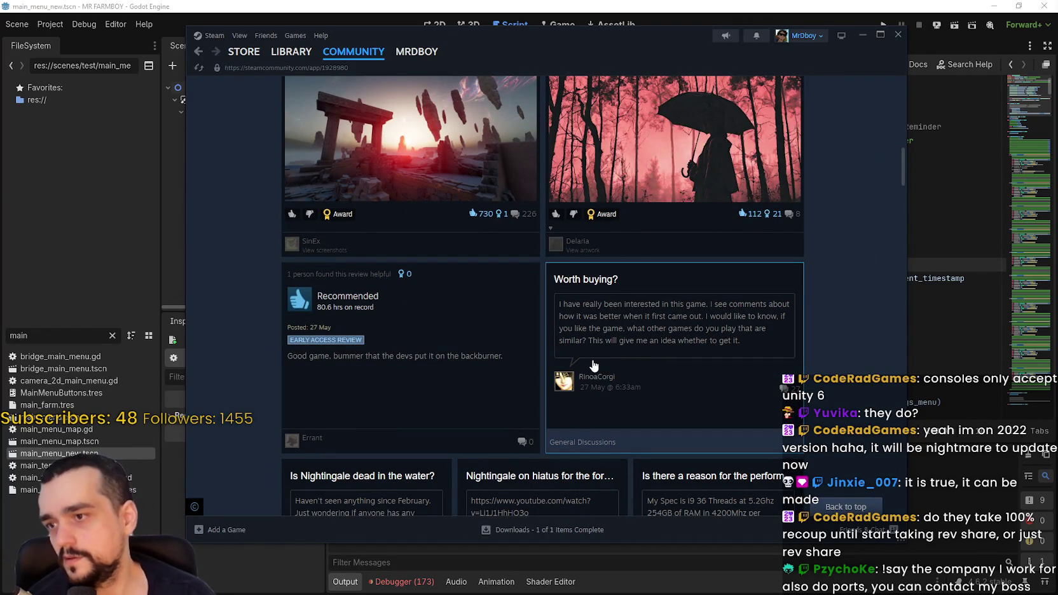
scroll(590, 361, "down", 4)
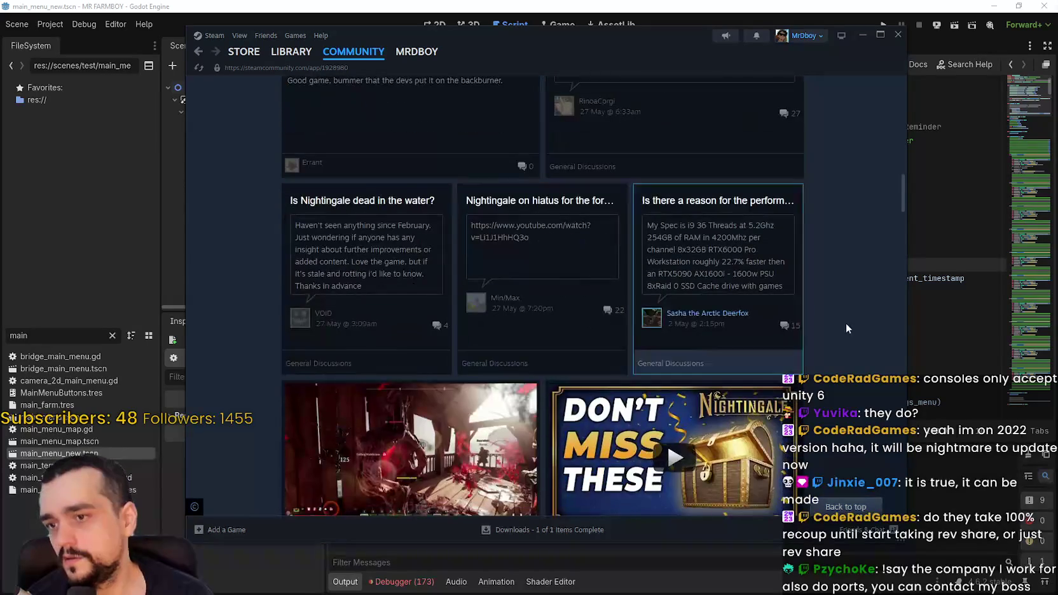
left_click_drag(899, 213, 882, 381)
scroll(900, 278, "down", 10)
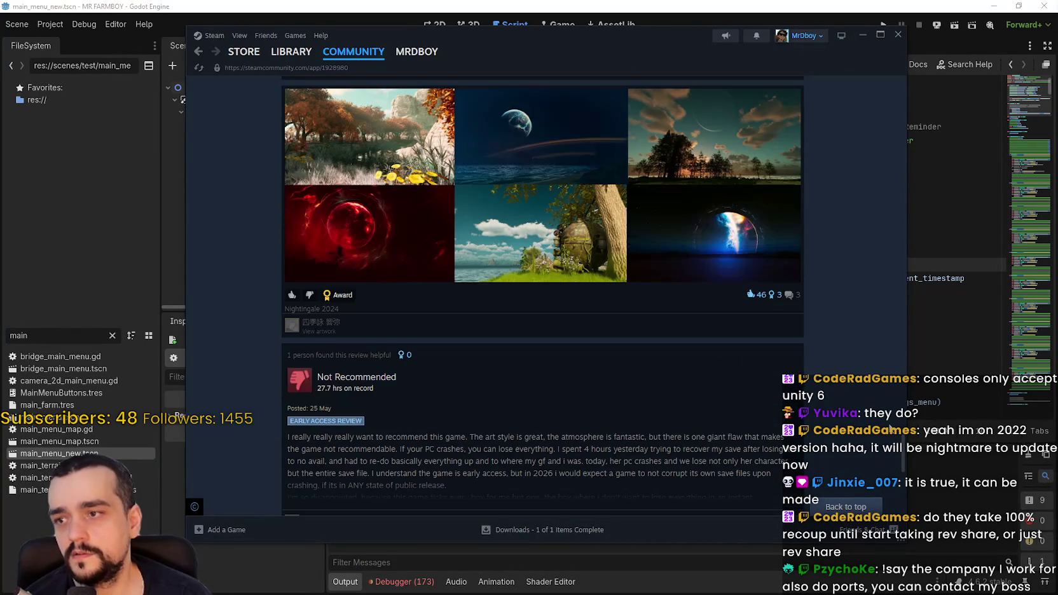
left_click_drag(903, 159, 898, 132)
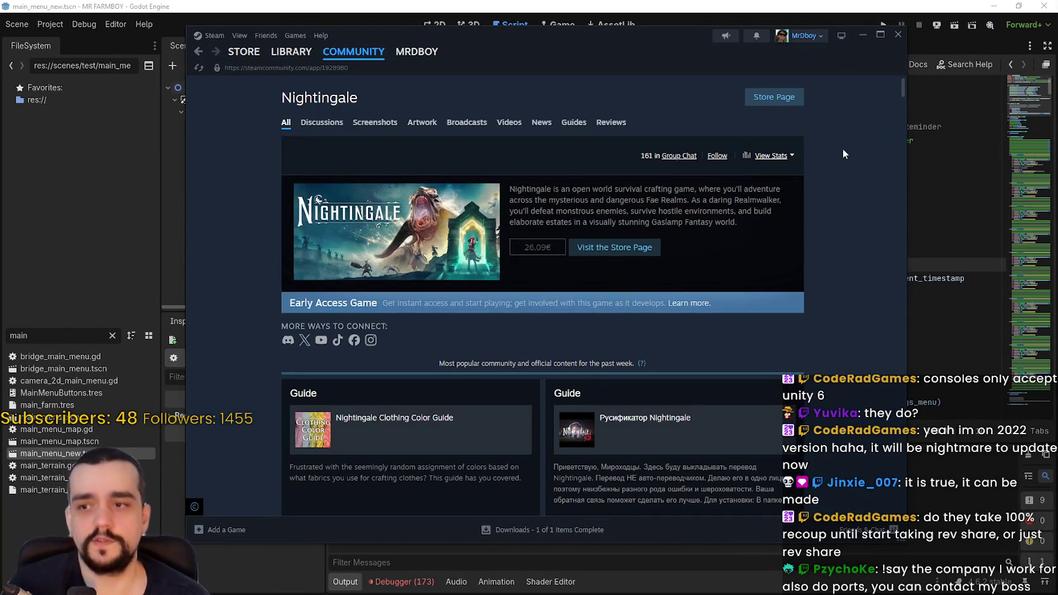
scroll(849, 308, "down", 3)
left_click_drag(901, 102, 894, 86)
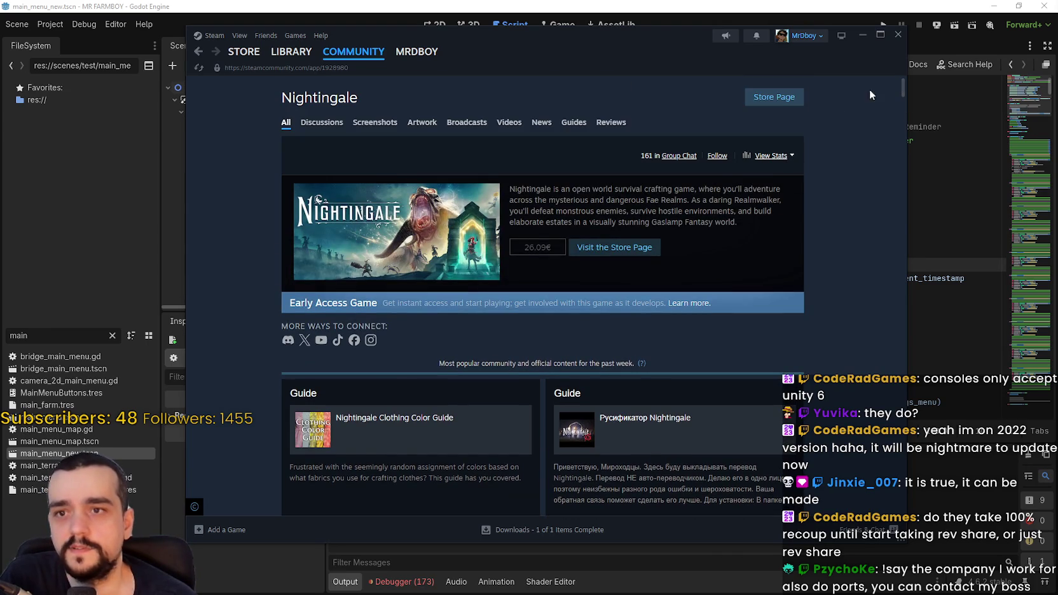
left_click(614, 247)
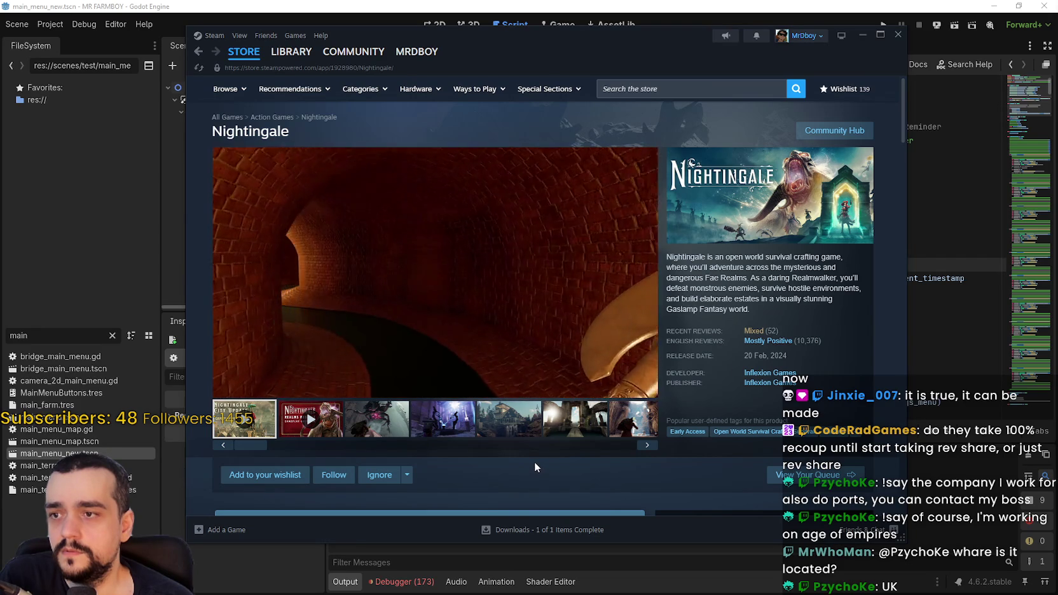
Skip the Nightingale trailer ahead to about 2:15 and resume playback
mouse_move(507, 295)
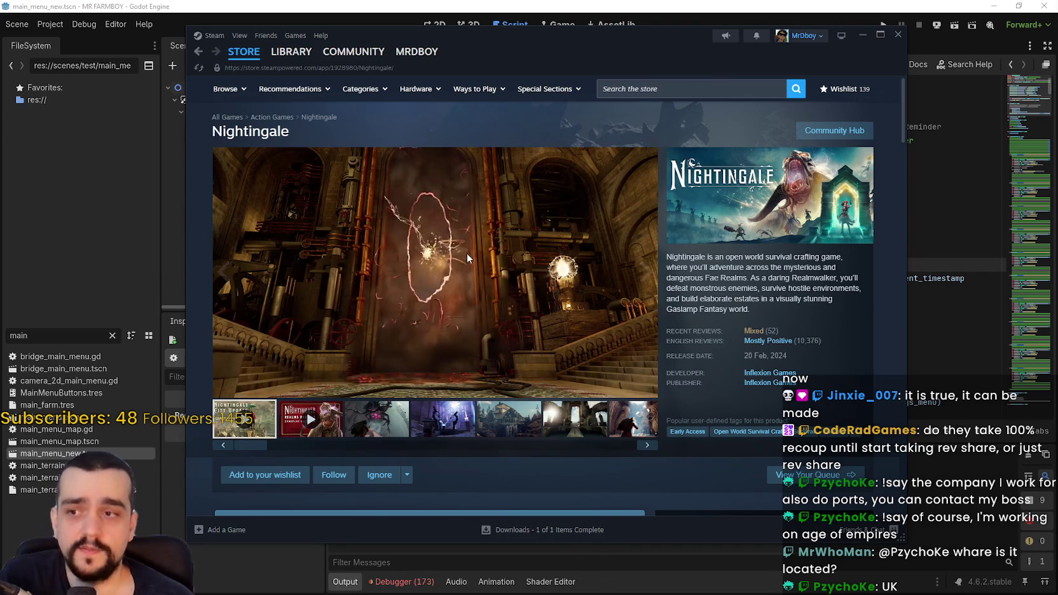
mouse_move(430, 379)
left_mouse_down()
mouse_move(413, 374)
mouse_move(517, 373)
left_mouse_up()
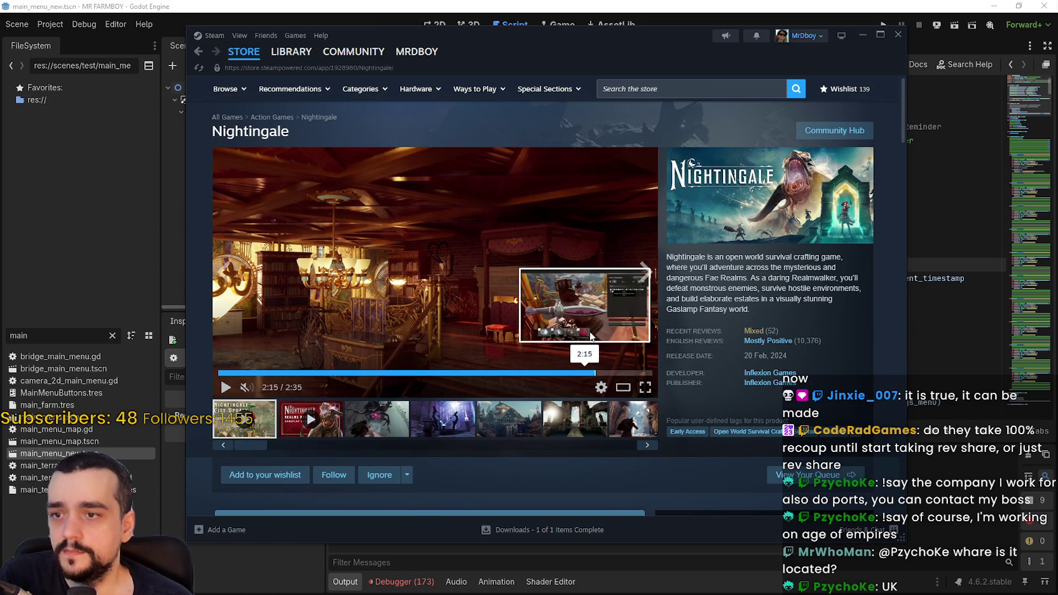
left_click(595, 364)
left_click(652, 89)
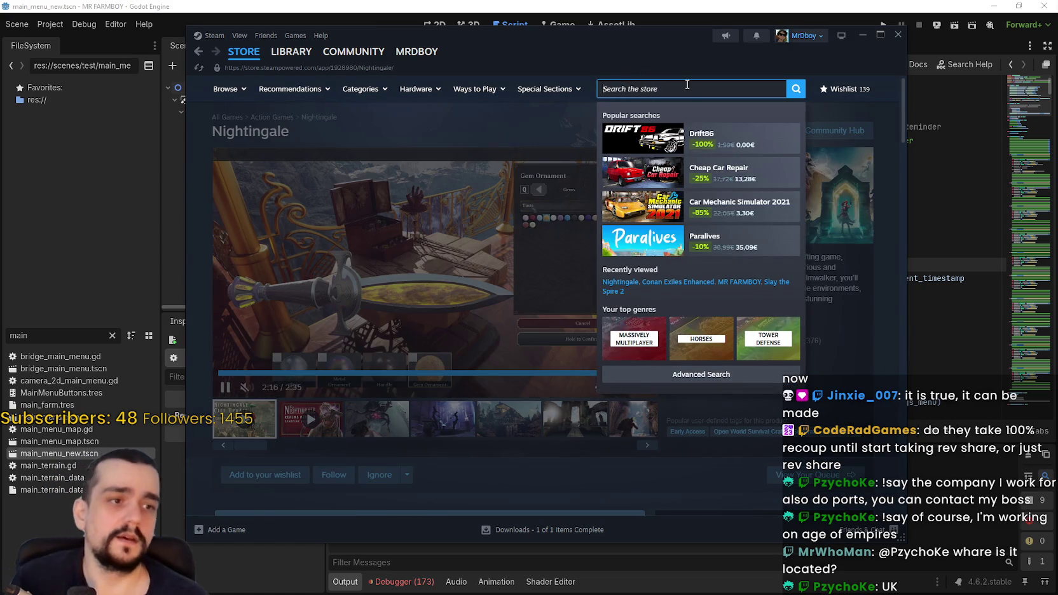
Search 'Age of empires' and open the Age of Empires II: Definitive Edition page
type("Age of empires")
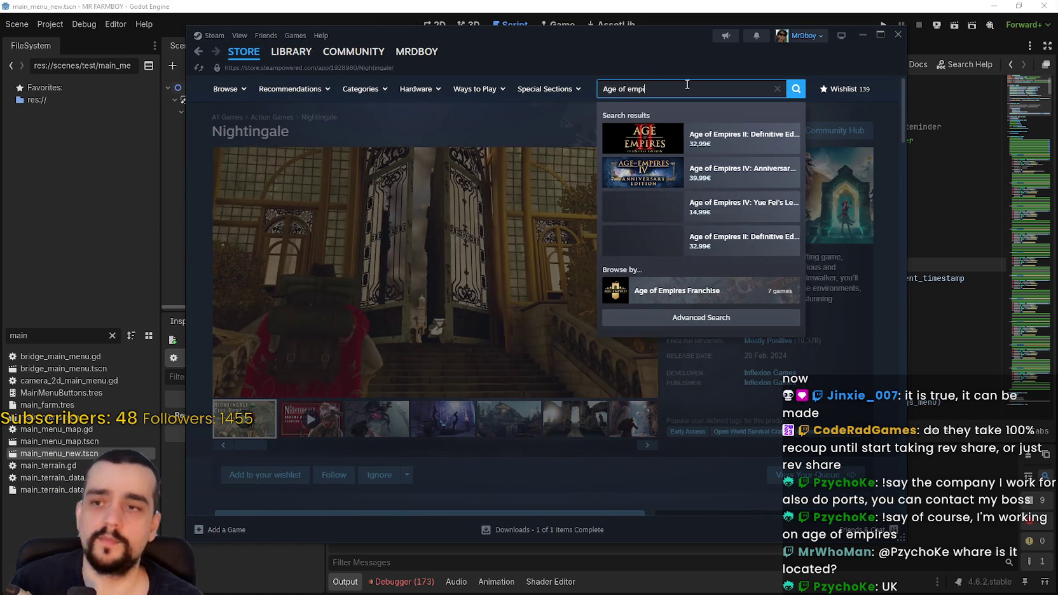
left_click(732, 127)
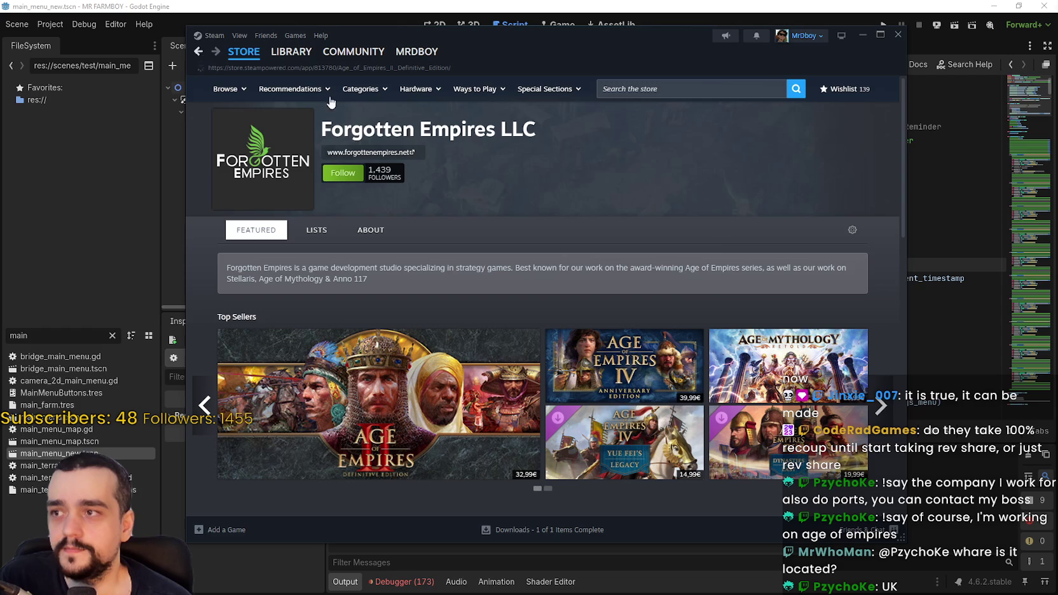
key("alt+Left")
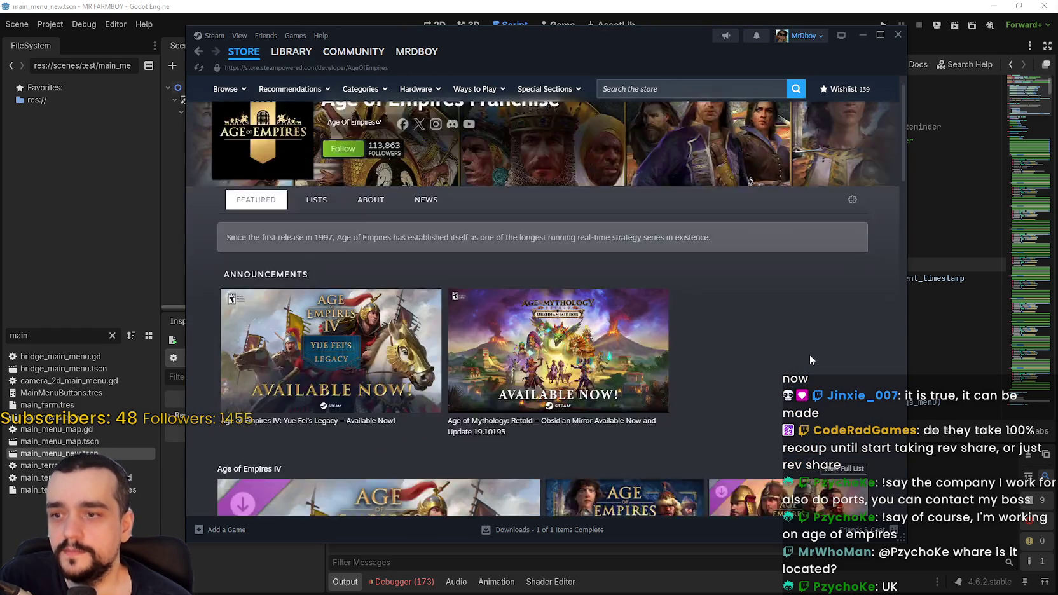
scroll(804, 330, "down", 5)
scroll(798, 316, "down", 1)
left_click(197, 54)
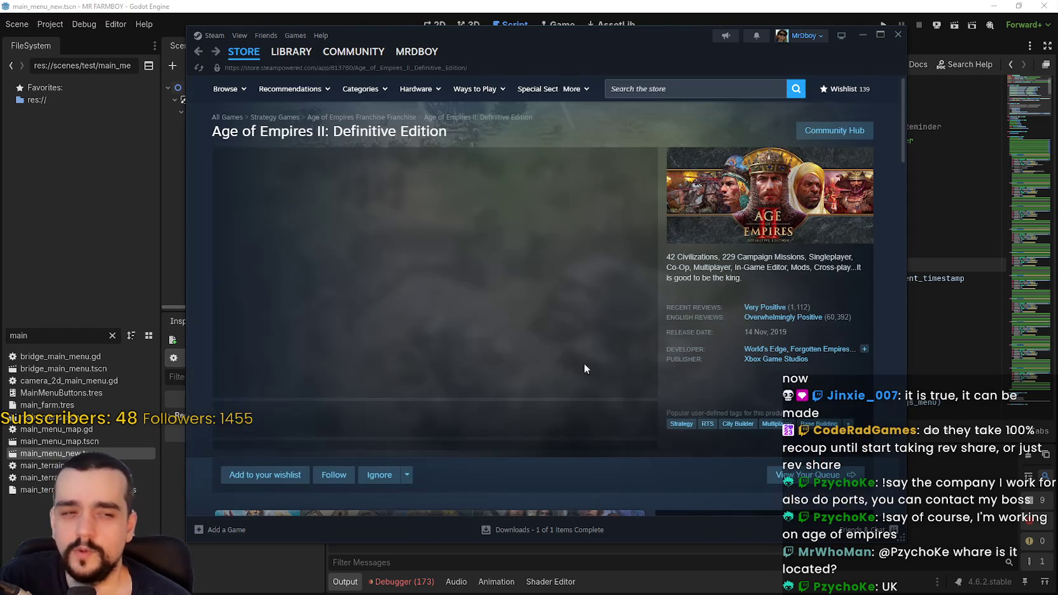
Scroll the Age of Empires II page, narrow the Steam window, and go to the store front page
scroll(559, 328, "down", 3)
scroll(550, 323, "down", 4)
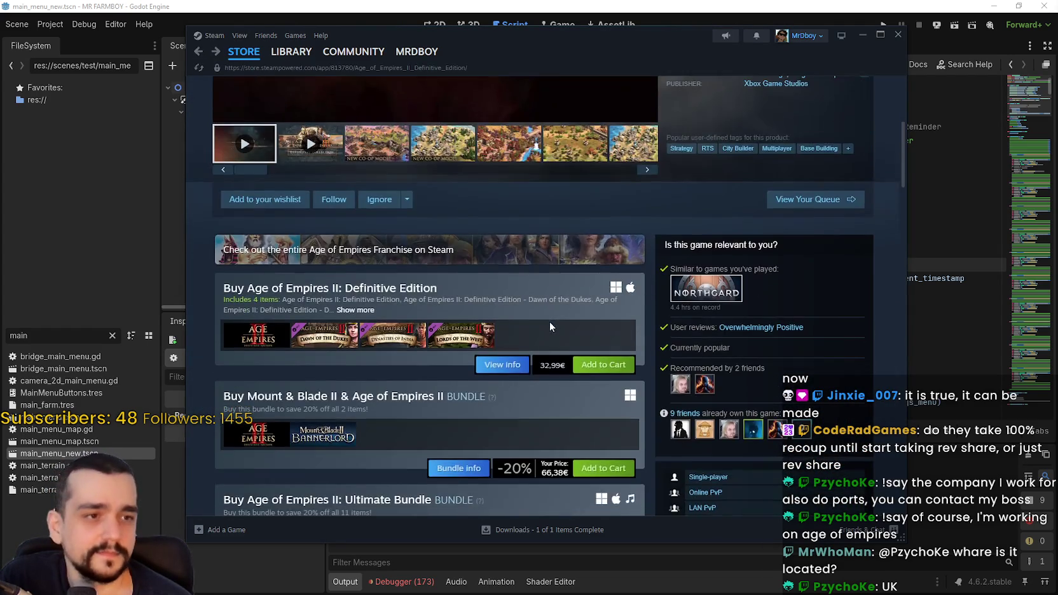
scroll(546, 366, "down", 2)
scroll(540, 398, "down", 15)
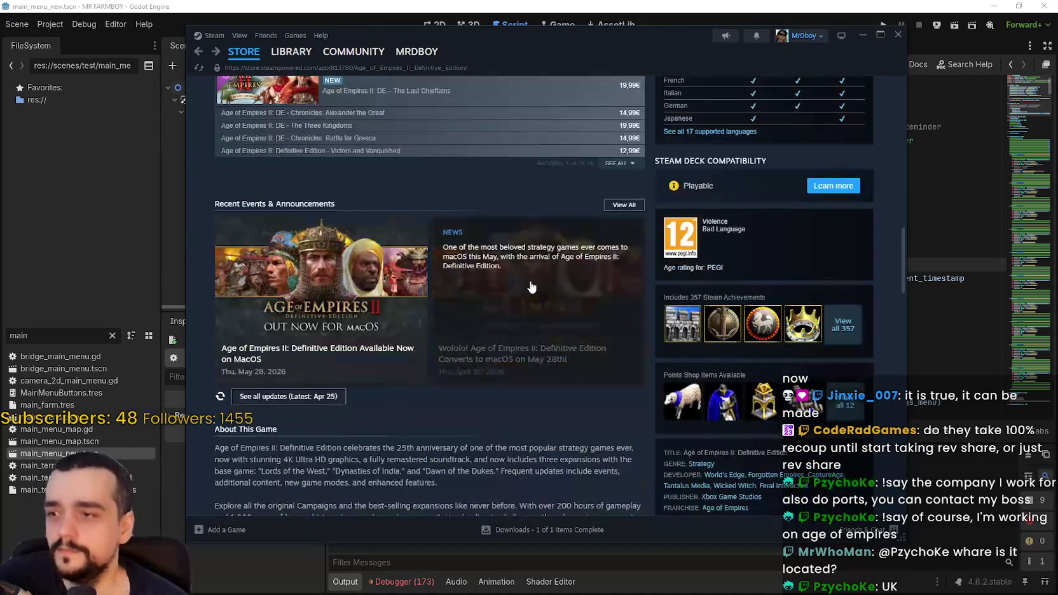
scroll(527, 325, "down", 8)
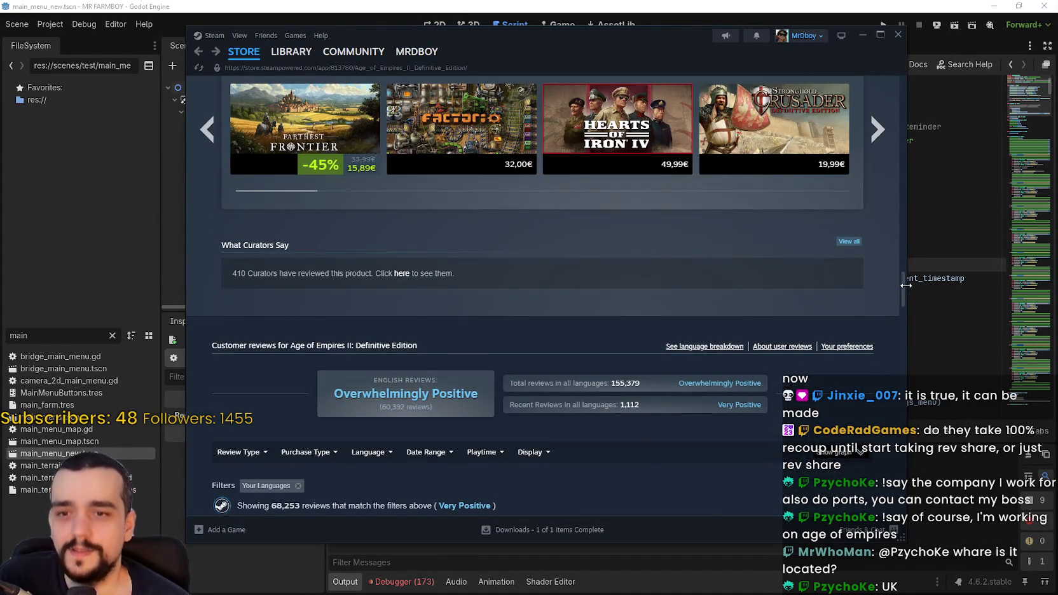
left_click_drag(905, 286, 893, 288)
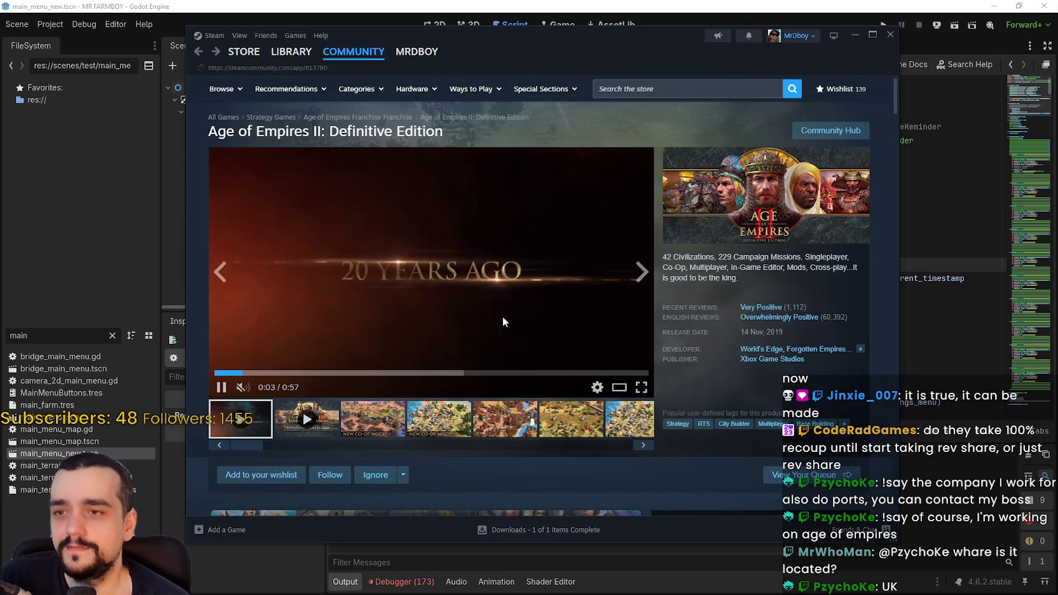
scroll(854, 320, "down", 5)
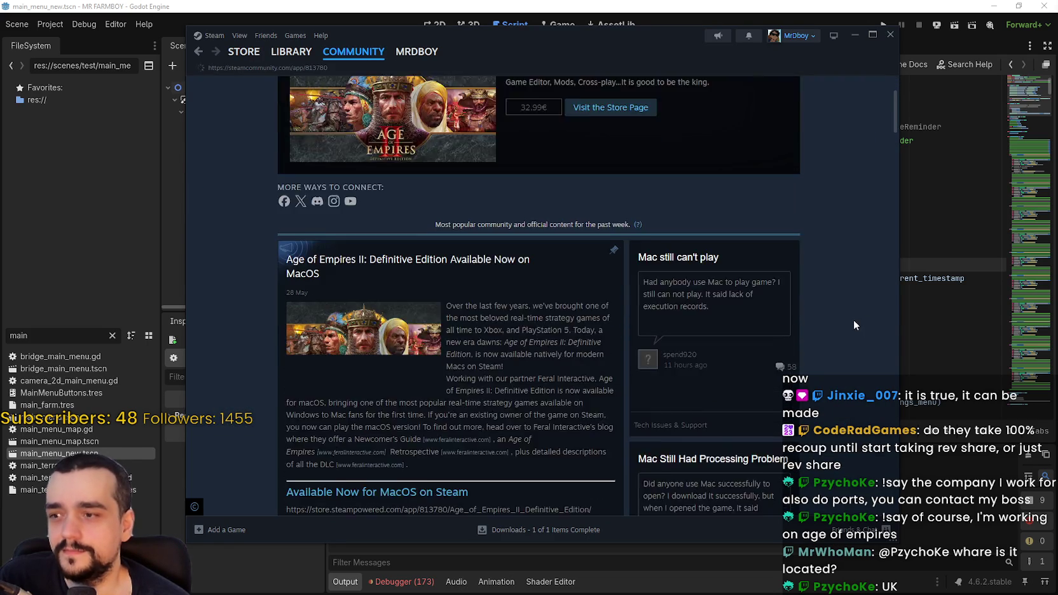
mouse_move(319, 54)
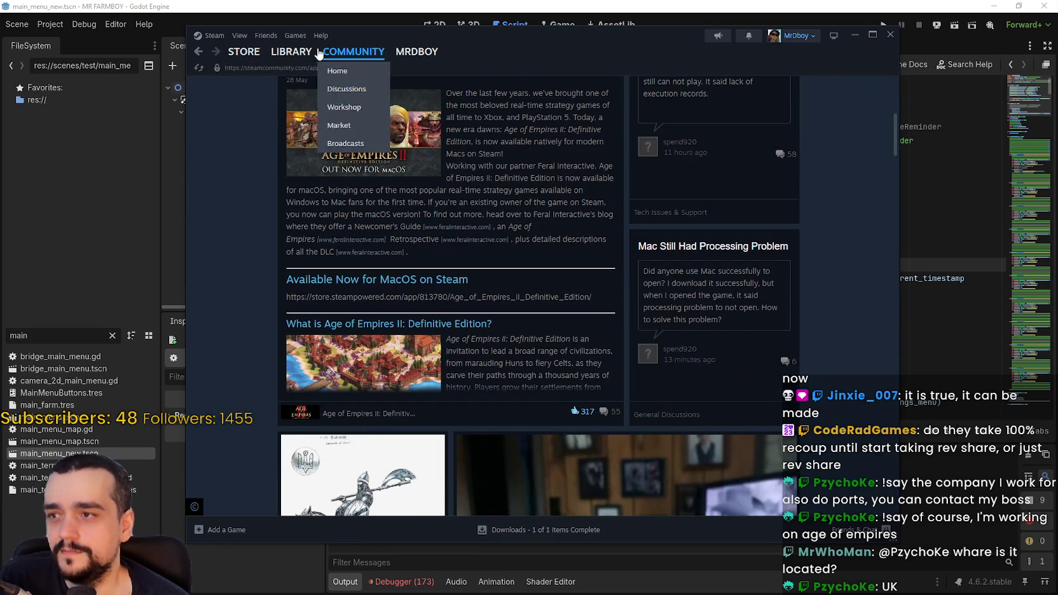
left_click(248, 57)
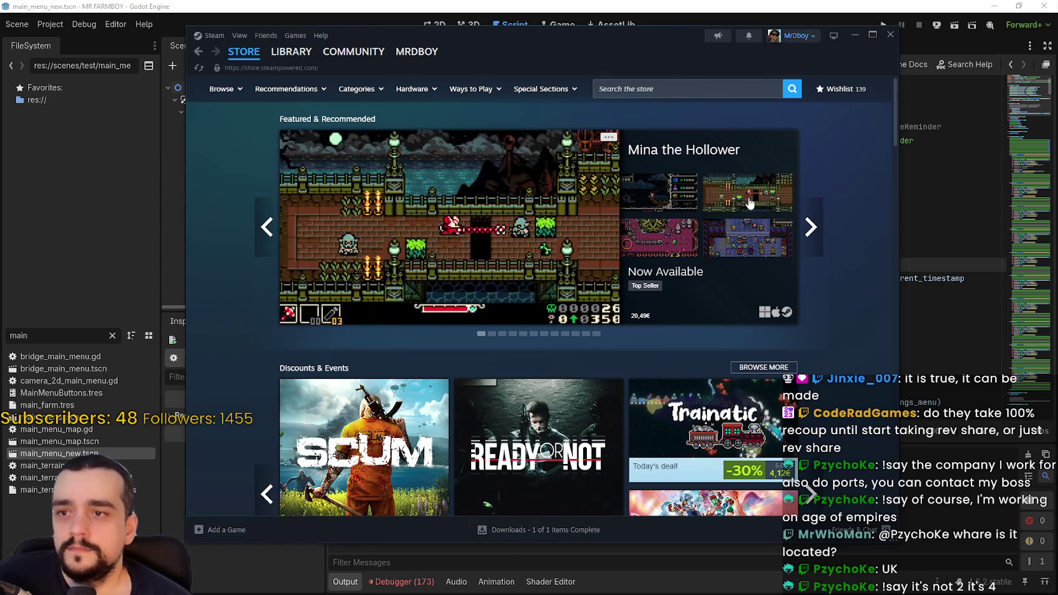
left_click(890, 37)
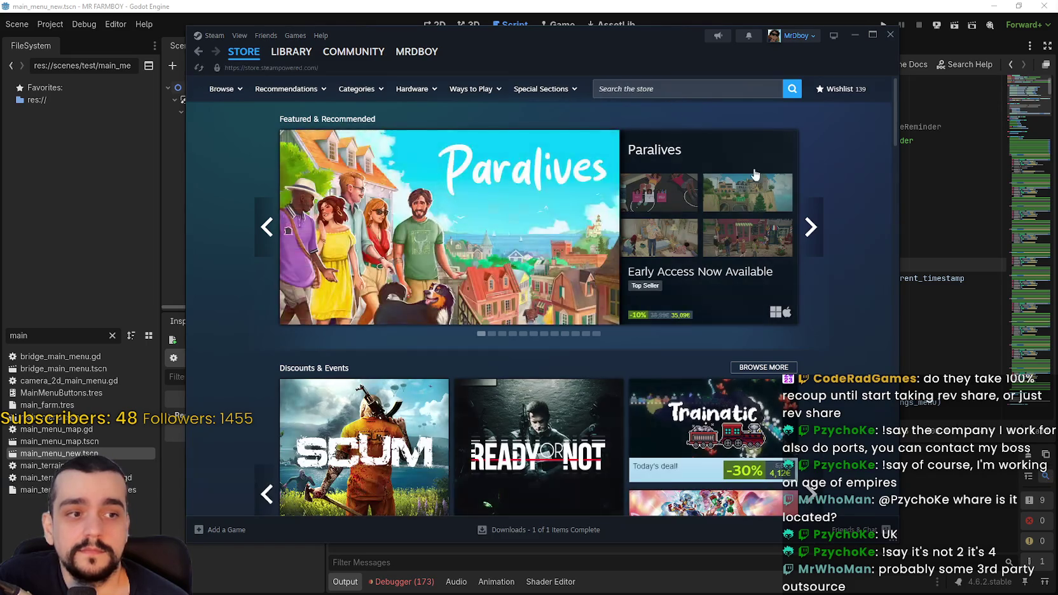
Search 'age of empire 4' and click through Age of Empires IV screenshots to the village one
left_click(701, 82)
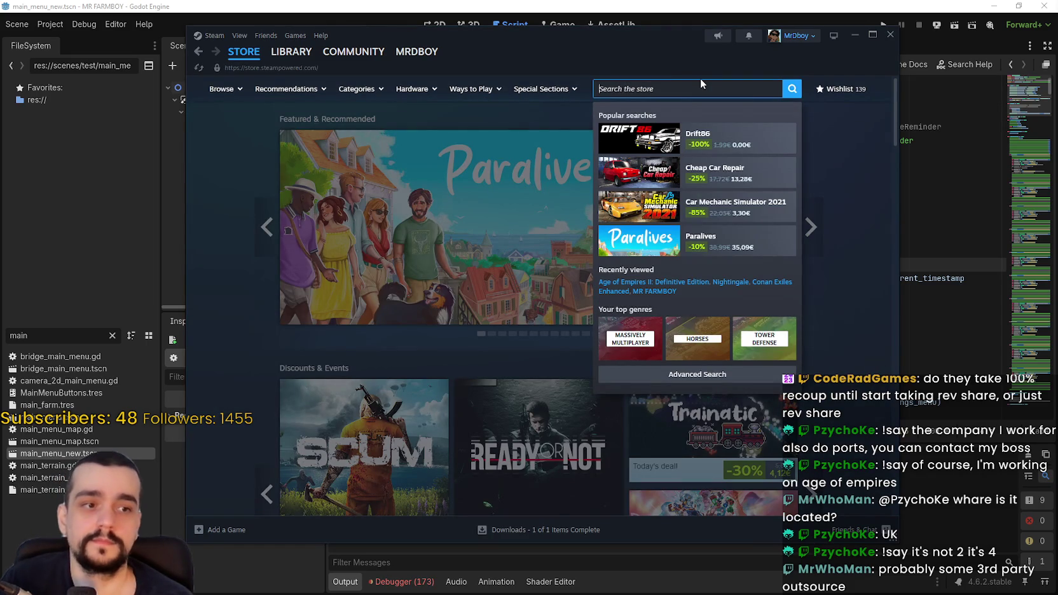
type("age of ")
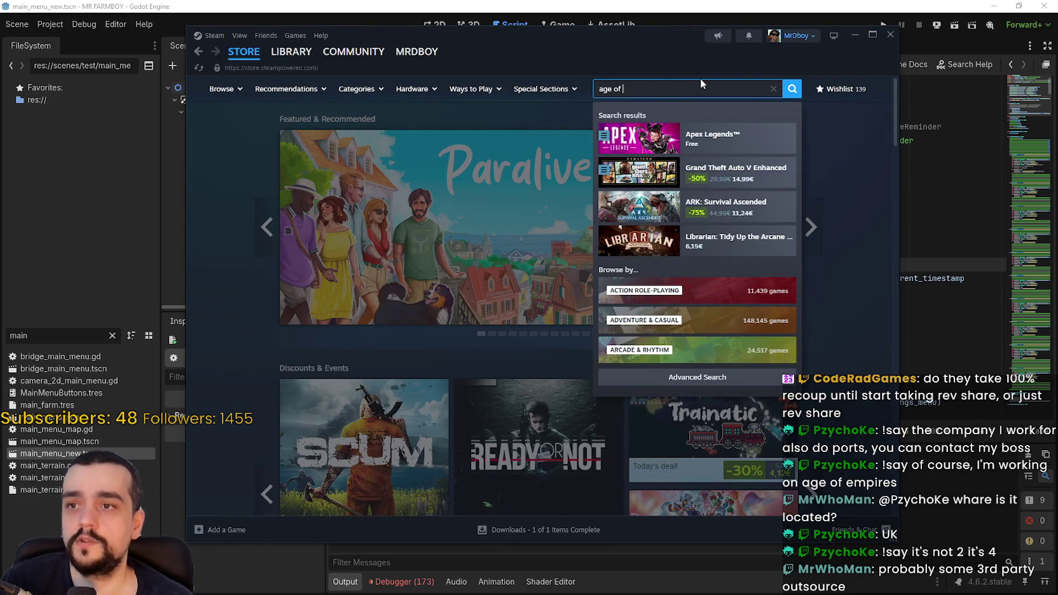
type("empire 4")
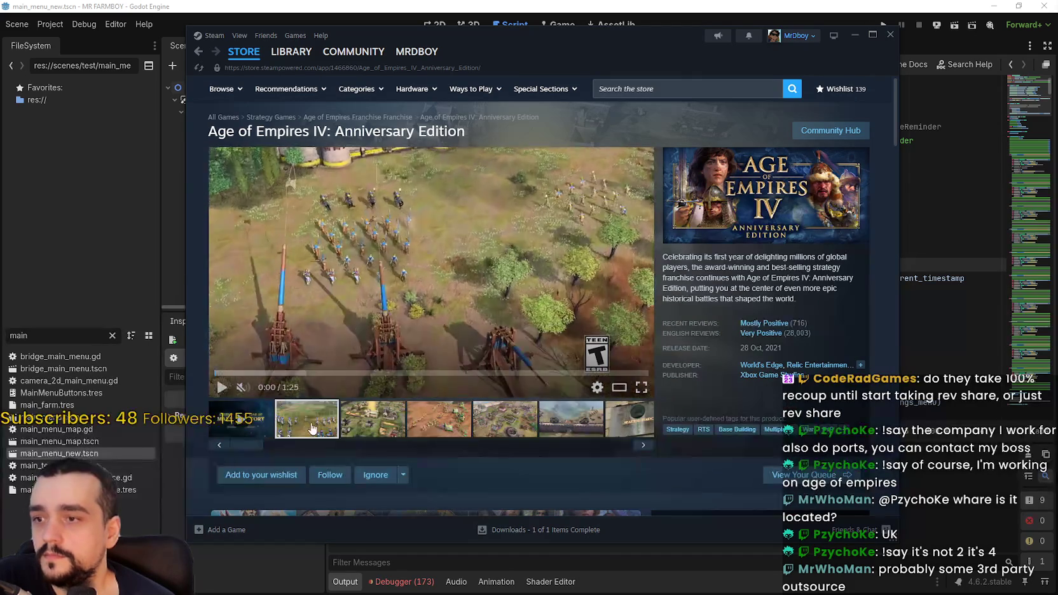
left_click(306, 419)
left_click(373, 419)
left_click(438, 418)
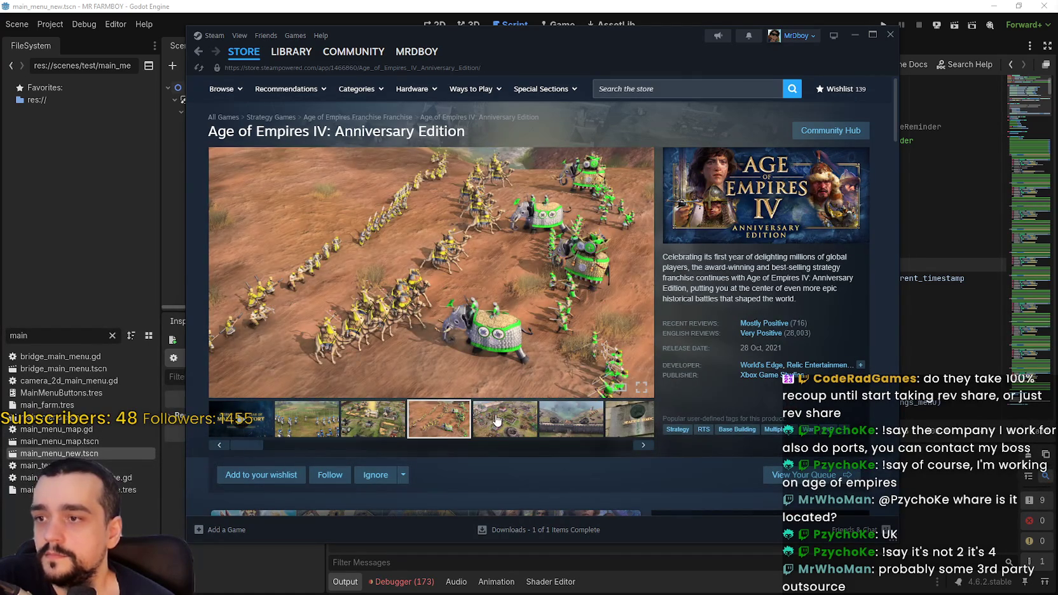
left_click(497, 420)
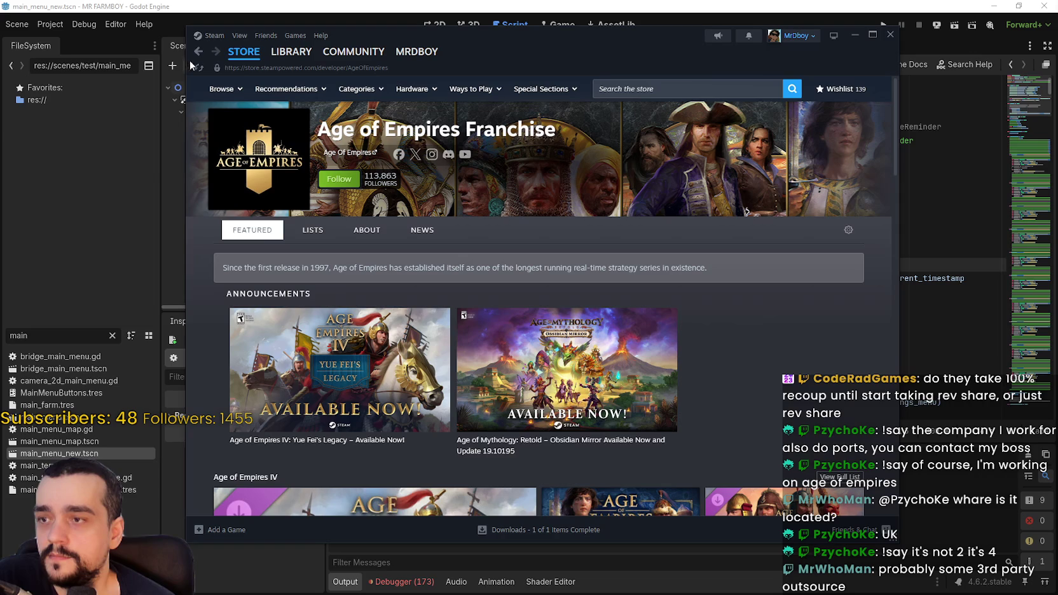
scroll(568, 287, "down", 15)
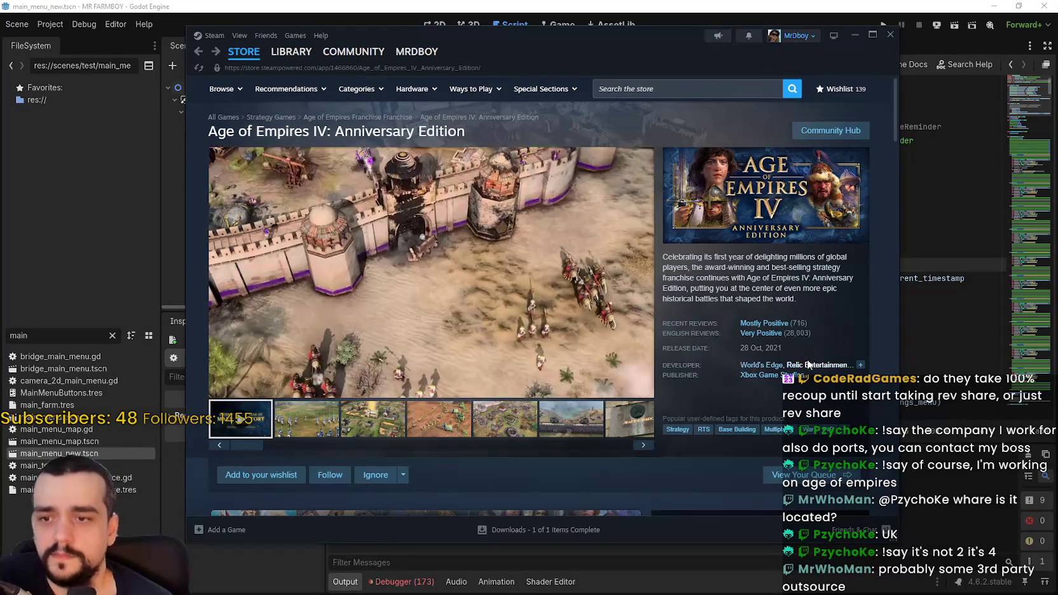
left_click(357, 429)
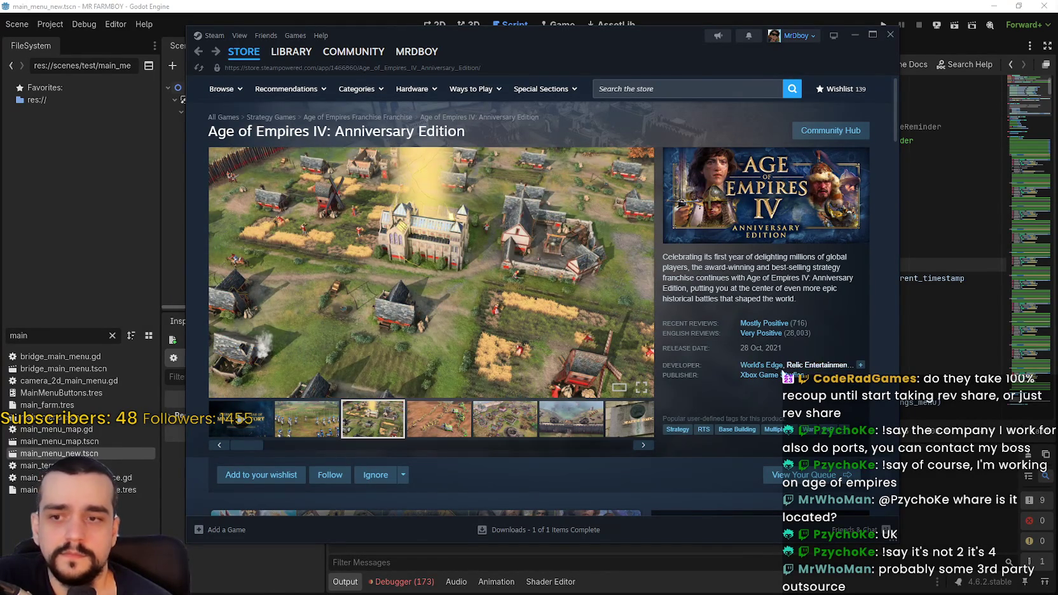
scroll(763, 381, "down", 6)
scroll(721, 389, "up", 2)
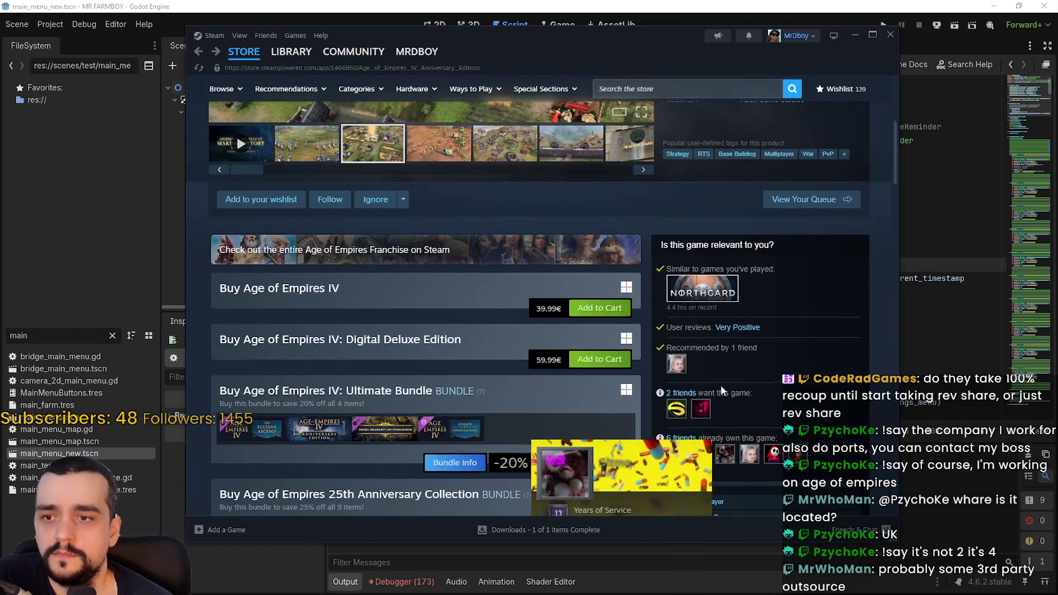
scroll(721, 388, "up", 3)
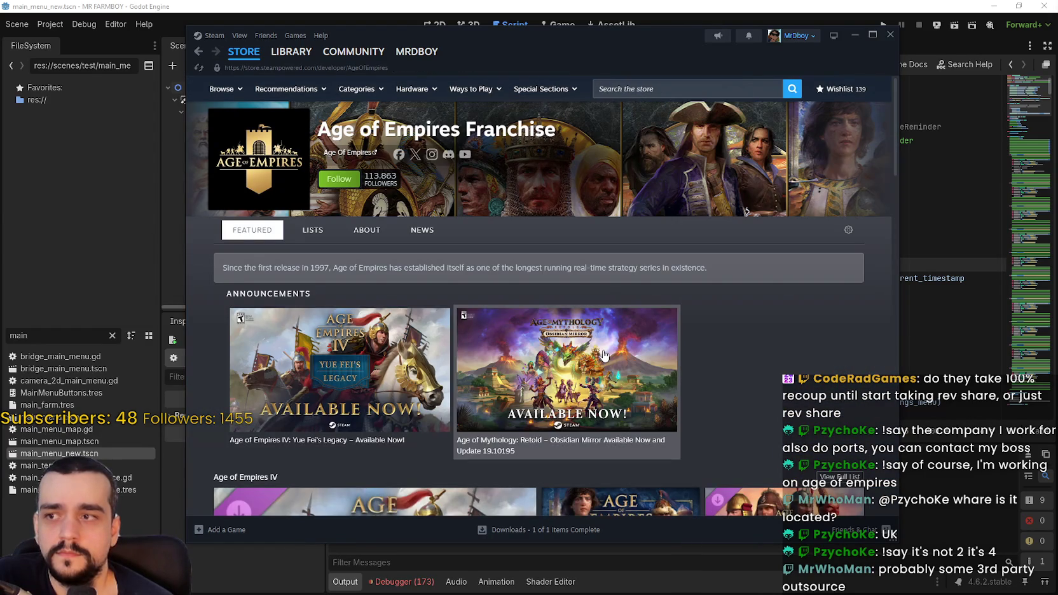
scroll(764, 325, "down", 2)
scroll(763, 325, "down", 12)
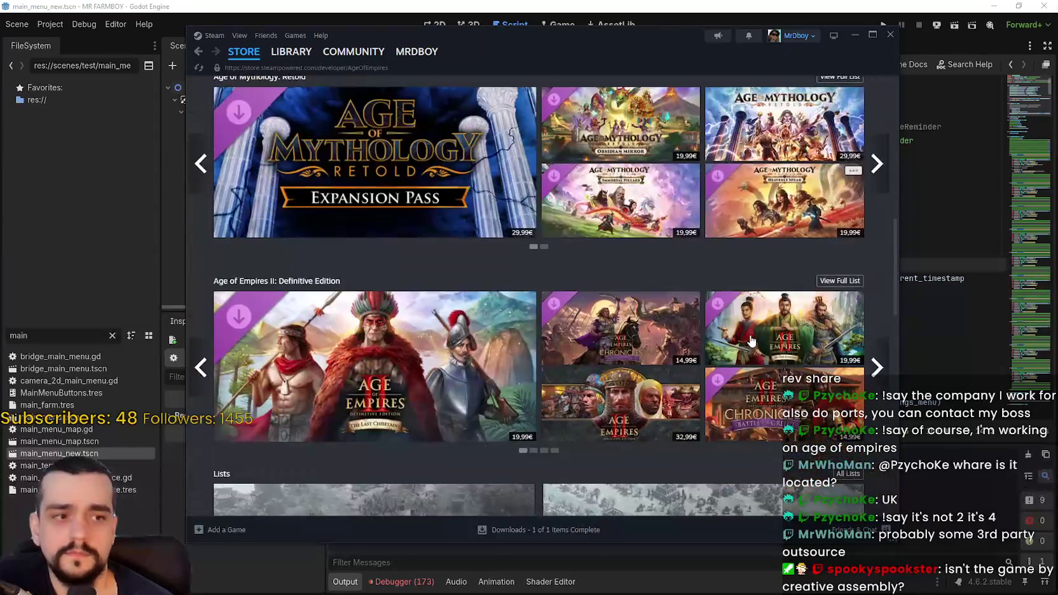
scroll(749, 336, "down", 3)
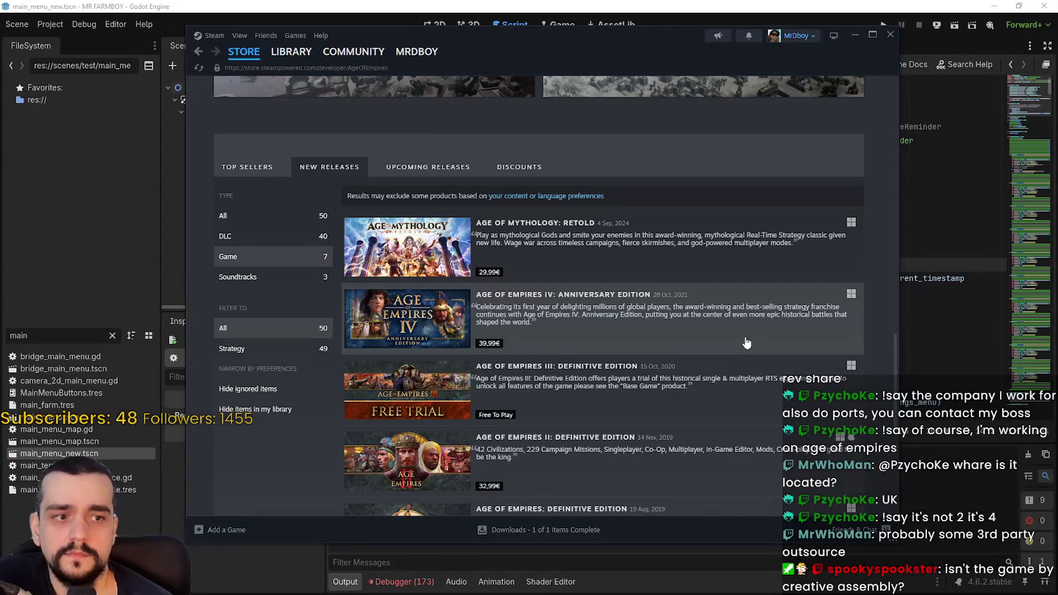
scroll(699, 337, "down", 3)
scroll(666, 331, "up", 4)
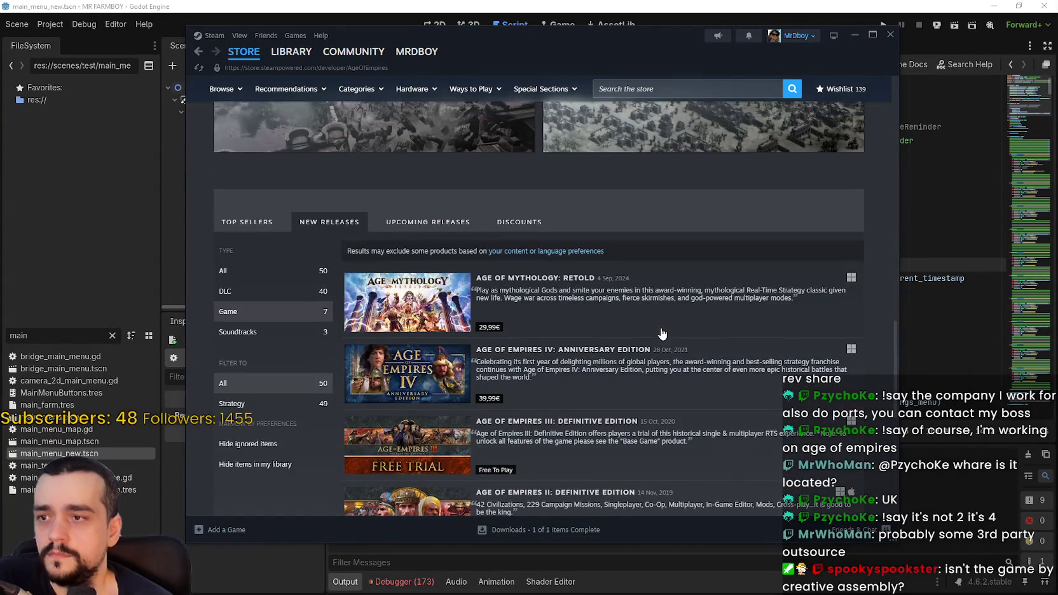
scroll(661, 333, "down", 2)
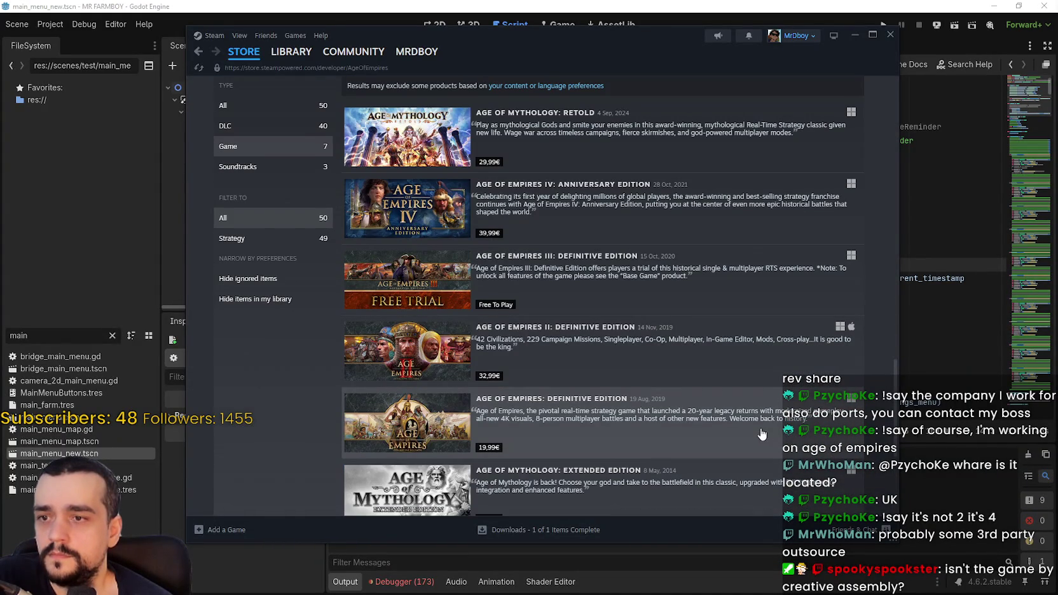
scroll(761, 433, "down", 3)
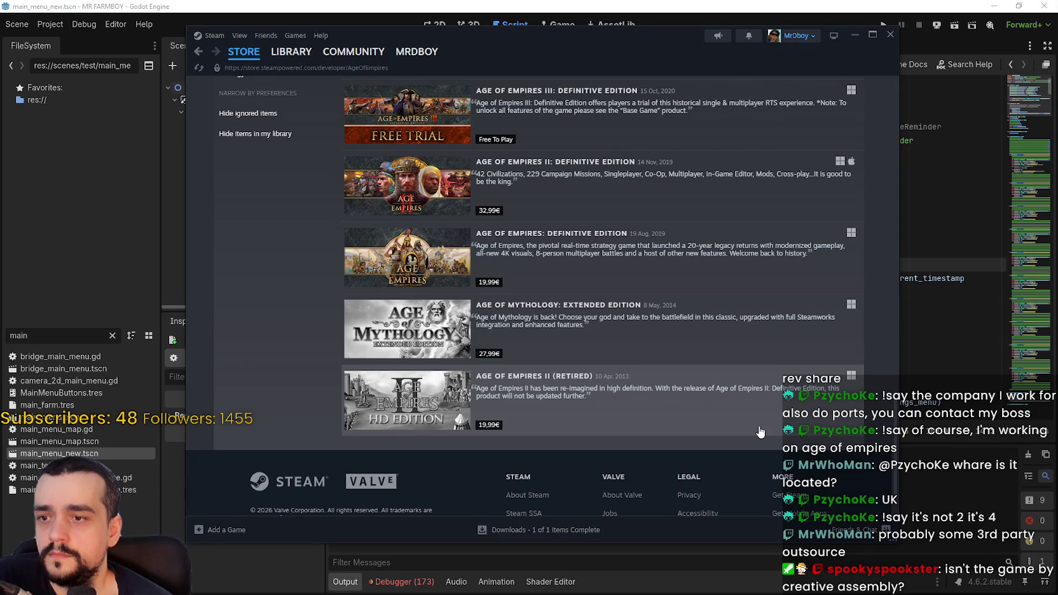
scroll(369, 358, "up", 10)
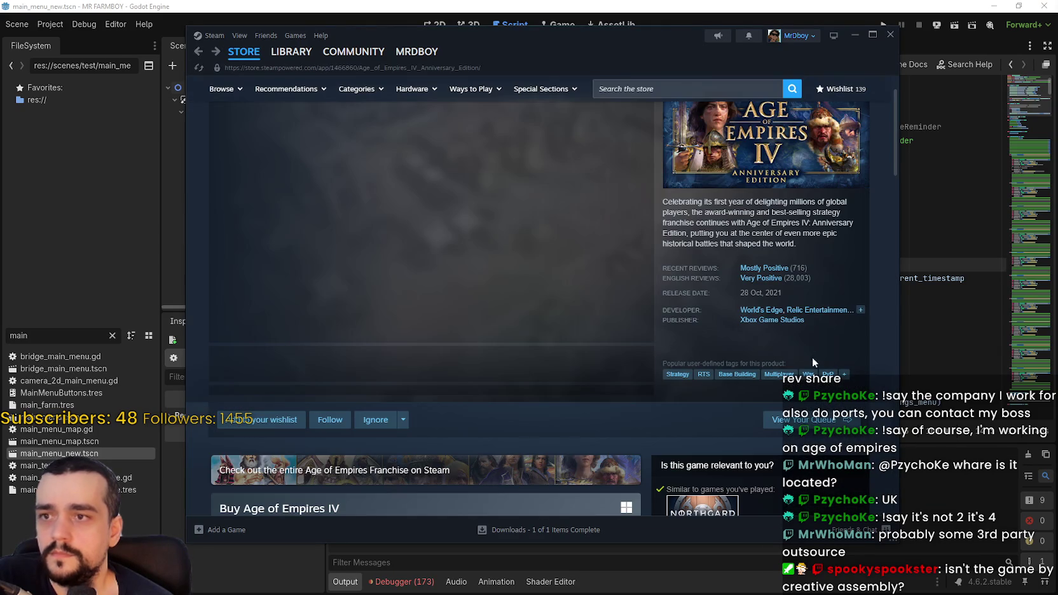
left_click(825, 374)
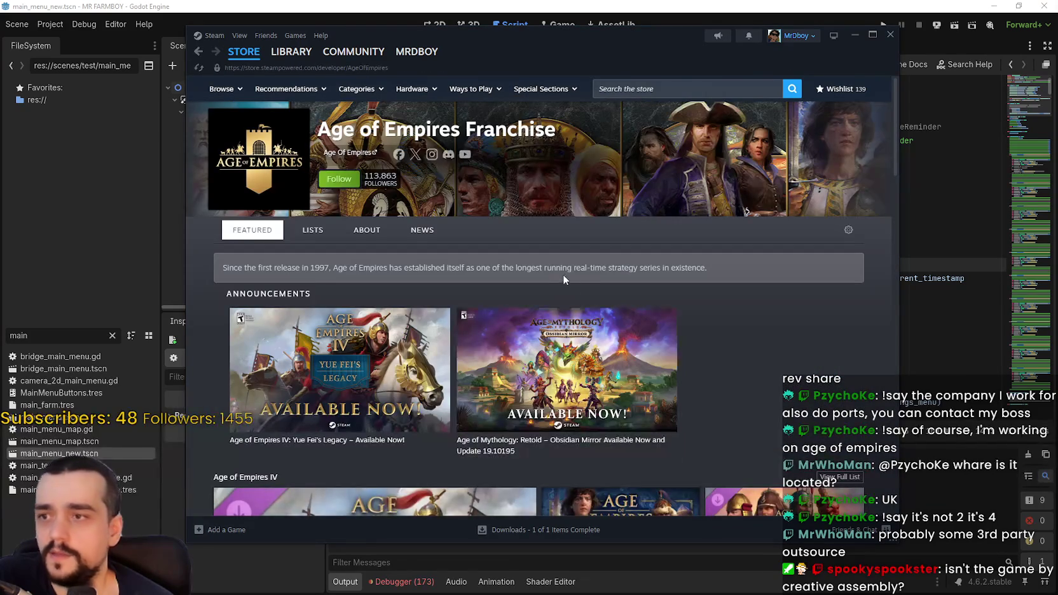
scroll(563, 273, "down", 10)
scroll(573, 424, "down", 5)
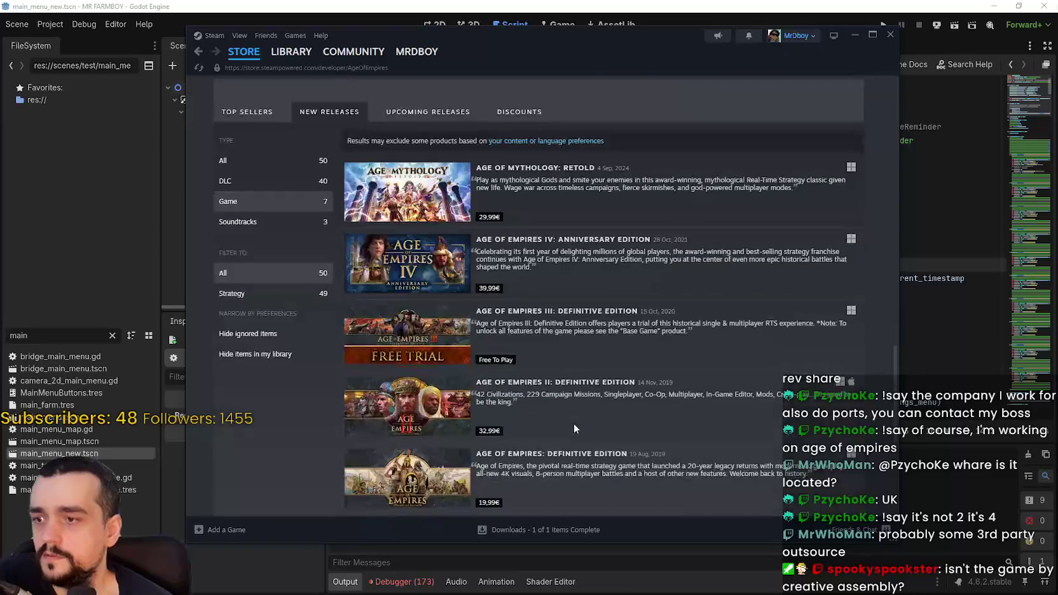
scroll(573, 424, "down", 5)
scroll(576, 423, "up", 10)
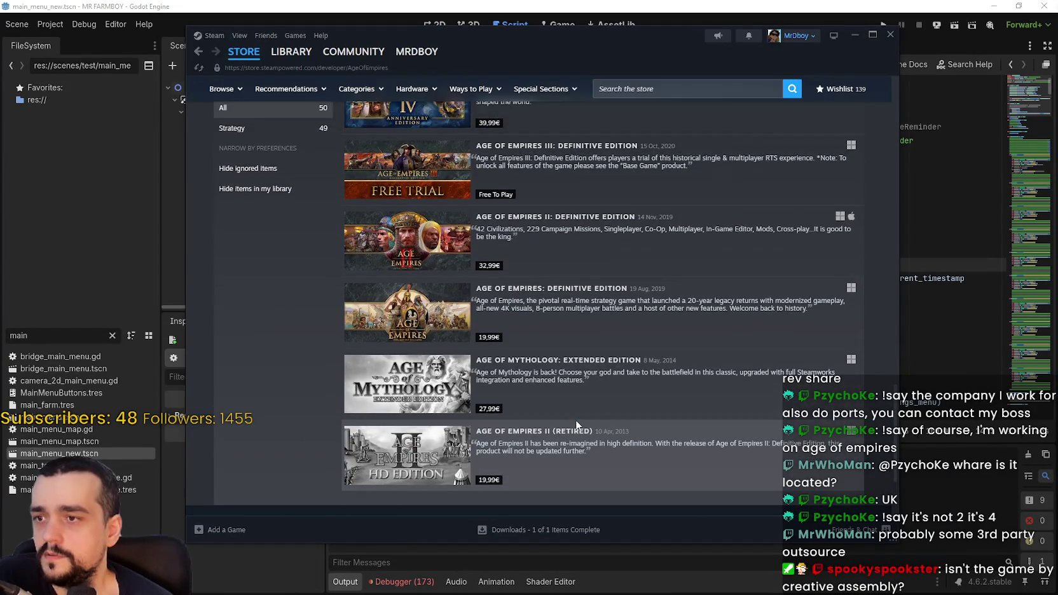
scroll(572, 423, "up", 10)
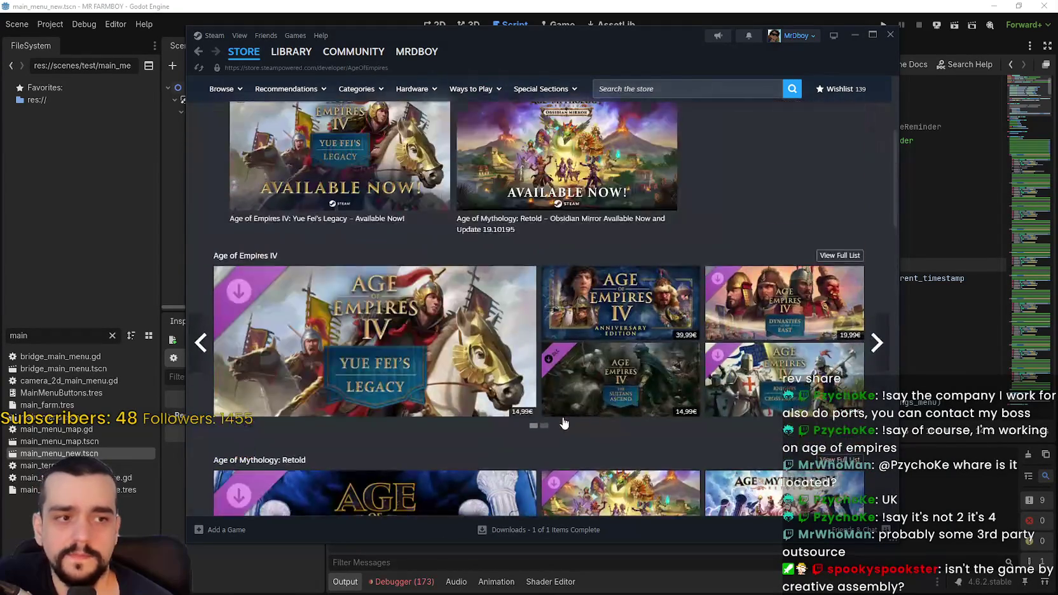
Read the Age of Mythology: Retold Obsidian Mirror announcement, then return to the store front page
left_click(257, 54)
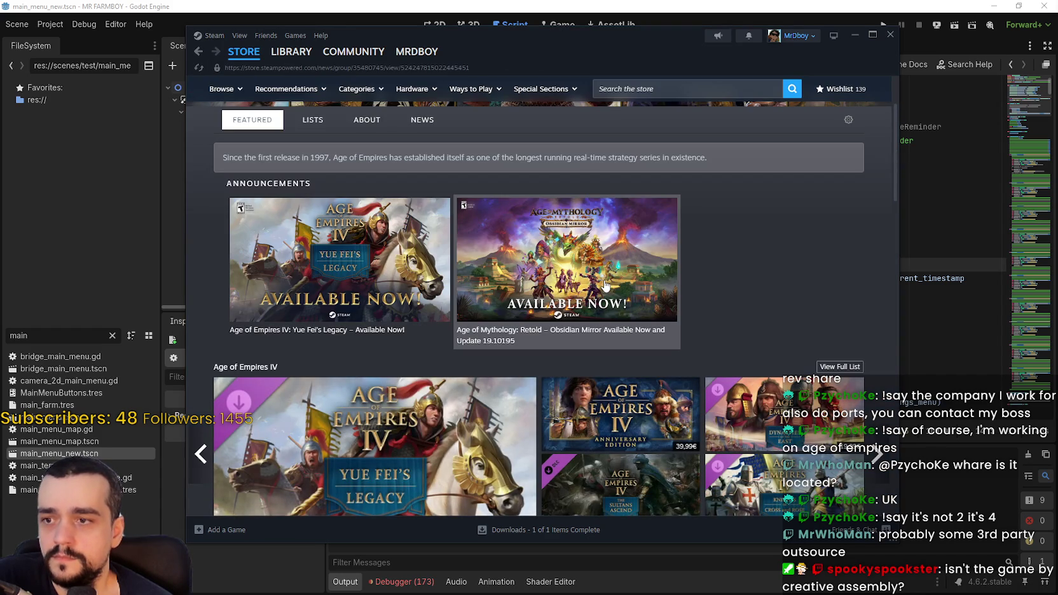
scroll(477, 372, "down", 15)
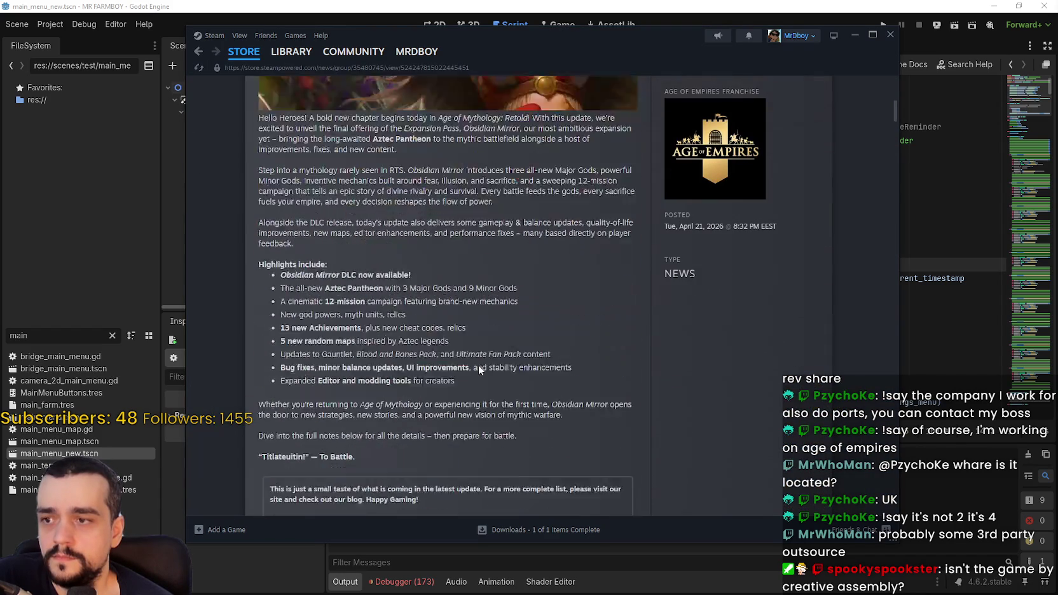
scroll(481, 366, "down", 10)
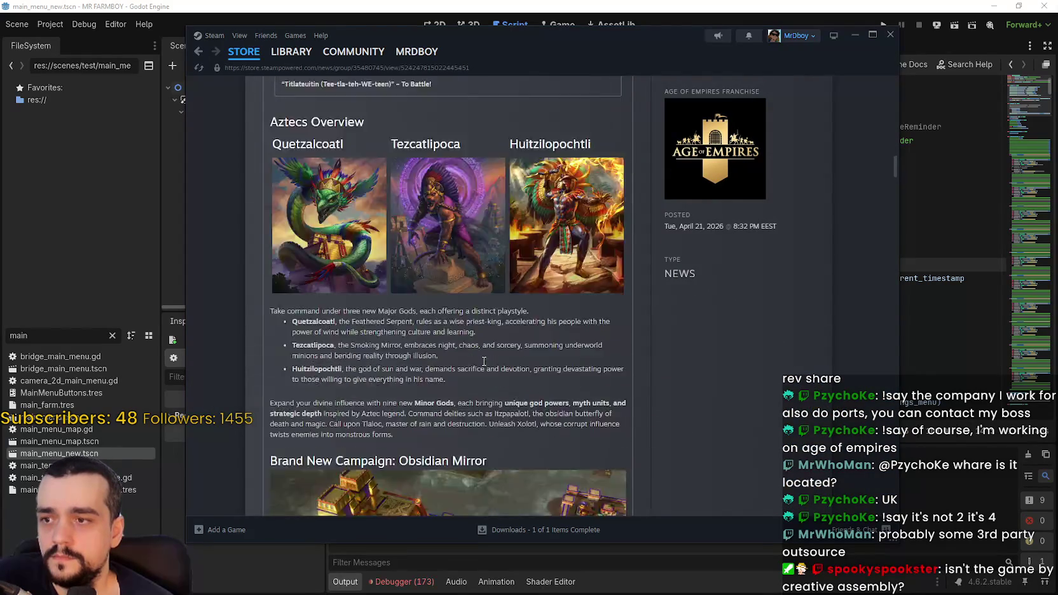
scroll(484, 362, "down", 12)
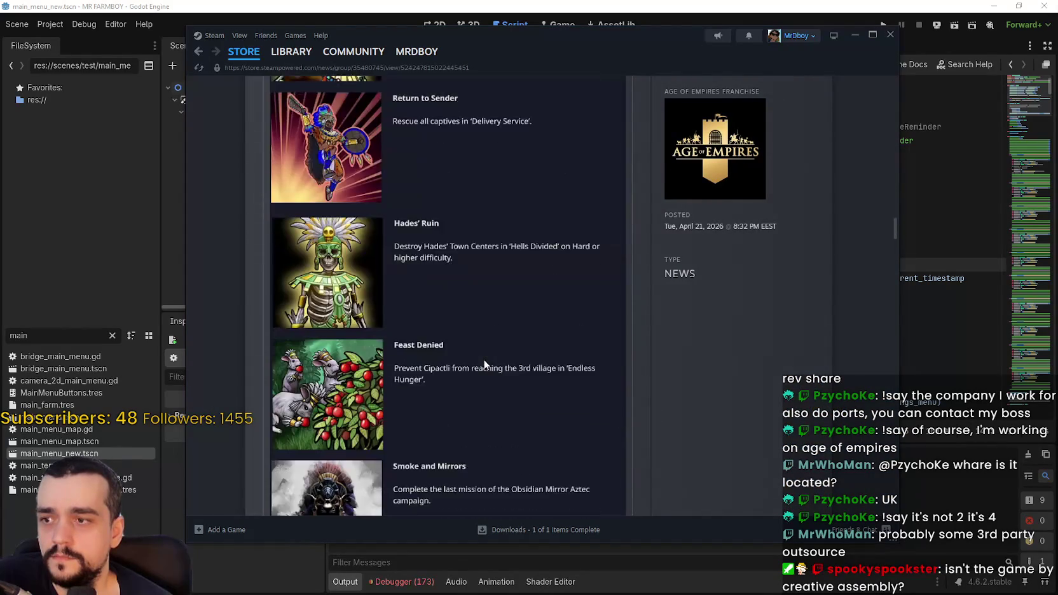
left_click_drag(898, 225, 893, 427)
scroll(893, 429, "down", 15)
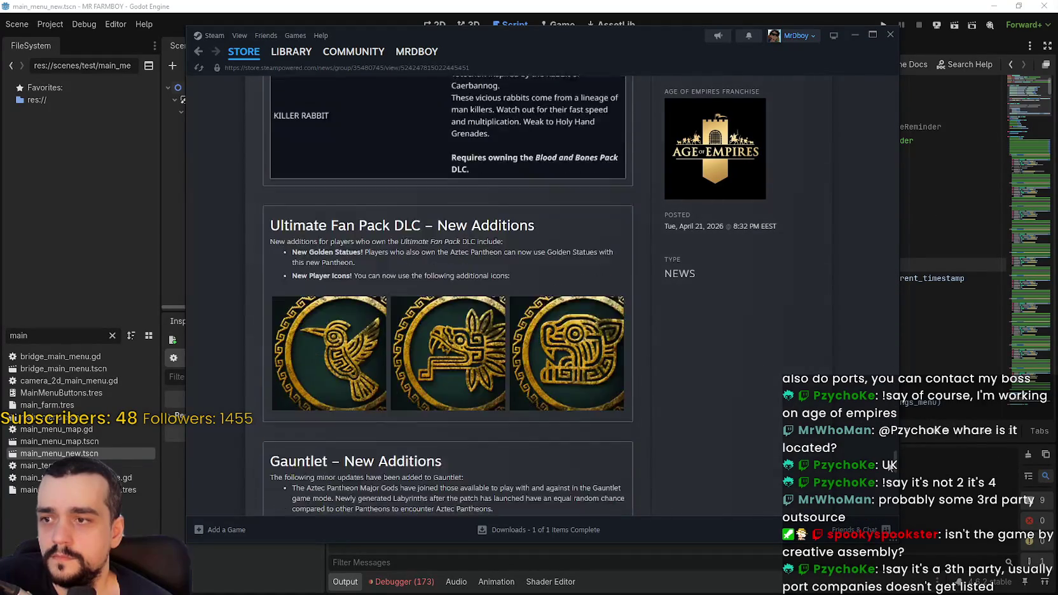
left_click_drag(894, 502, 874, 48)
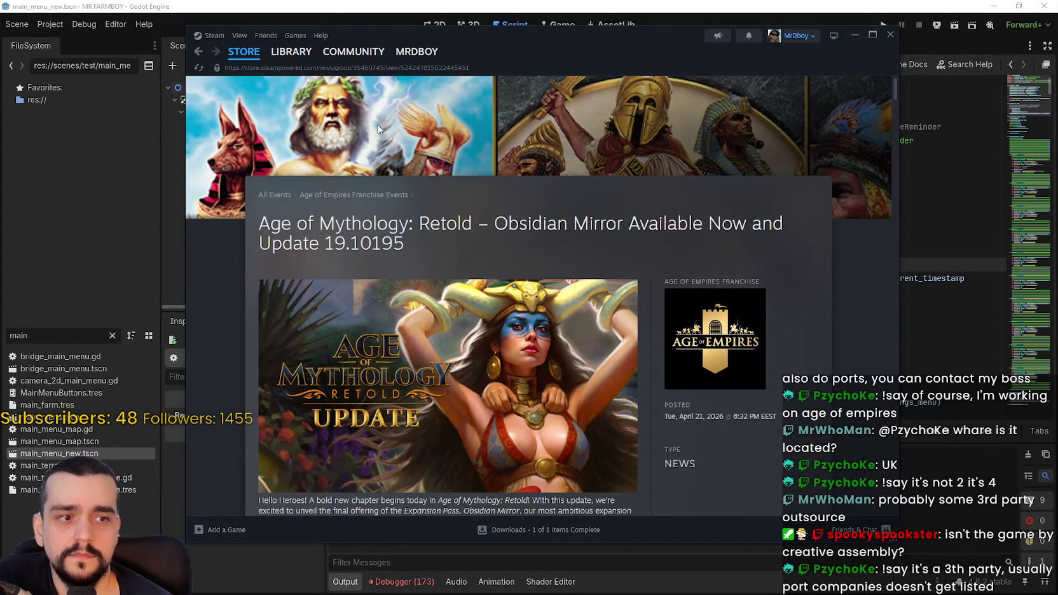
left_click(244, 52)
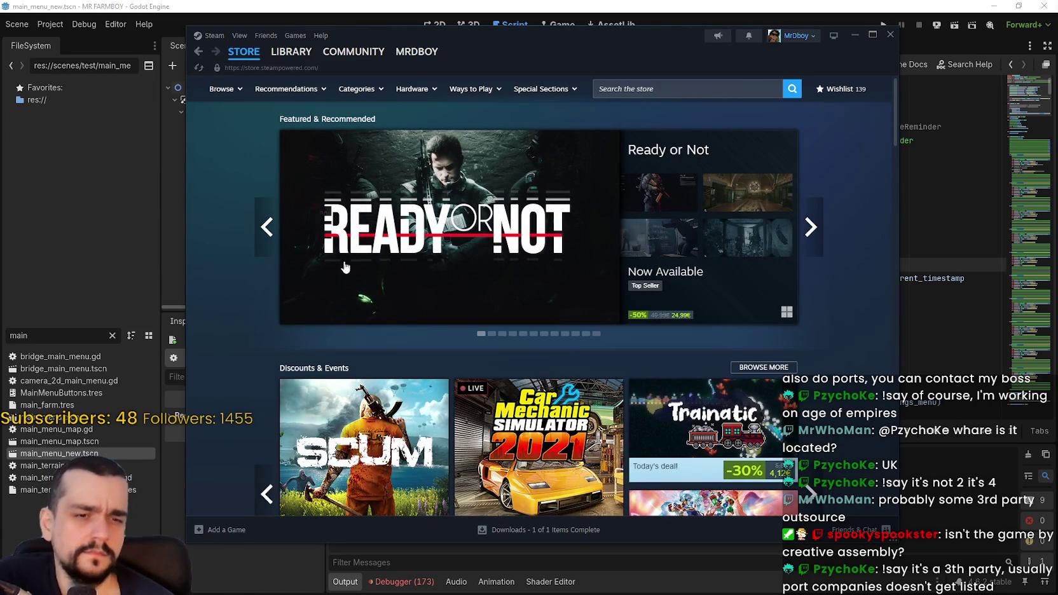
left_click(661, 89)
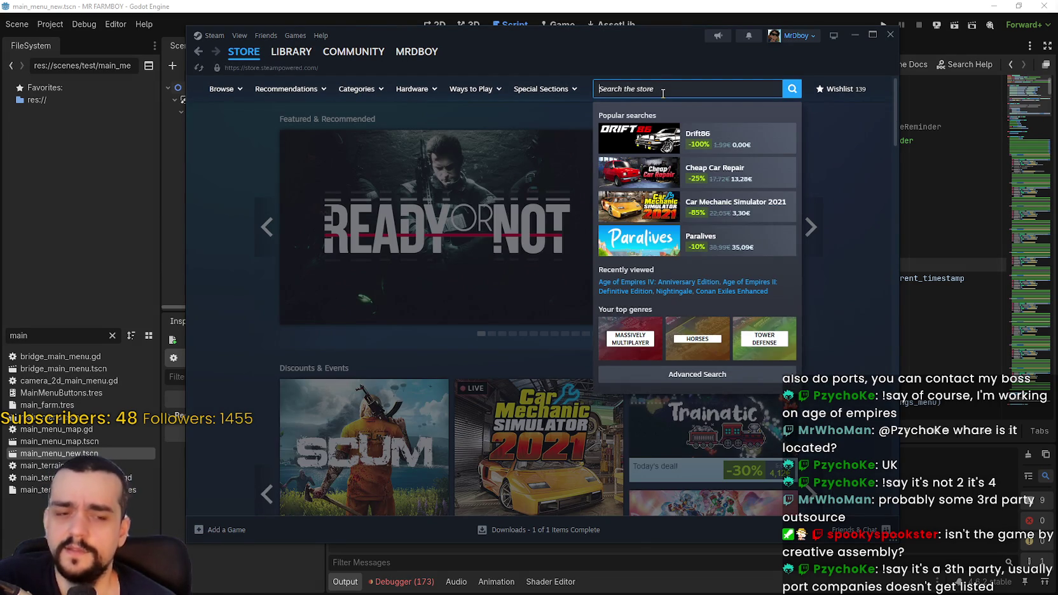
Search 'conan ex', open Conan Exiles Enhanced, and list Inflexion Games' three titles
type("Funcom")
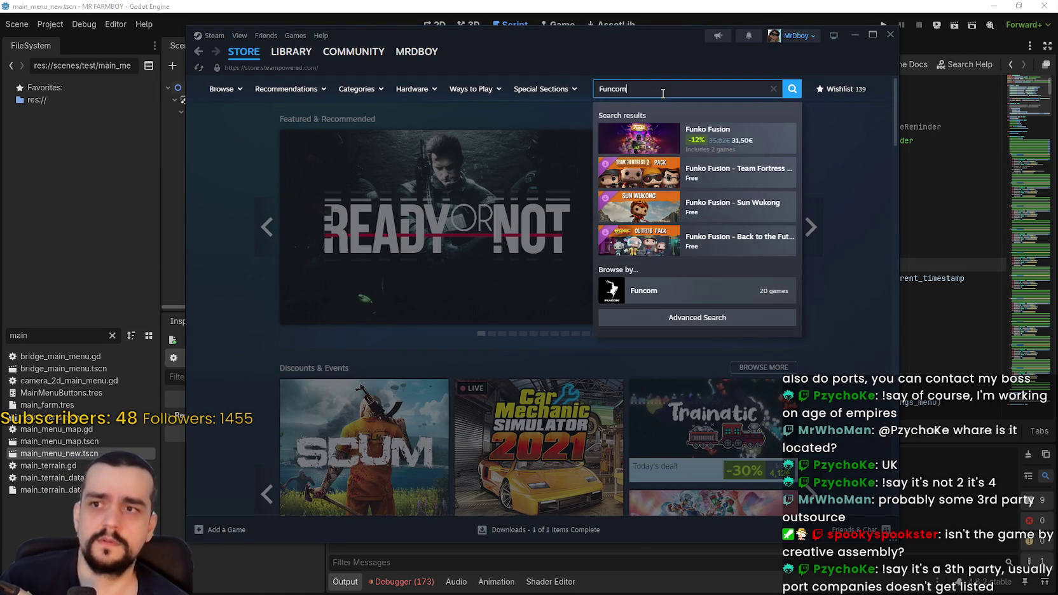
key("BackSpace")
key("BackSpace")
key("BackSpace")
key("BackSpace")
key("BackSpace")
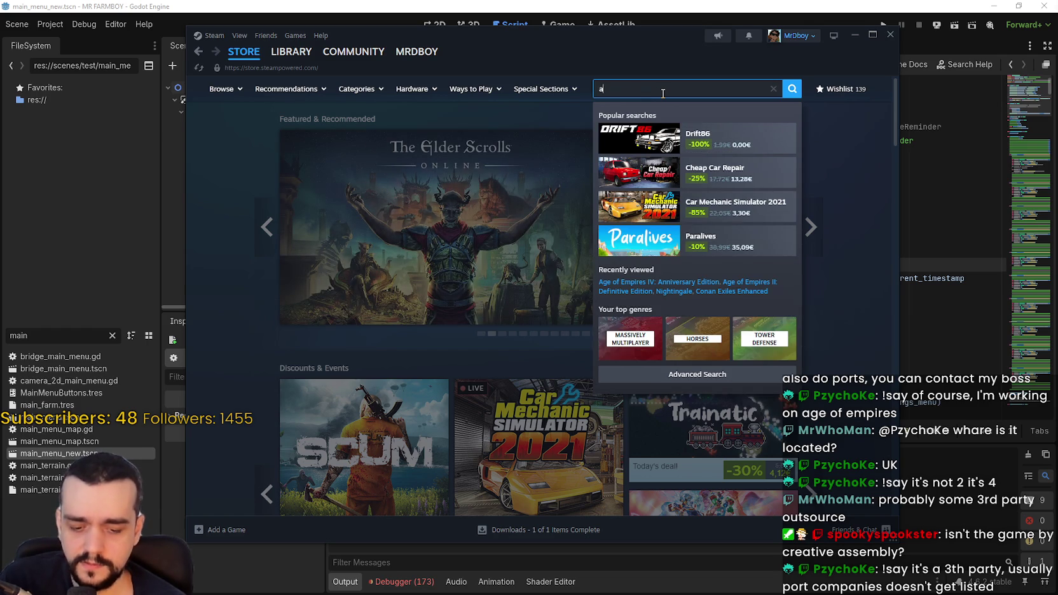
type("onan exile")
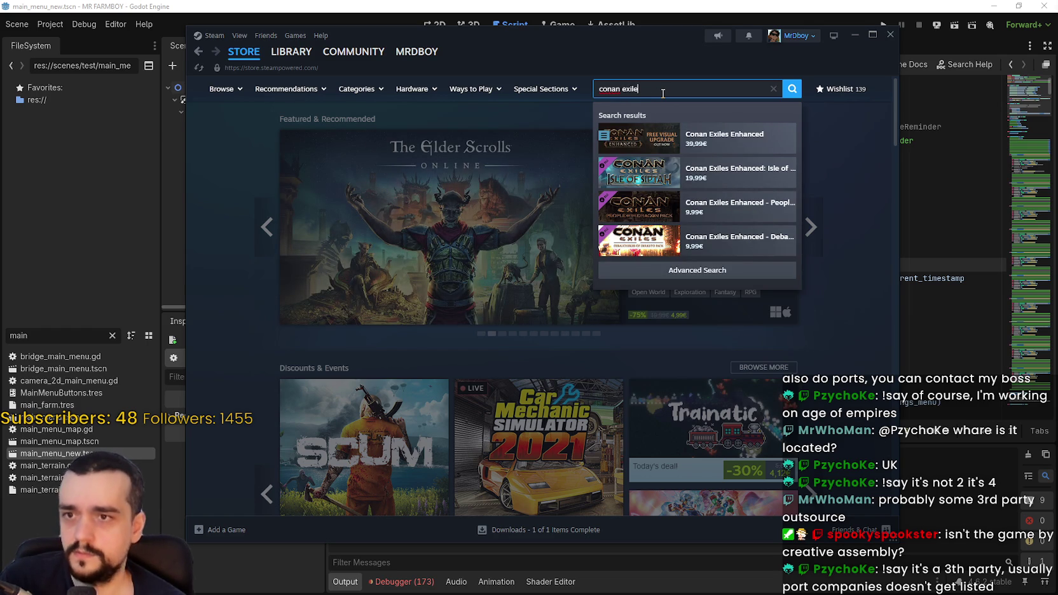
left_click(731, 138)
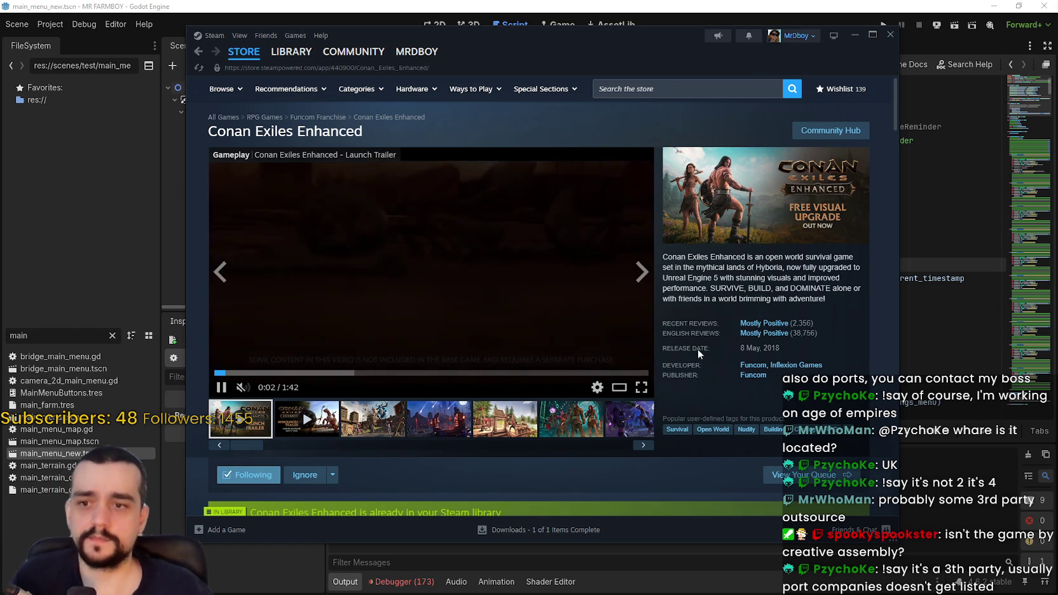
left_click(796, 365)
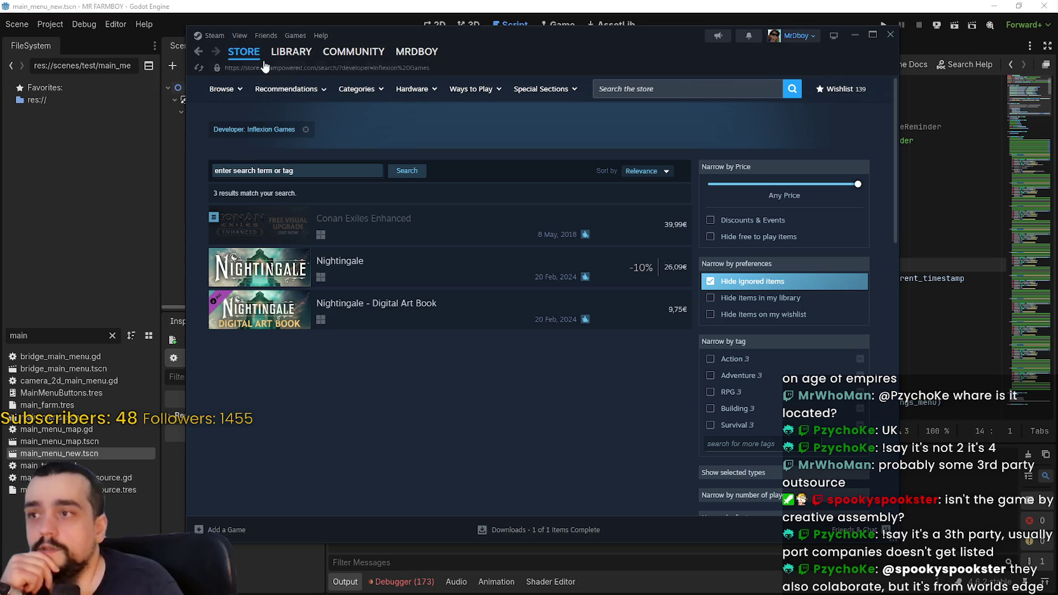
Go to the store front page and page through the Steam Deck and recommended games carousels
left_click(252, 58)
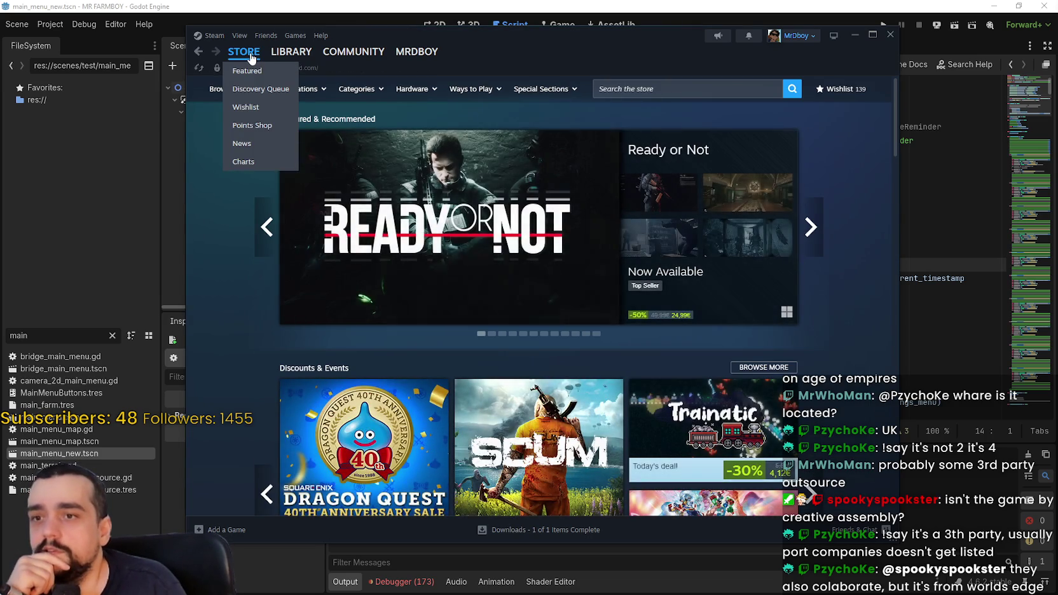
scroll(728, 344, "down", 3)
scroll(729, 344, "down", 6)
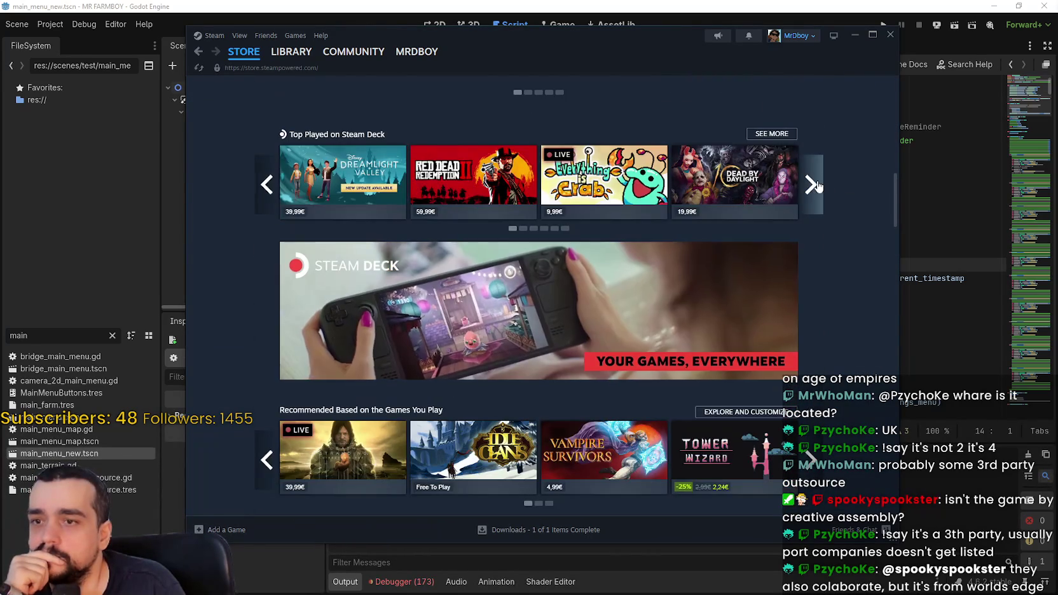
left_click(810, 184)
scroll(837, 400, "down", 1)
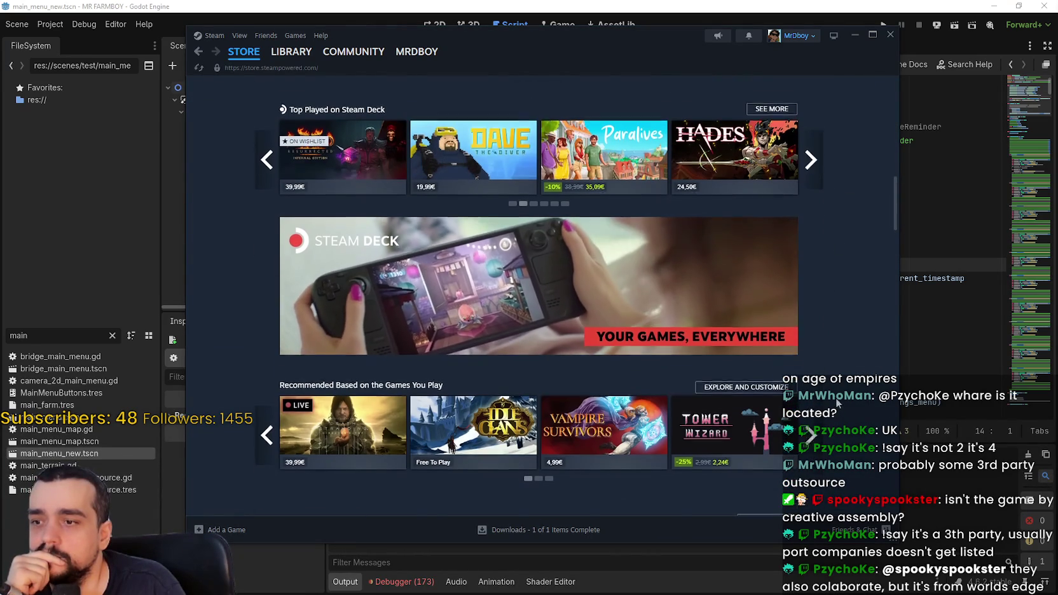
left_click(818, 403)
left_click(819, 403)
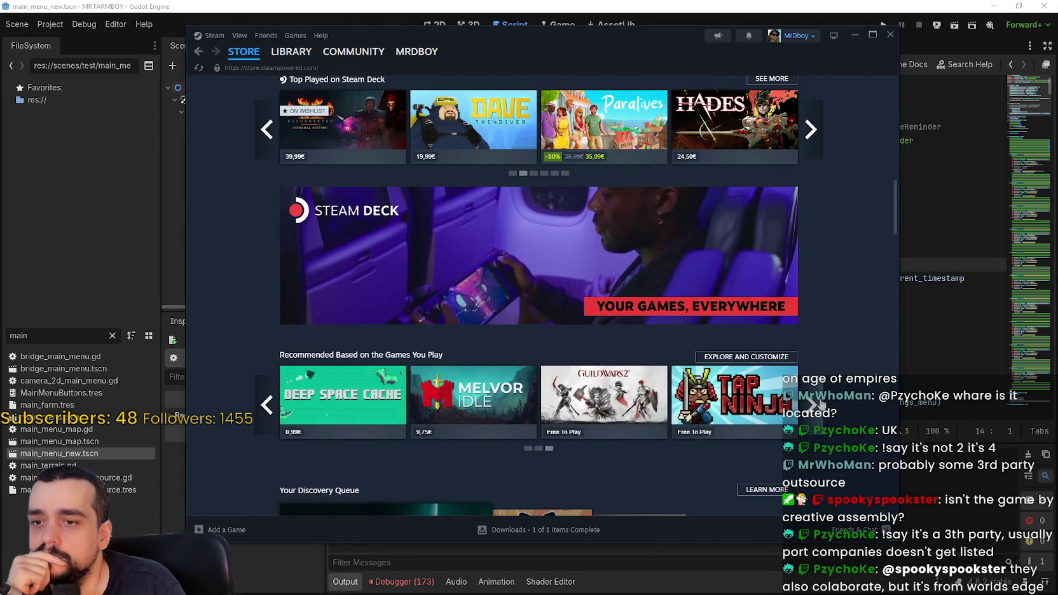
left_click(818, 403)
scroll(818, 403, "down", 2)
scroll(809, 304, "up", 10)
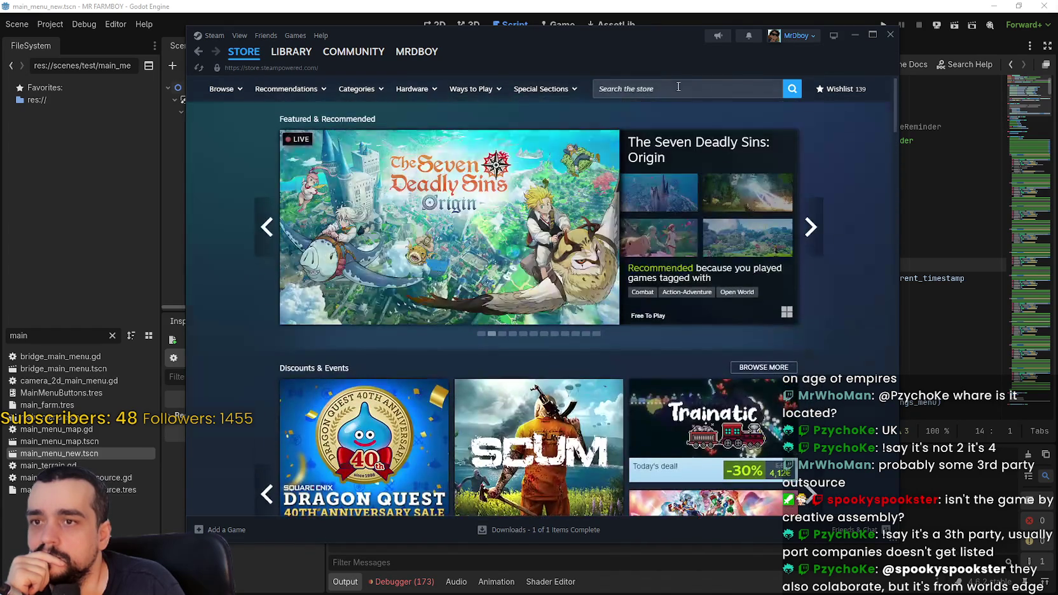
Search 'Age of empire', open Age of Empires IV: Anniversary Edition, and scroll its page
left_click(685, 89)
type("Age of empire")
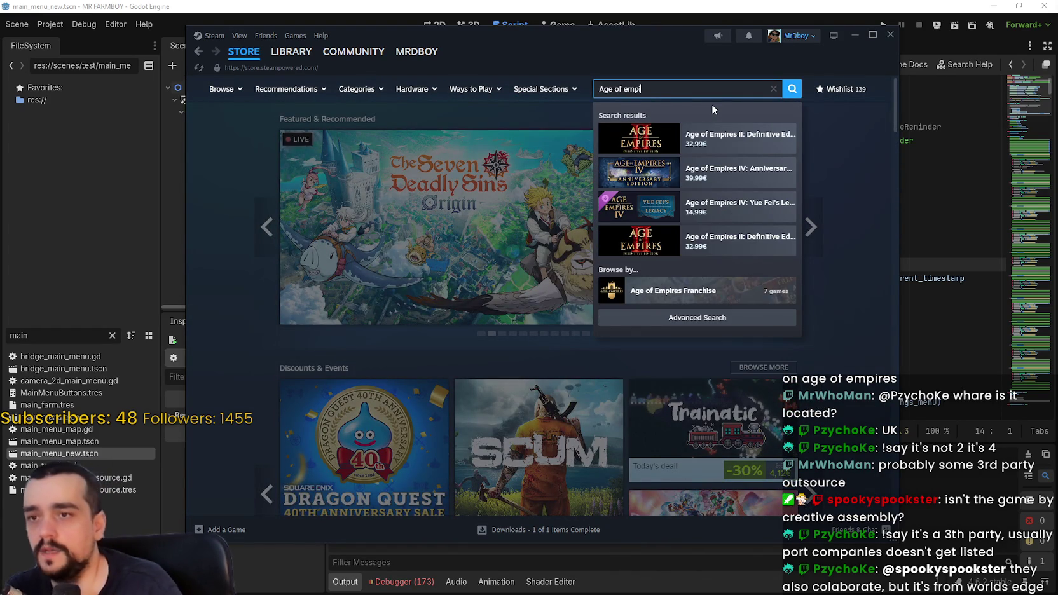
left_click(746, 176)
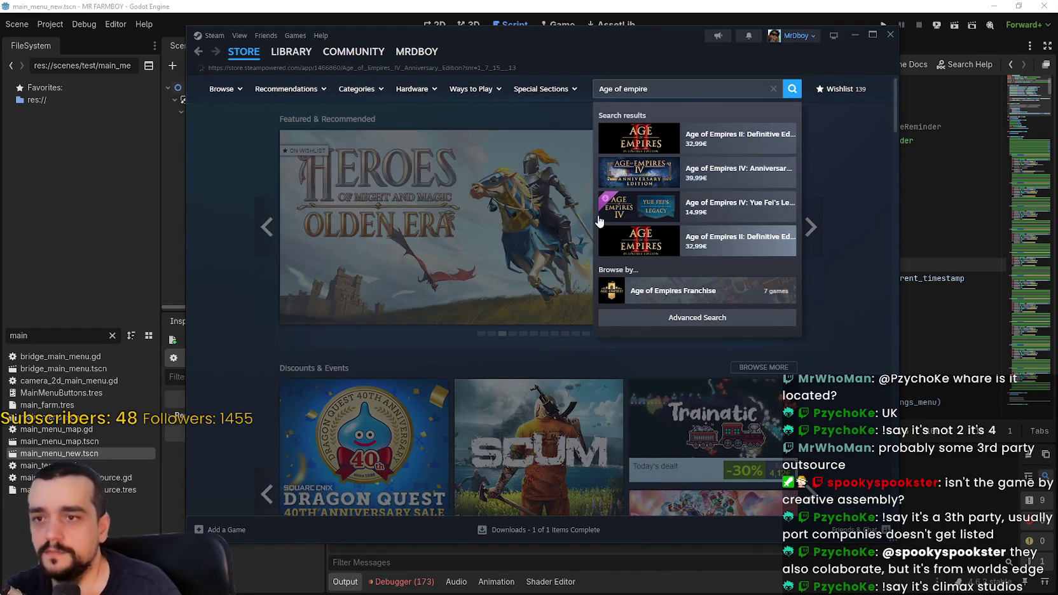
scroll(582, 306, "down", 3)
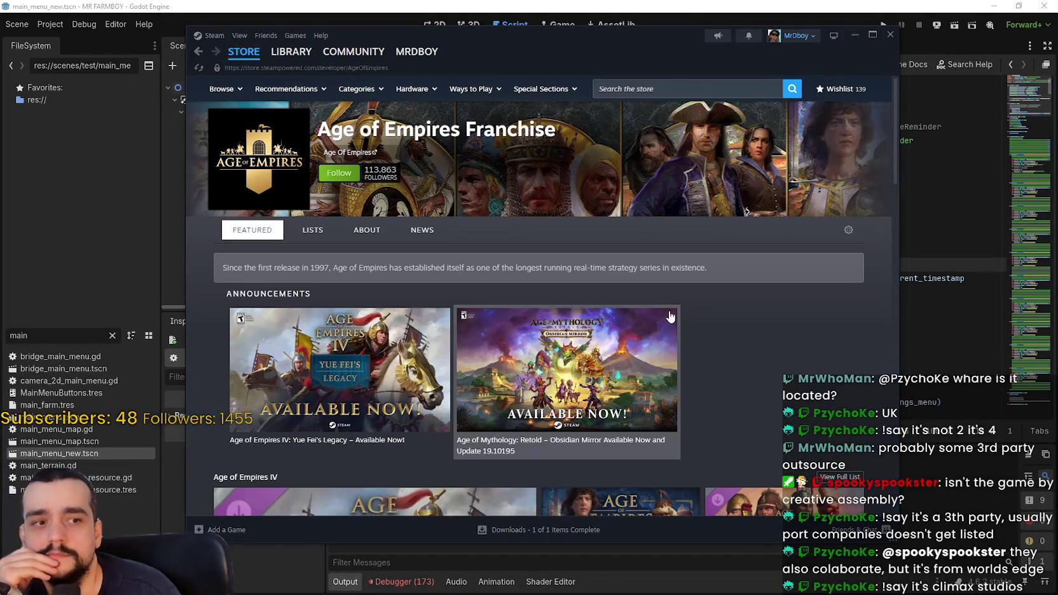
scroll(444, 330, "down", 5)
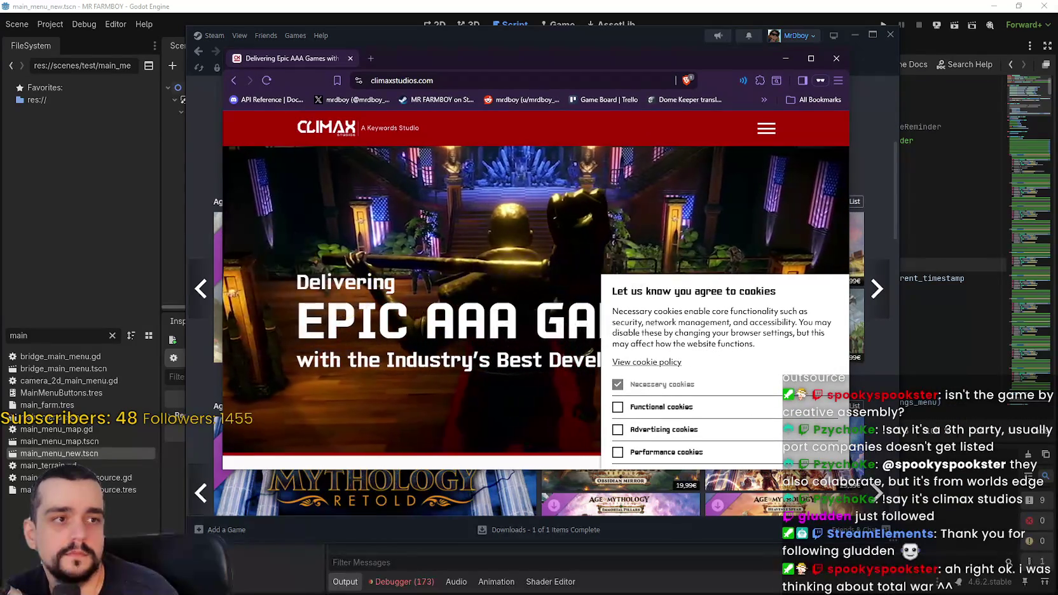
Maximize the Climax Studios window, open the Our Games page, and scroll its game list
left_click(811, 58)
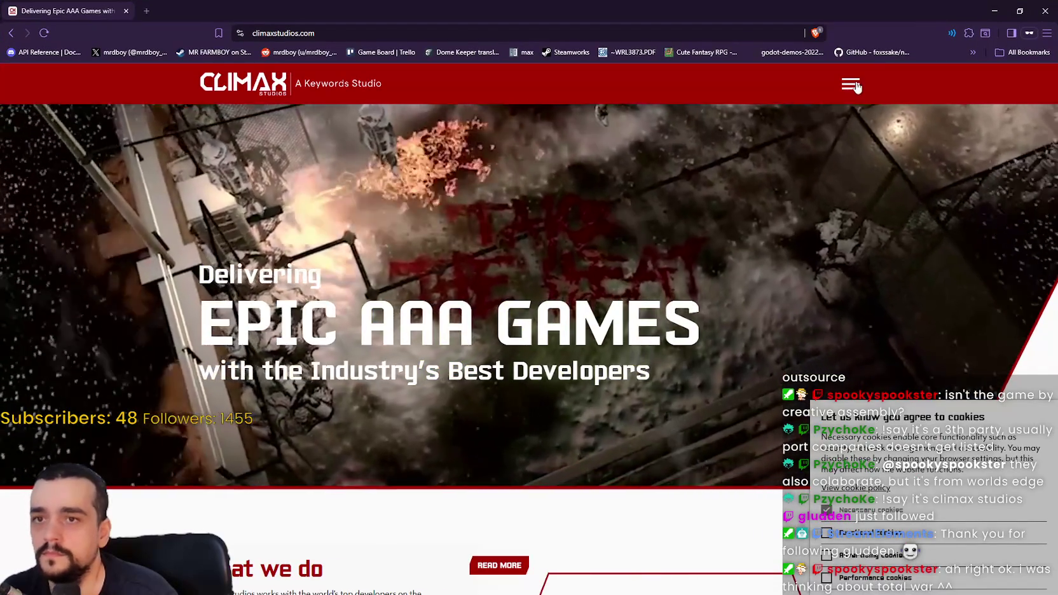
left_click(850, 84)
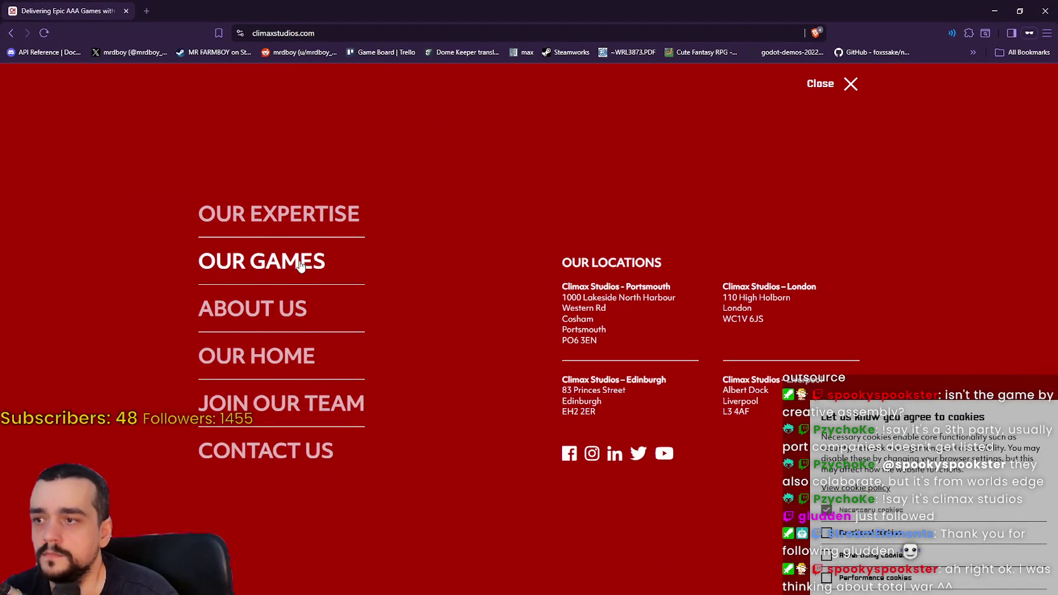
left_click(309, 263)
scroll(595, 404, "down", 10)
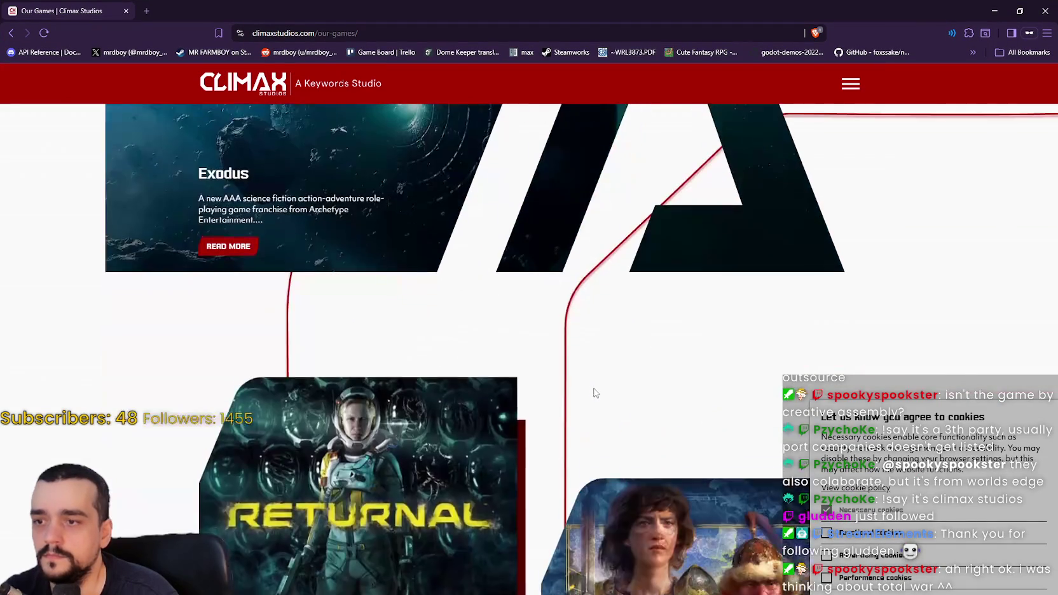
scroll(382, 312, "down", 6)
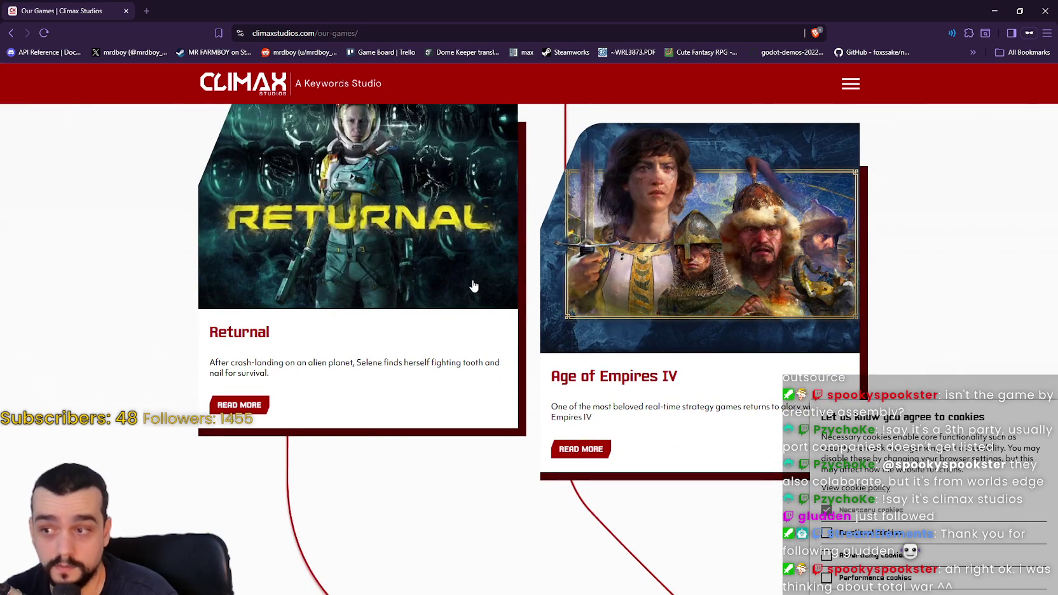
scroll(630, 366, "down", 5)
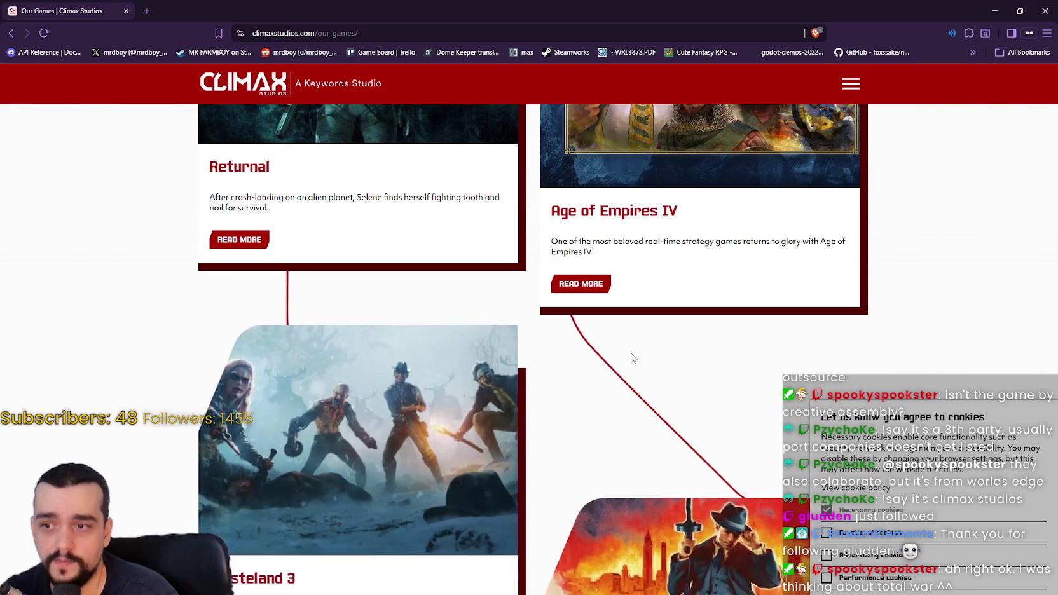
scroll(631, 357, "down", 1)
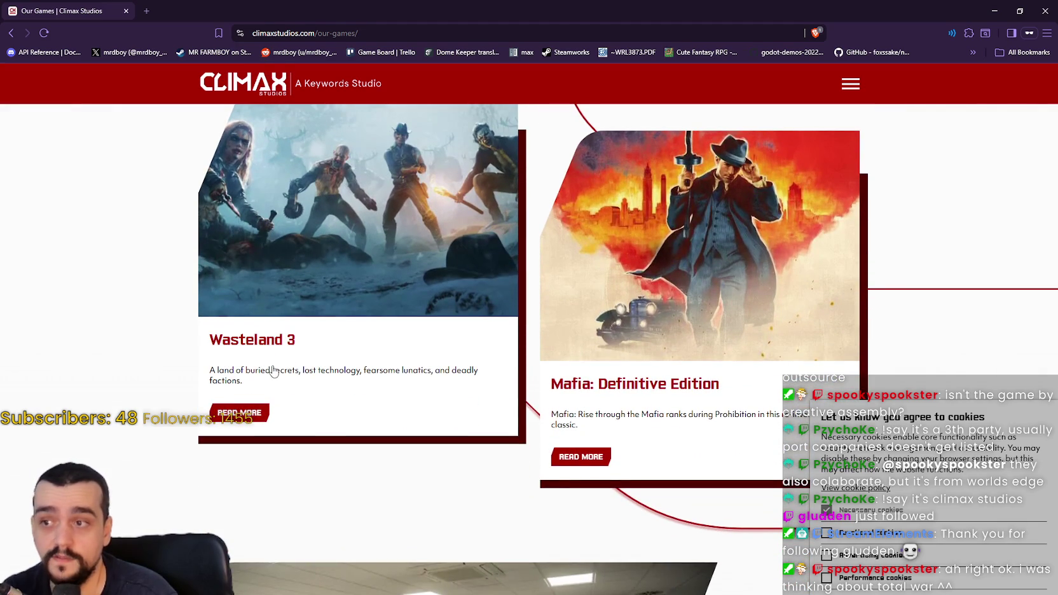
Finish browsing Our Games, then go to the Join Our Team page from the site menu
scroll(456, 349, "down", 1)
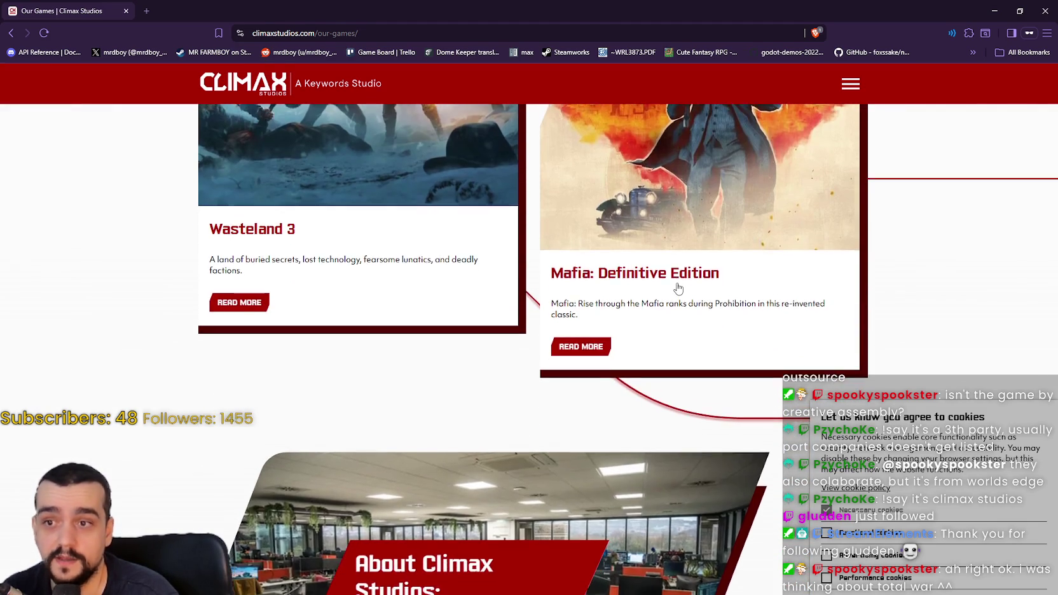
scroll(675, 286, "down", 3)
scroll(675, 286, "down", 3)
scroll(665, 285, "down", 6)
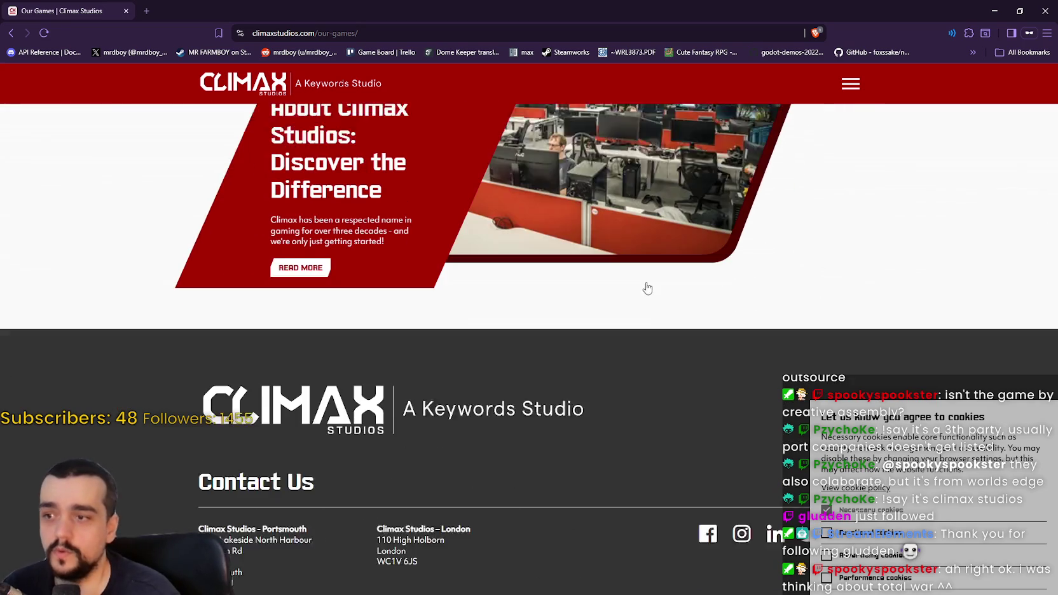
scroll(618, 289, "up", 20)
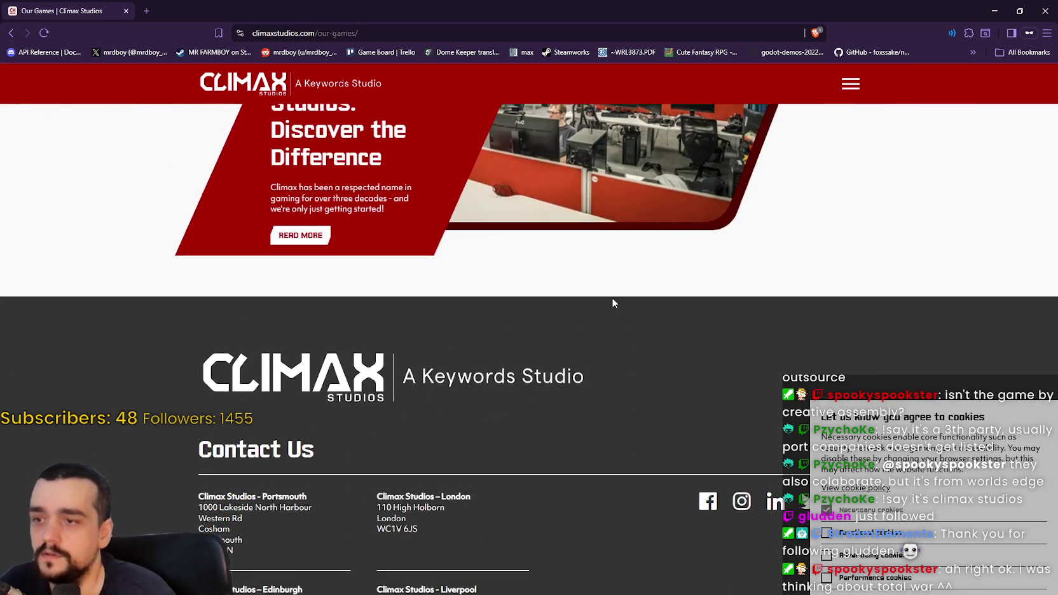
scroll(611, 348, "up", 18)
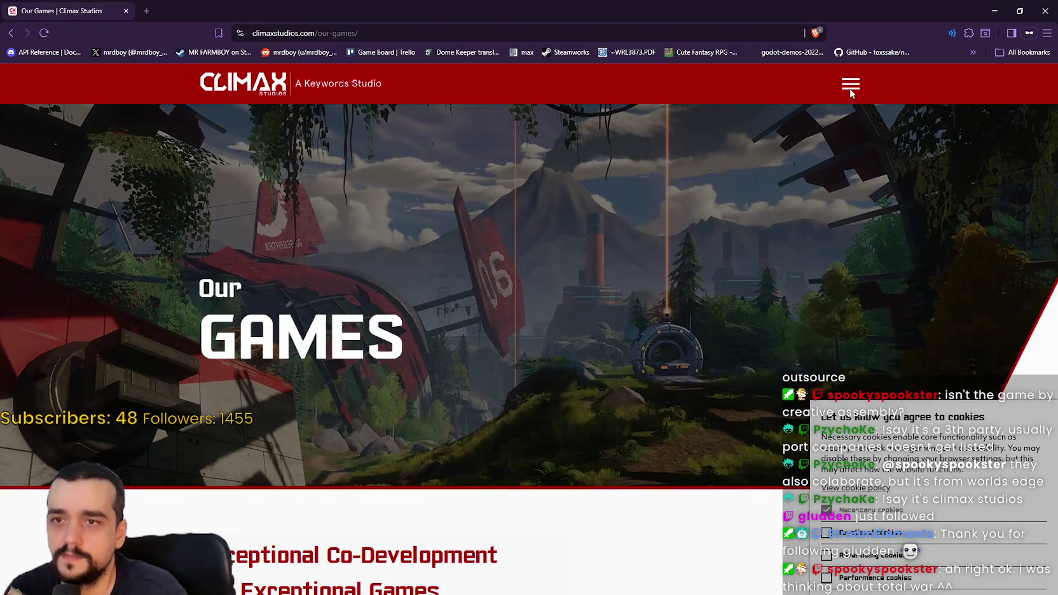
left_click(846, 91)
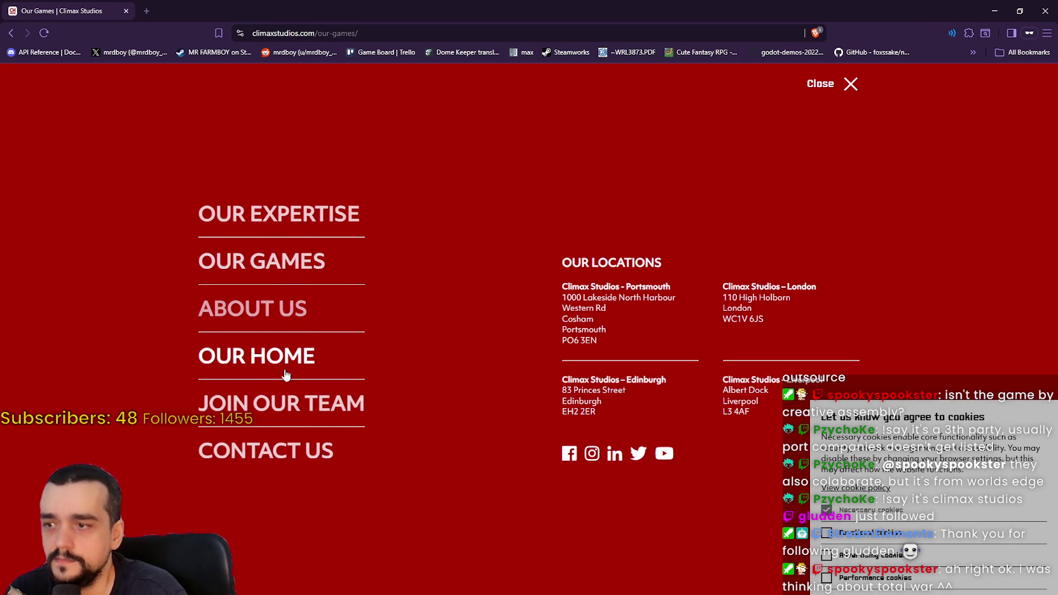
left_click(274, 407)
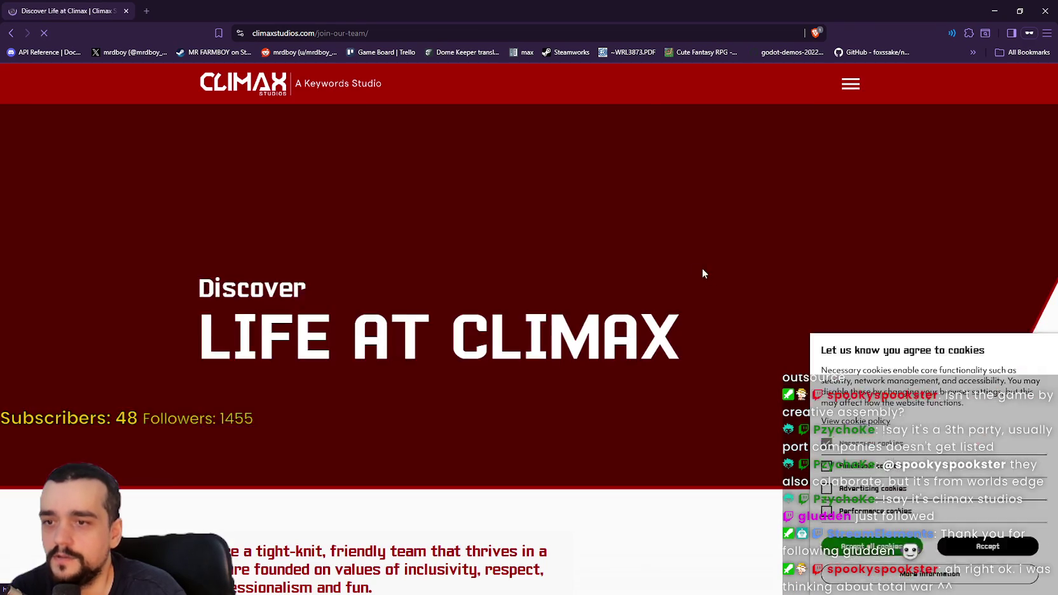
Open the Our Open Roles list of current jobs
scroll(636, 331, "down", 15)
scroll(571, 390, "down", 5)
scroll(571, 389, "up", 2)
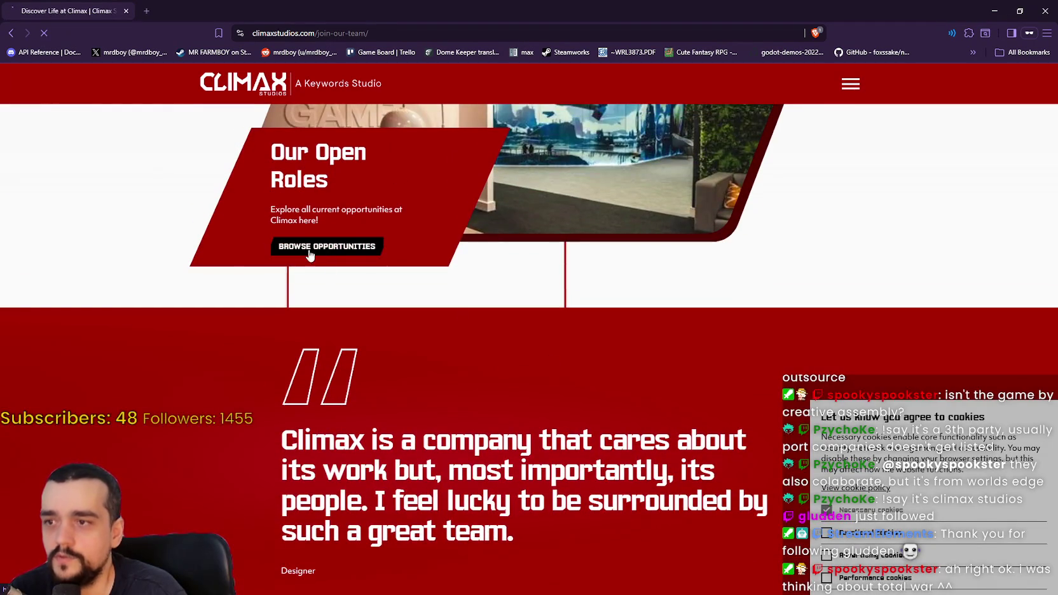
left_click(308, 251)
Look through the job listings and open the Edinburgh Experienced Games Producer posting
scroll(508, 356, "down", 8)
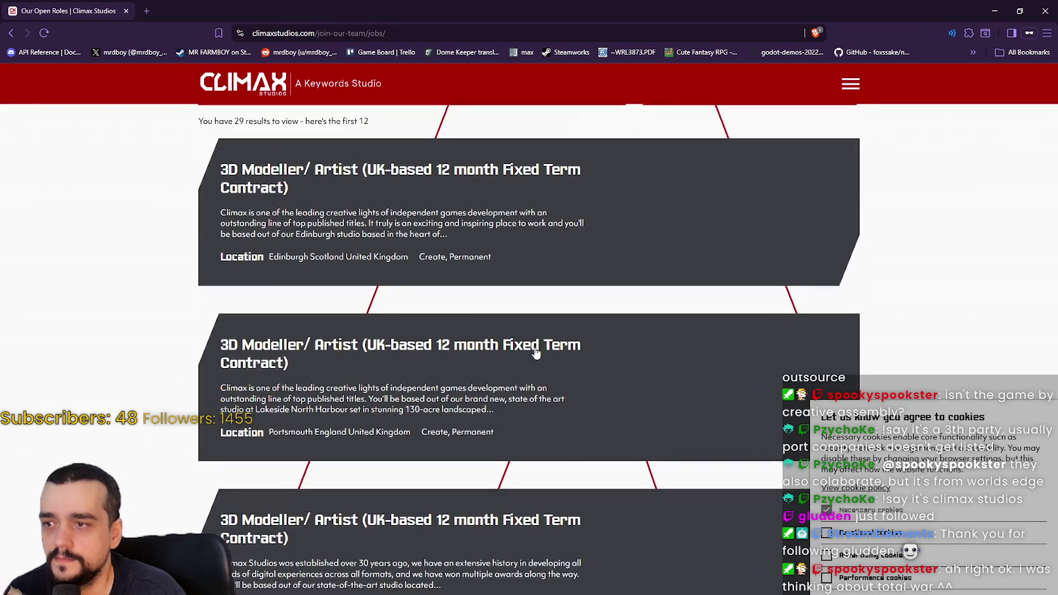
scroll(533, 350, "down", 8)
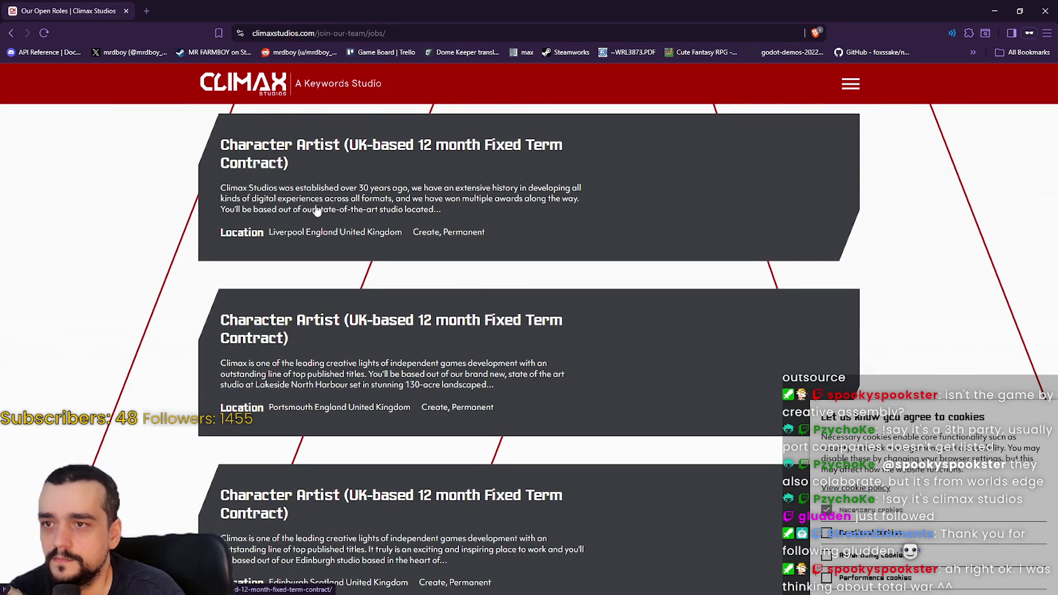
scroll(254, 165, "down", 2)
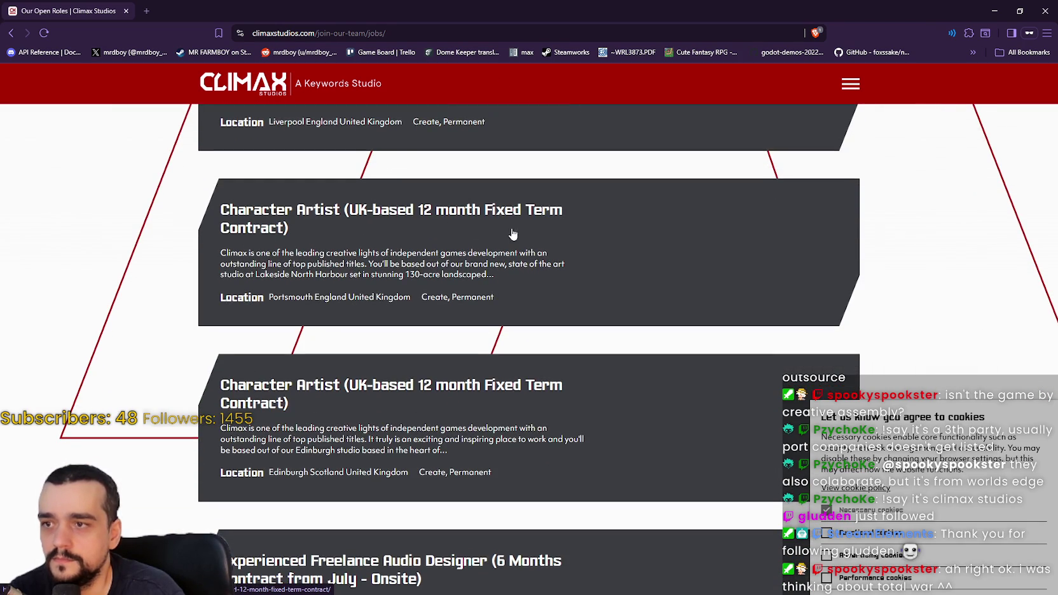
scroll(248, 214, "down", 1)
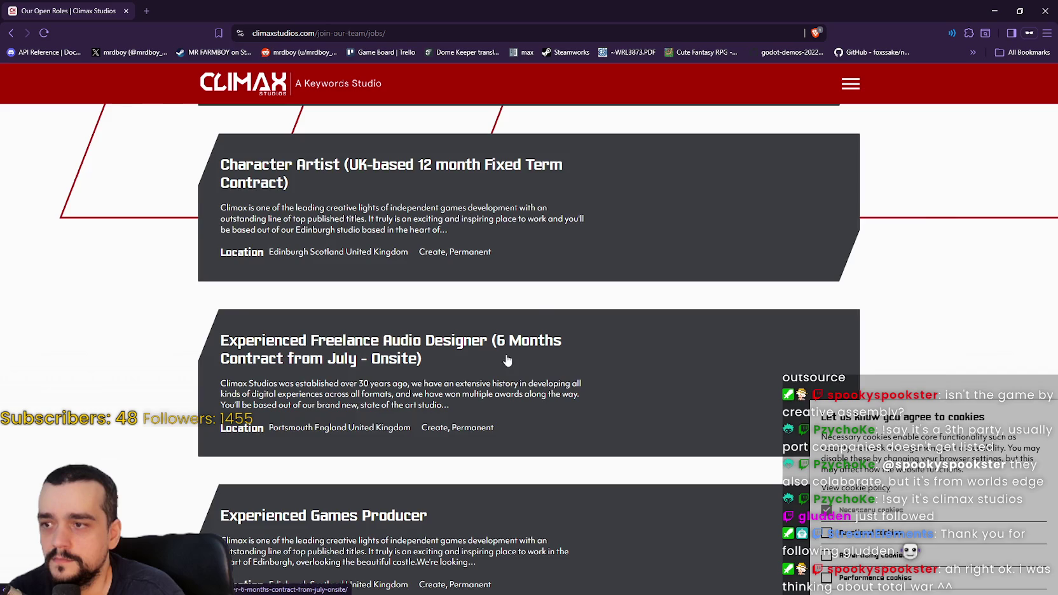
scroll(381, 292, "down", 2)
scroll(414, 347, "down", 1)
scroll(412, 347, "down", 2)
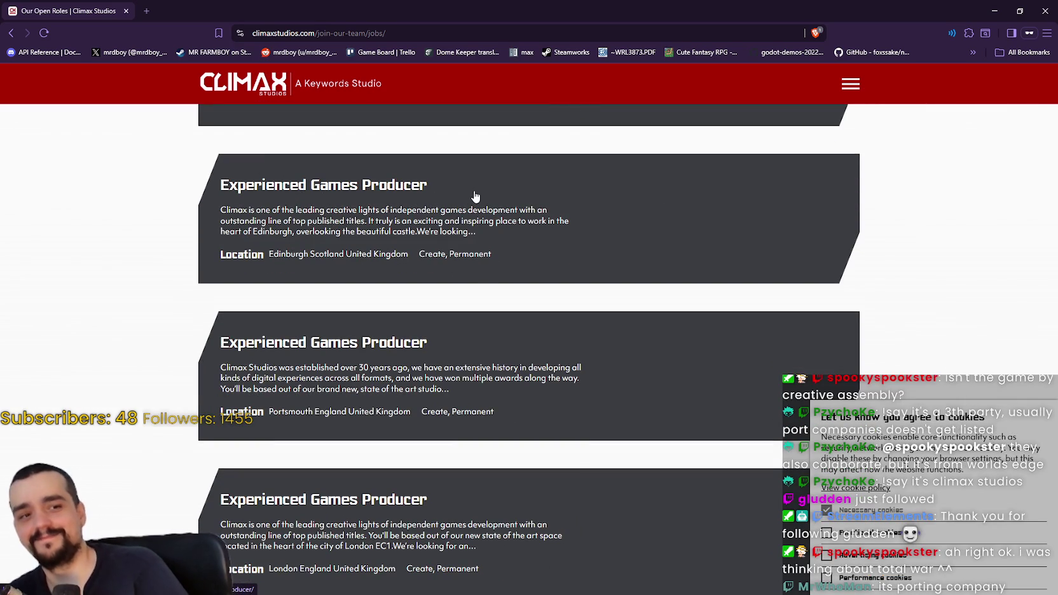
scroll(444, 209, "down", 1)
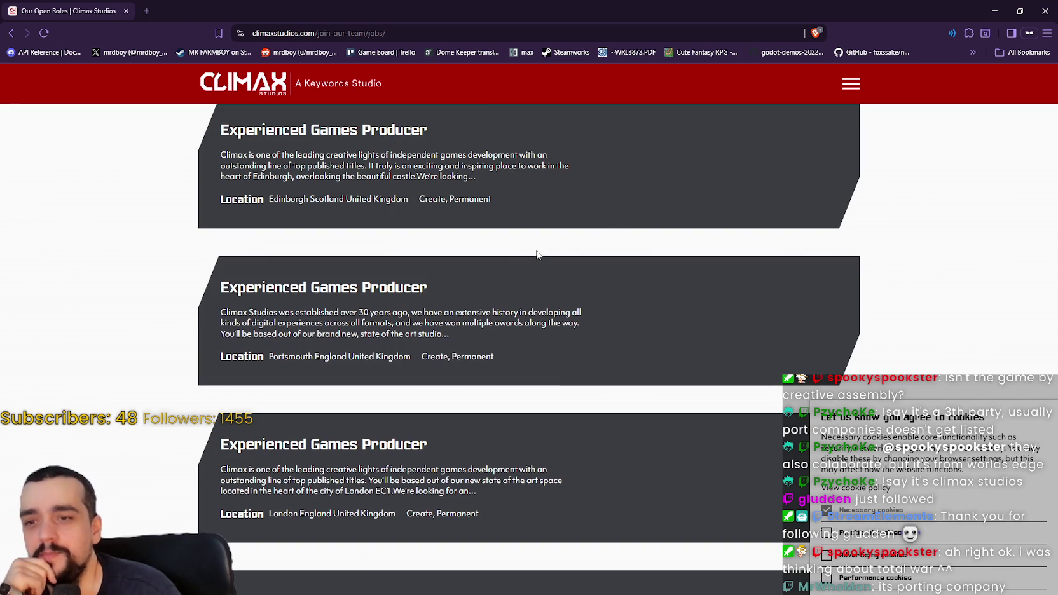
scroll(541, 254, "up", 2)
scroll(552, 400, "down", 2)
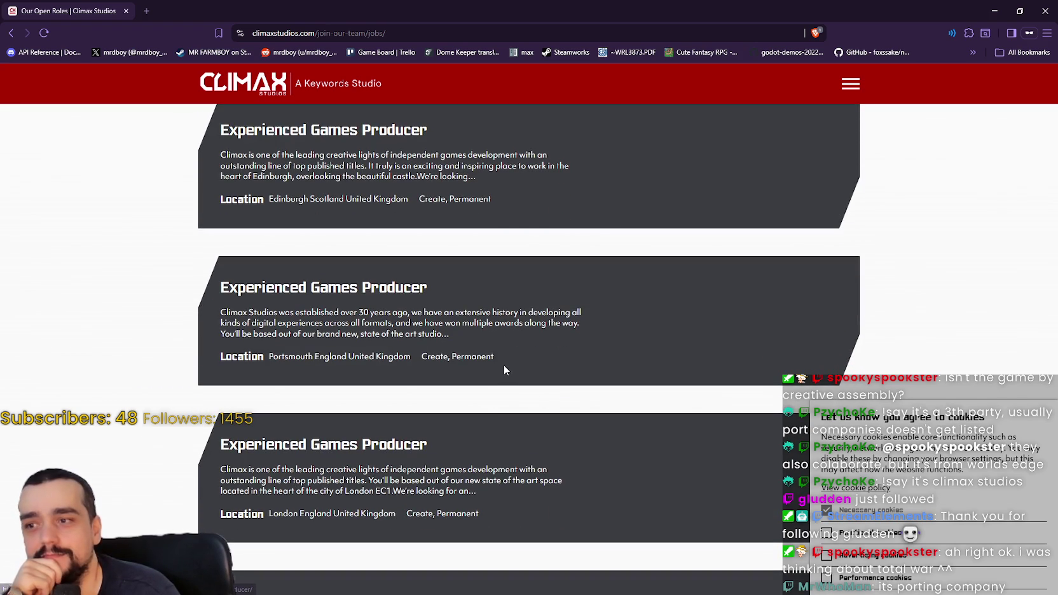
scroll(533, 397, "down", 3)
scroll(533, 397, "down", 4)
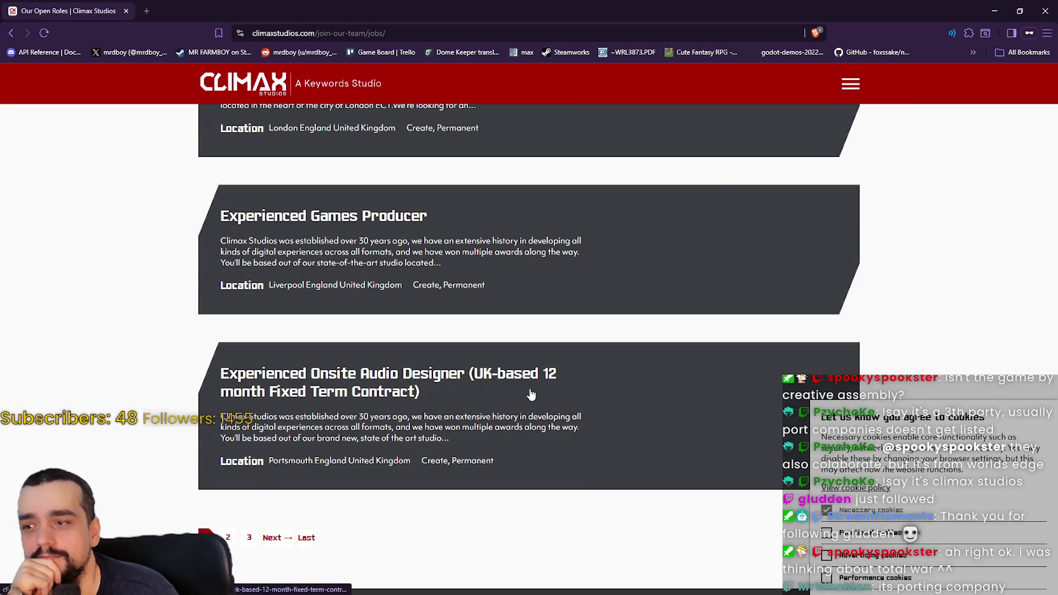
scroll(275, 415, "up", 4)
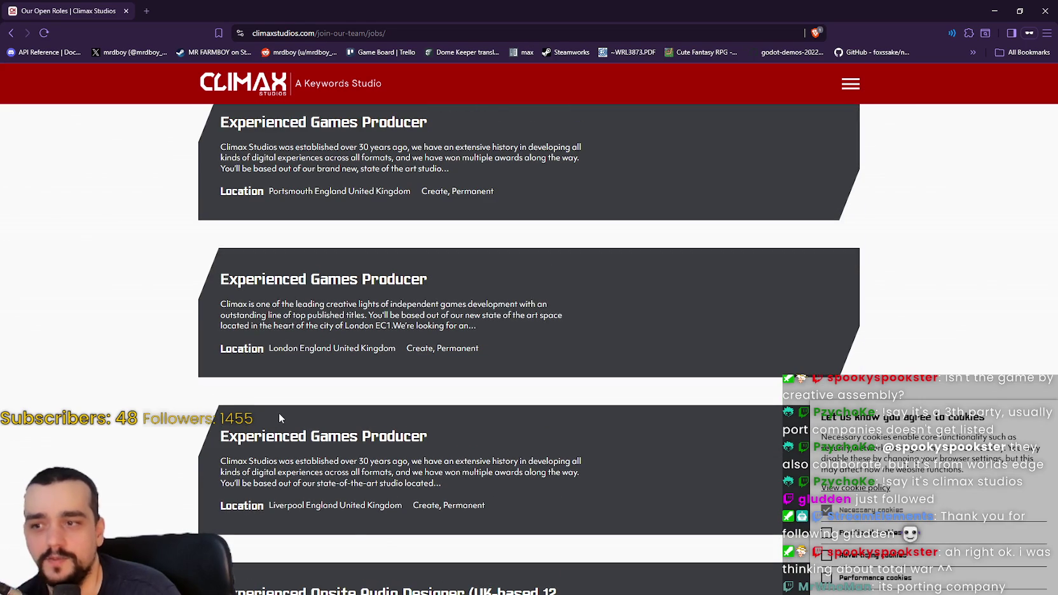
scroll(279, 414, "up", 4)
scroll(274, 413, "down", 3)
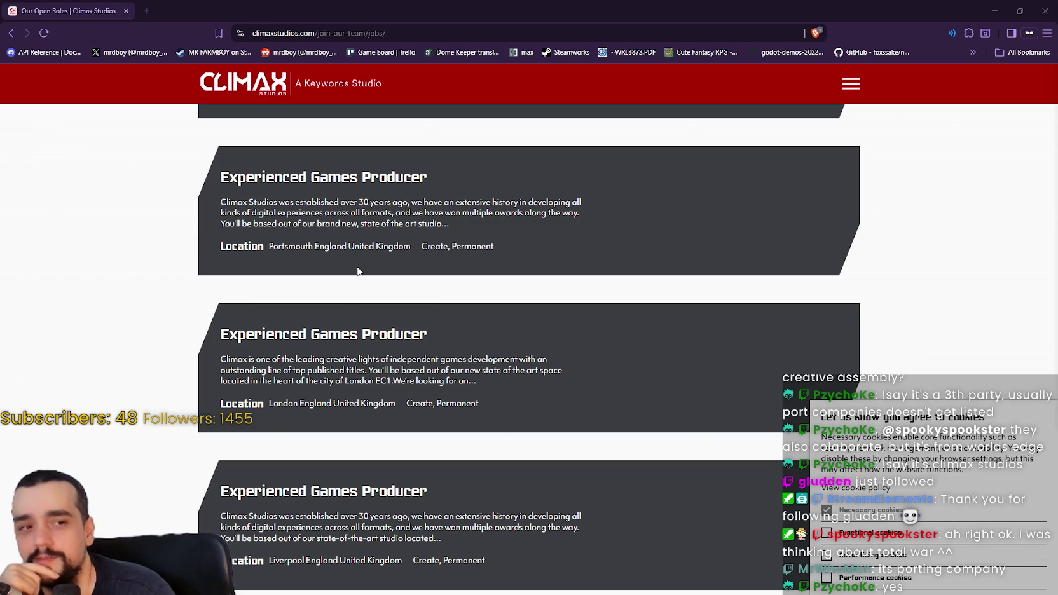
scroll(446, 361, "up", 2)
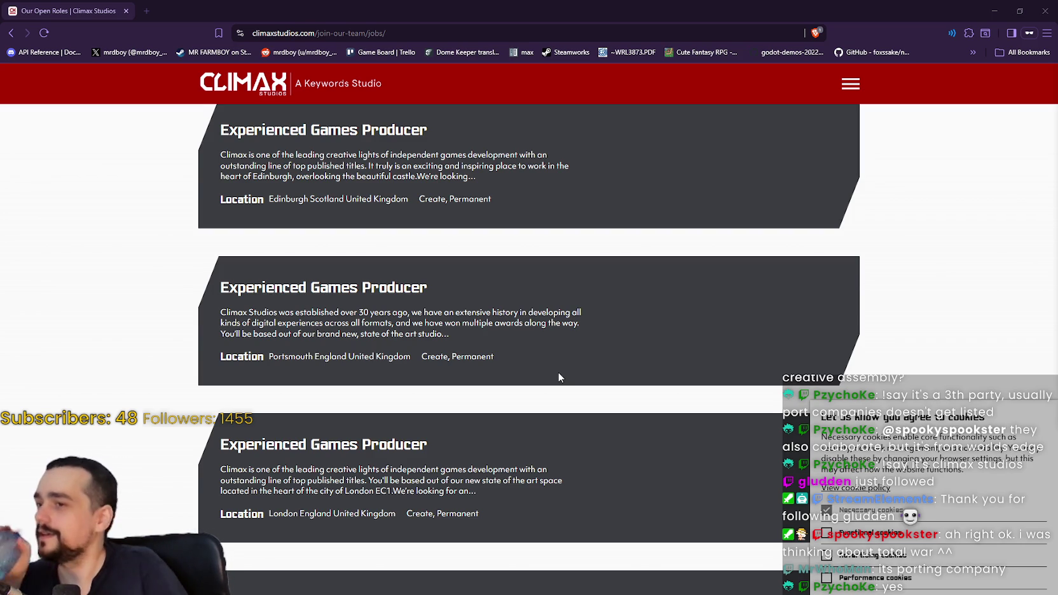
scroll(540, 372, "up", 3)
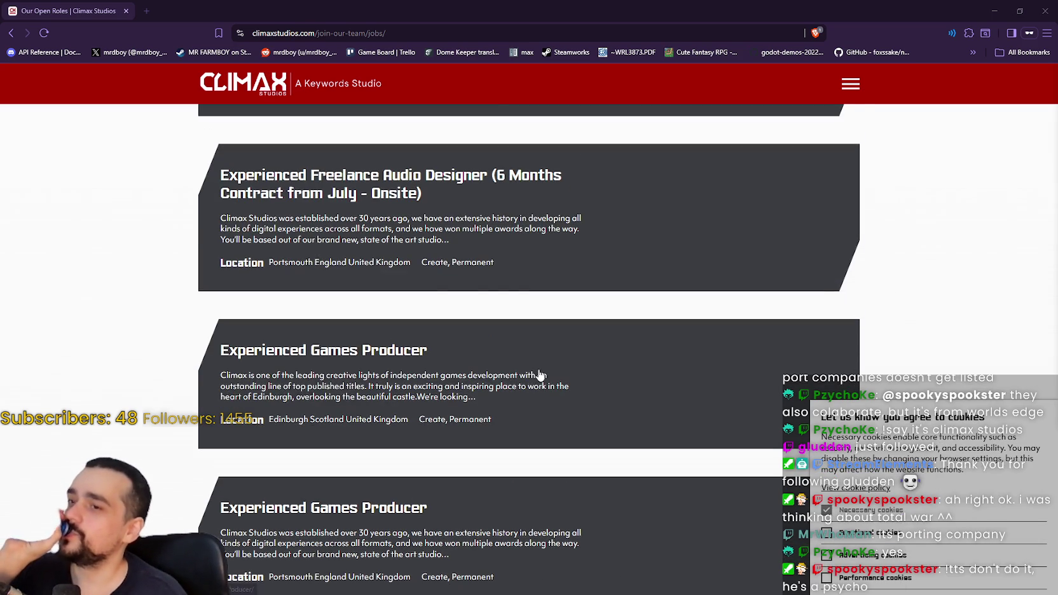
left_click(402, 368)
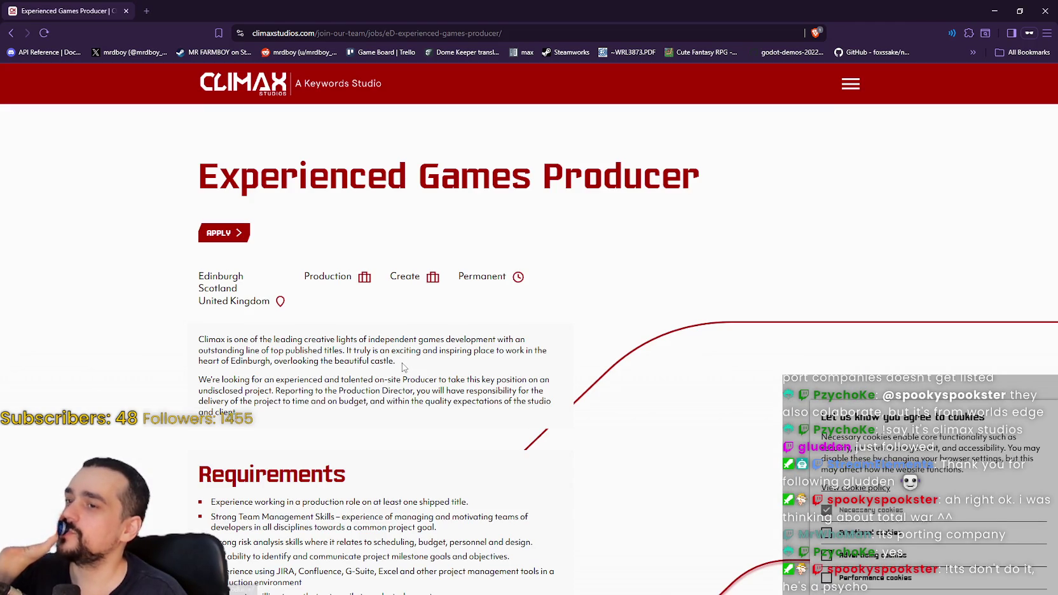
scroll(400, 359, "down", 2)
scroll(402, 358, "down", 3)
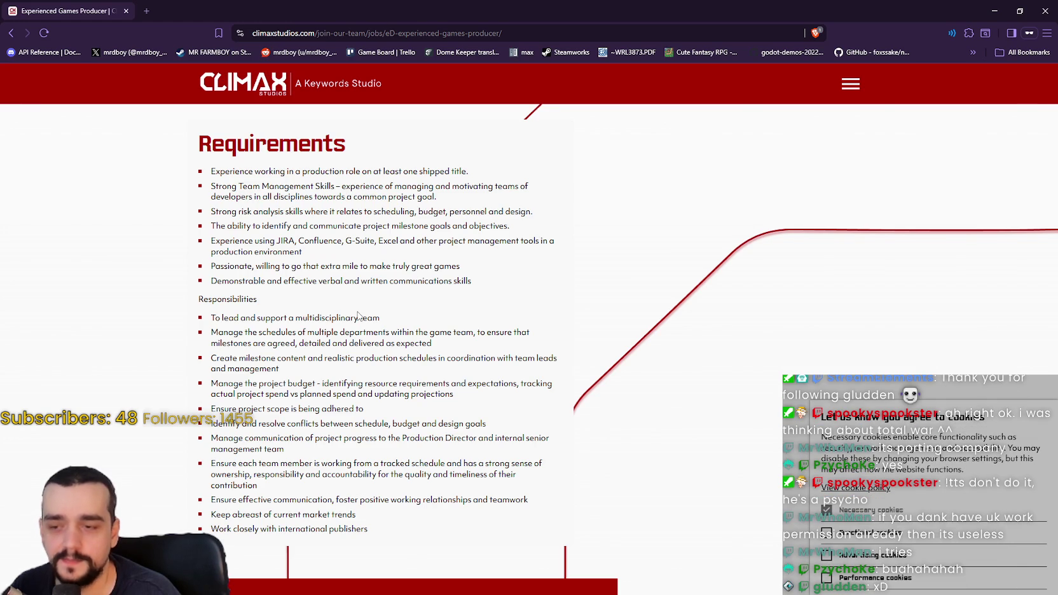
scroll(358, 316, "up", 1)
scroll(356, 316, "down", 1)
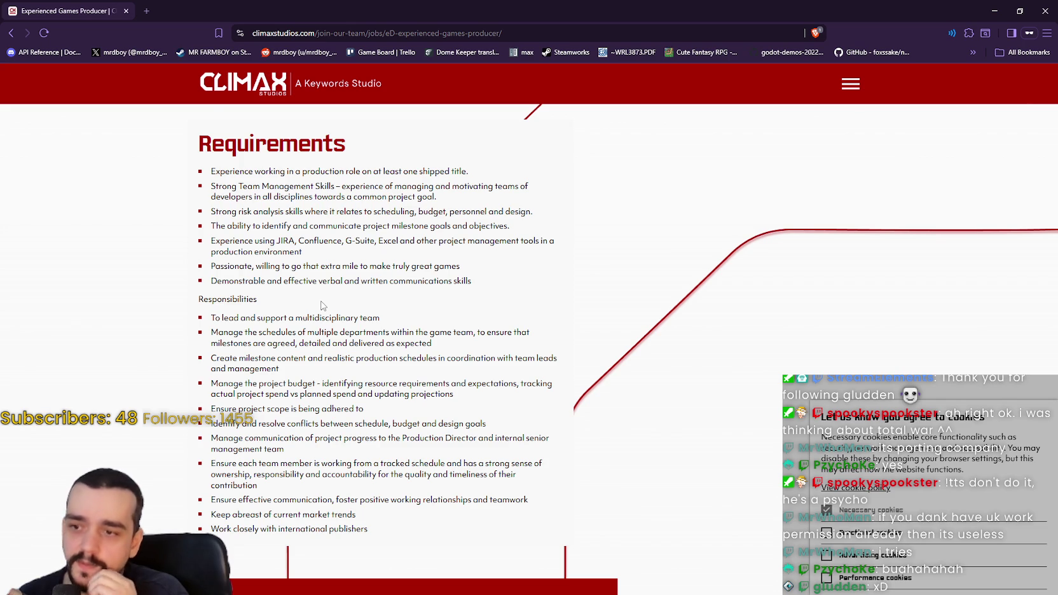
scroll(163, 302, "up", 2)
scroll(181, 307, "down", 2)
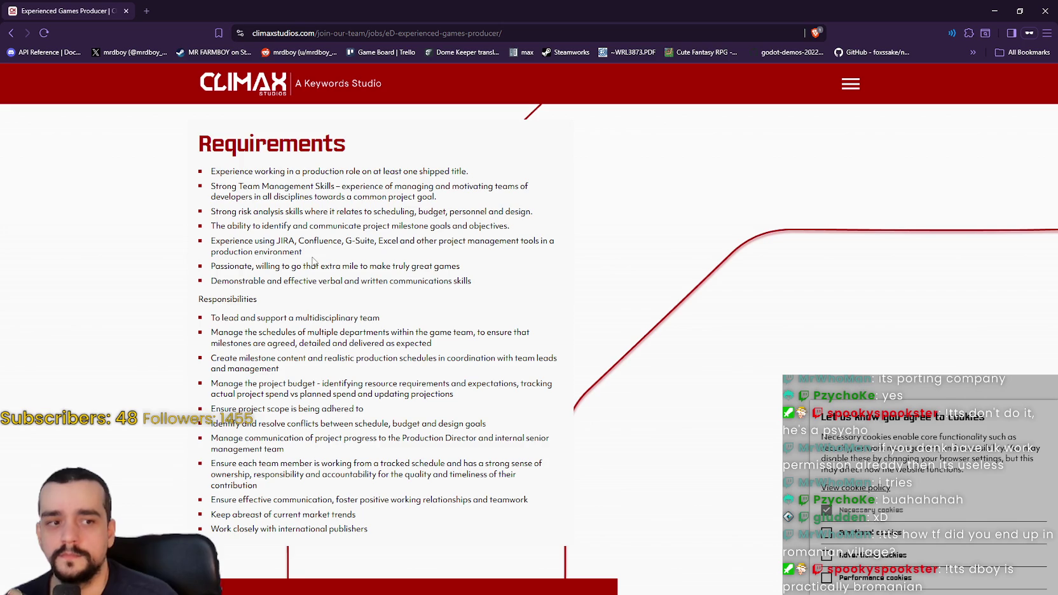
mouse_move(206, 173)
left_mouse_down()
mouse_move(519, 185)
mouse_move(518, 159)
mouse_move(517, 171)
left_mouse_up()
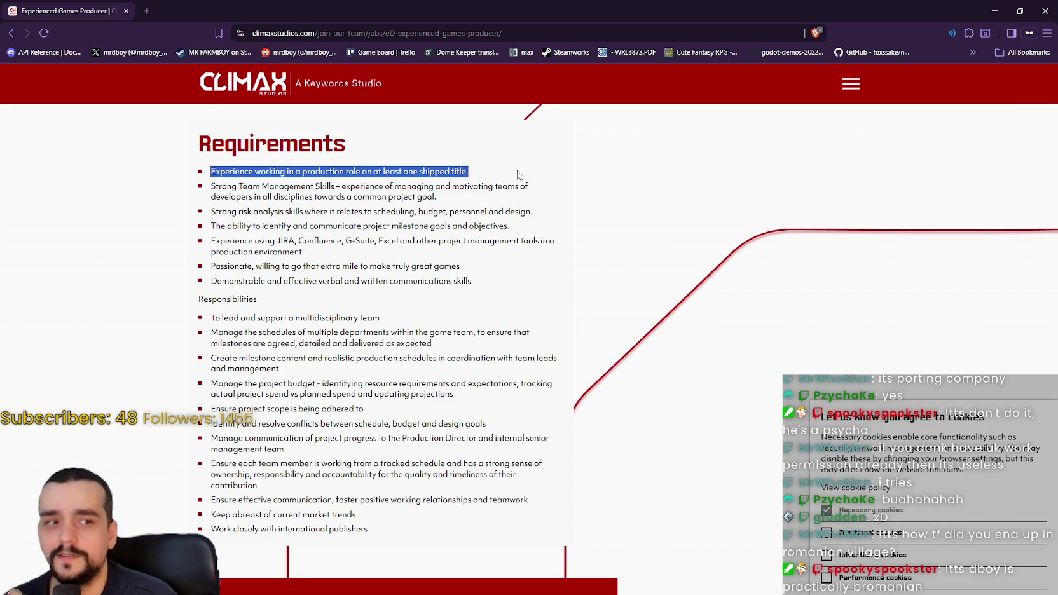
left_click(298, 174)
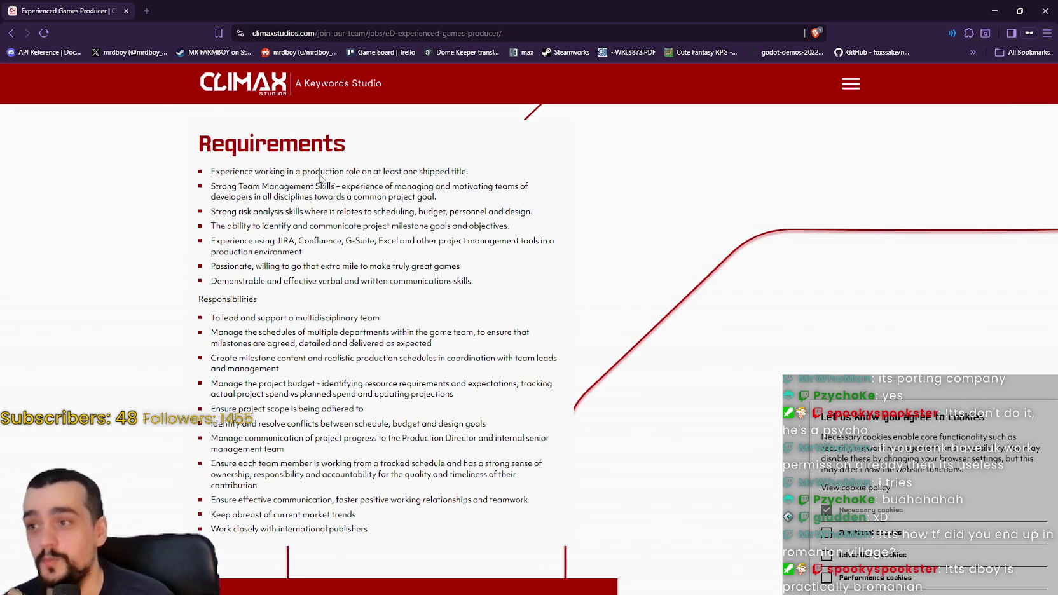
mouse_move(322, 177)
left_mouse_down()
mouse_move(463, 176)
mouse_move(223, 177)
left_mouse_up()
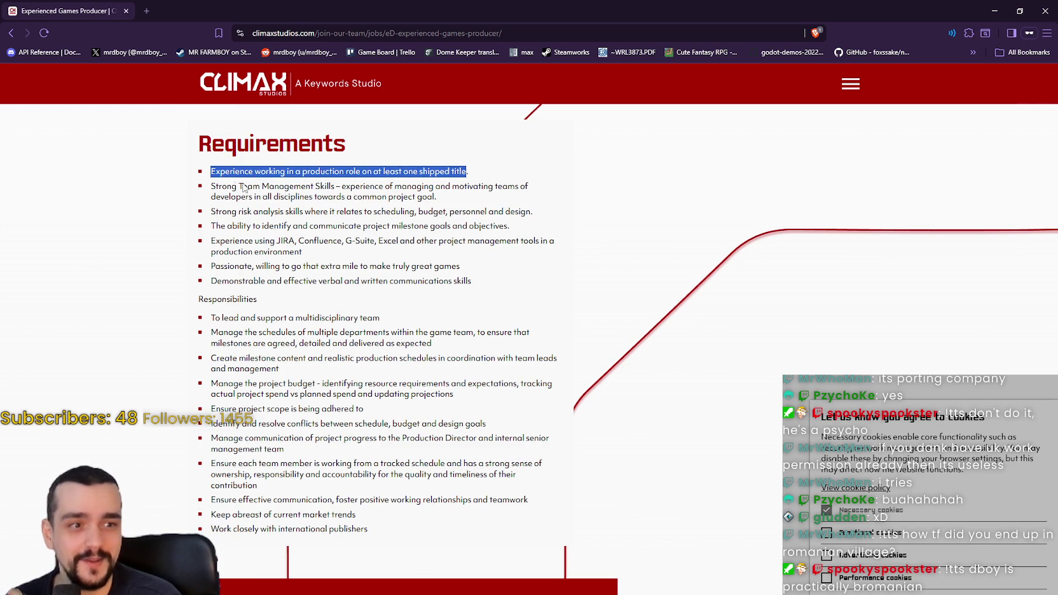
mouse_move(473, 177)
left_mouse_down()
mouse_move(252, 164)
mouse_move(117, 172)
mouse_move(128, 185)
mouse_move(200, 185)
mouse_move(547, 167)
left_mouse_up()
left_click(188, 203)
mouse_move(218, 188)
left_mouse_down()
mouse_move(531, 189)
mouse_move(284, 212)
mouse_move(299, 202)
left_mouse_up()
left_click(318, 205)
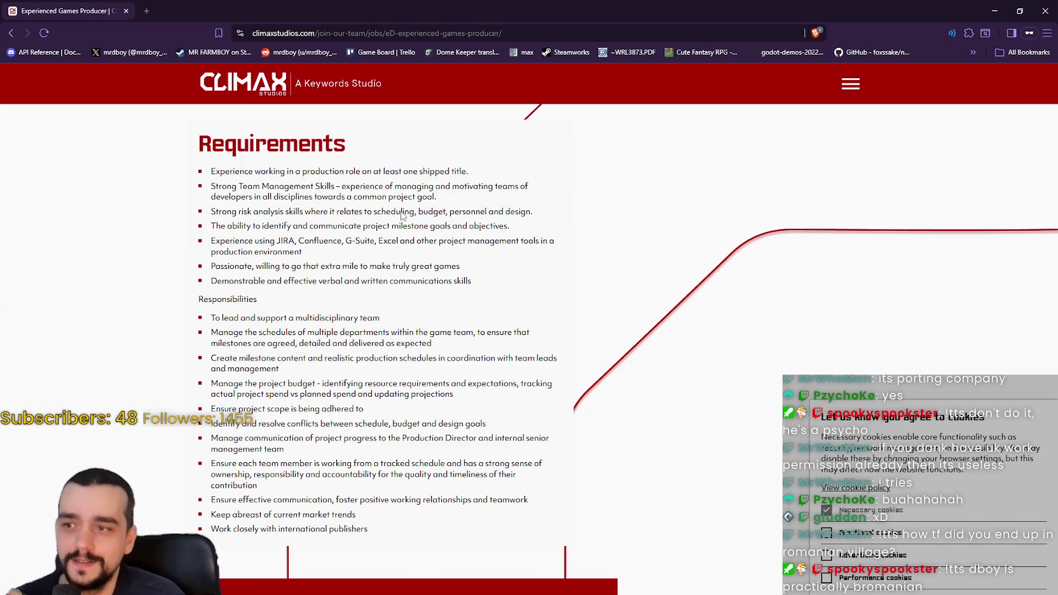
left_click_drag(436, 198, 262, 191)
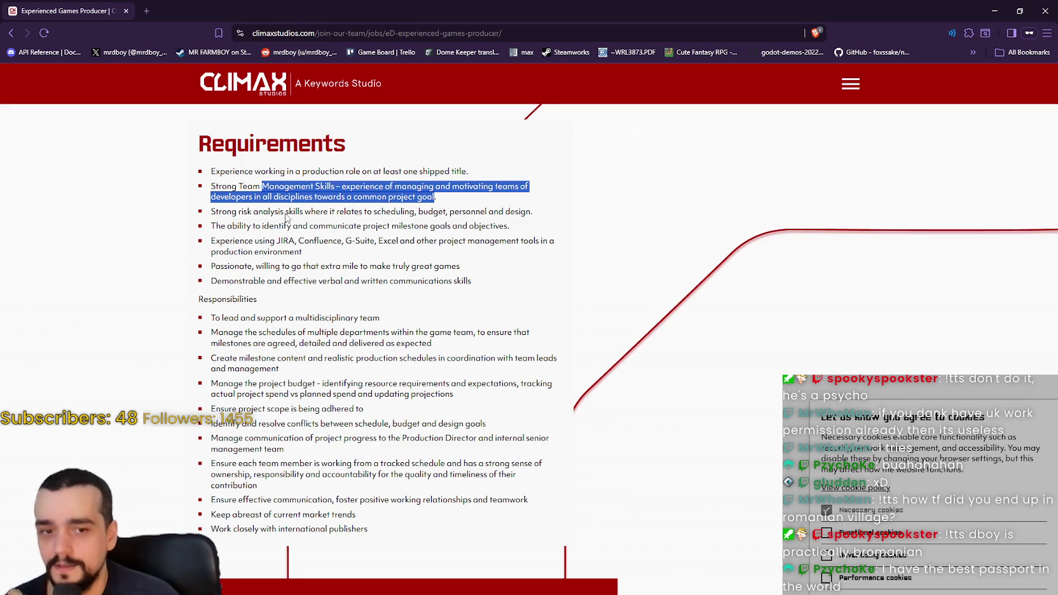
left_click(365, 227)
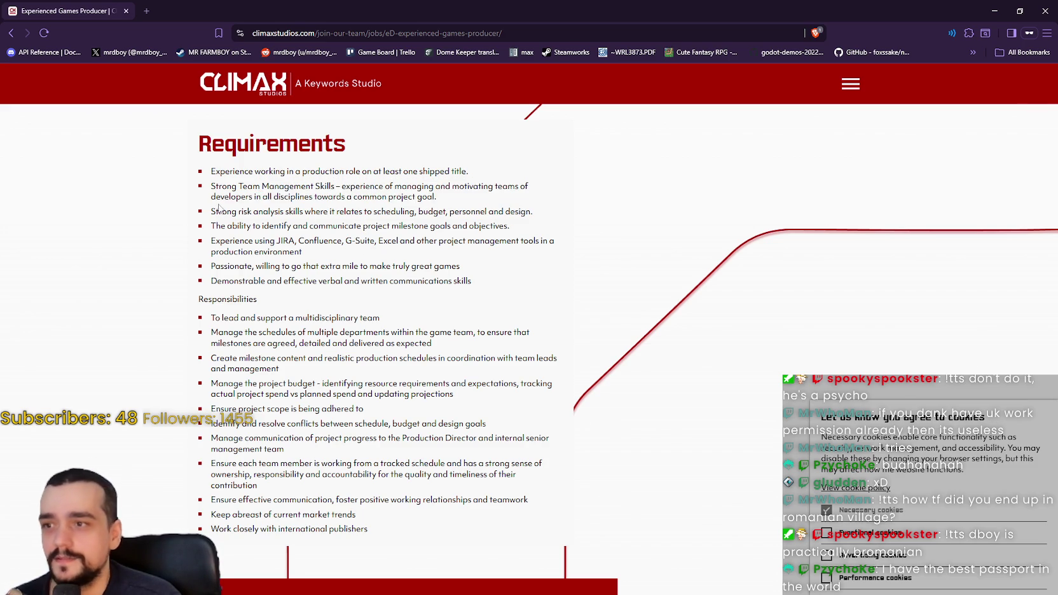
mouse_move(211, 214)
left_mouse_down()
mouse_move(414, 213)
mouse_move(271, 198)
mouse_move(284, 214)
mouse_move(518, 217)
mouse_move(206, 212)
left_mouse_up()
left_click(262, 216)
double_click(280, 216)
triple_click(518, 217)
double_click(518, 218)
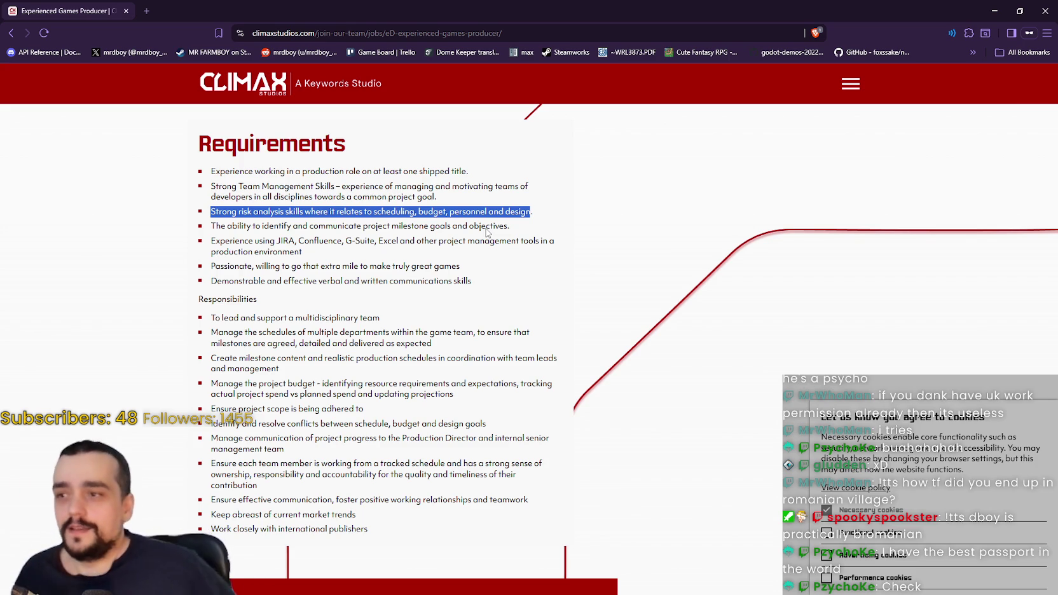
left_click(227, 229)
mouse_move(212, 227)
left_mouse_down()
mouse_move(334, 213)
mouse_move(560, 230)
mouse_move(510, 219)
left_mouse_up()
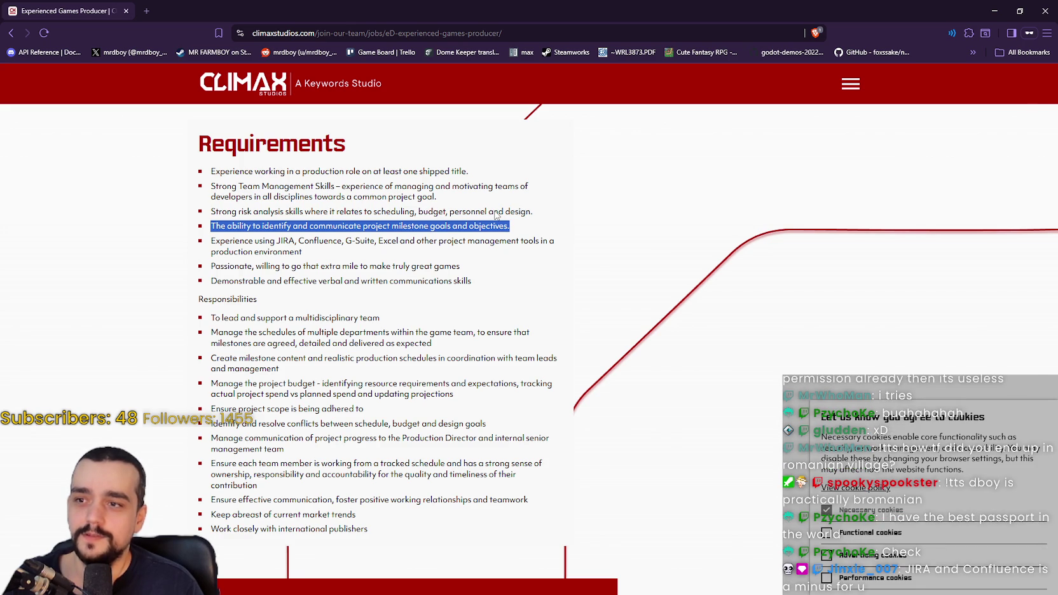
mouse_move(488, 222)
left_mouse_down()
mouse_move(487, 234)
mouse_move(216, 226)
left_mouse_up()
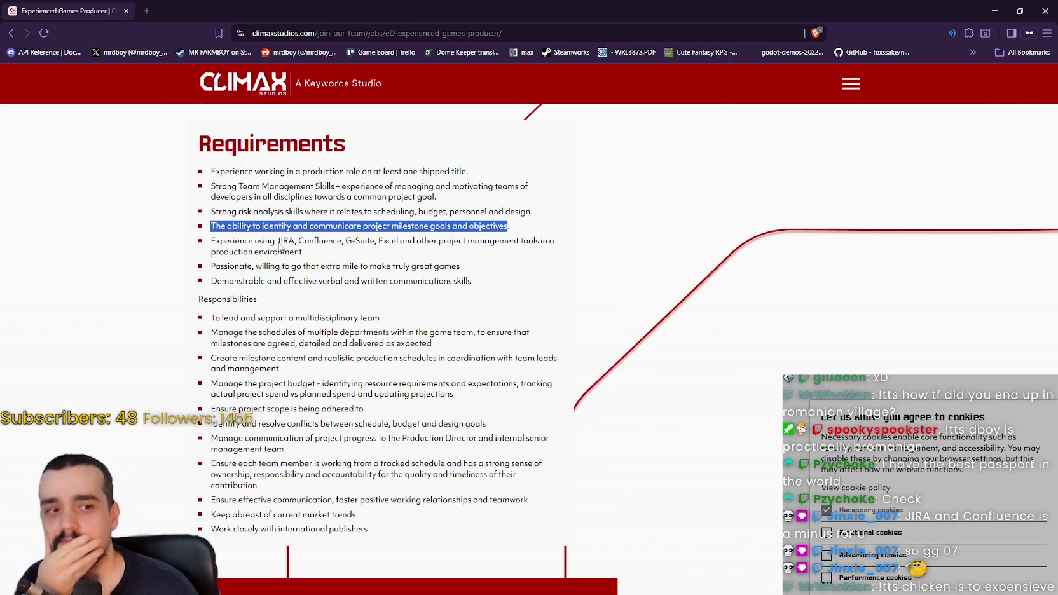
double_click(230, 242)
left_click_drag(231, 243, 548, 242)
double_click(392, 247)
left_click(281, 251)
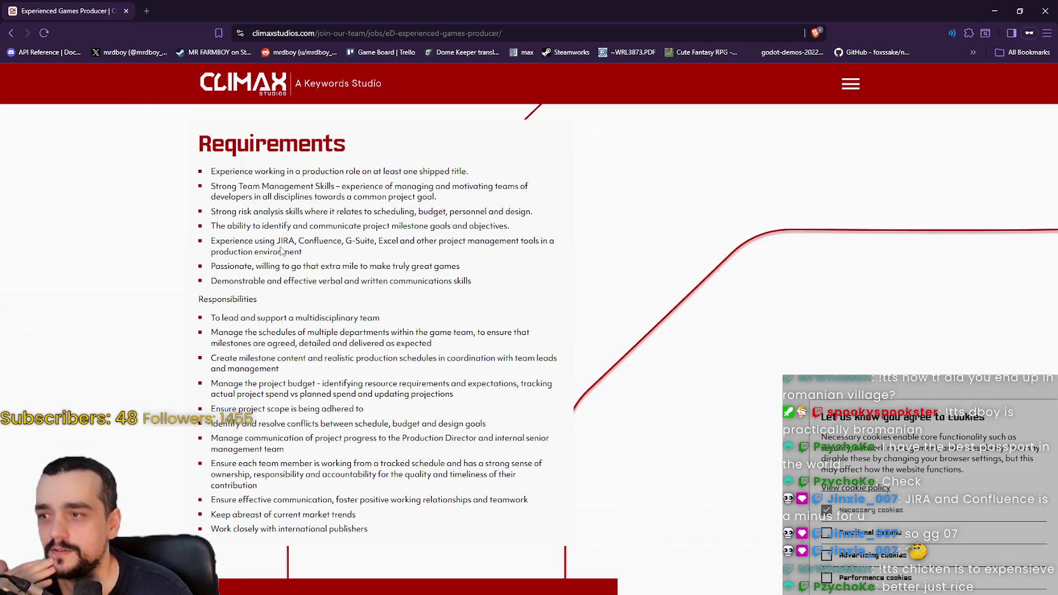
triple_click(206, 246)
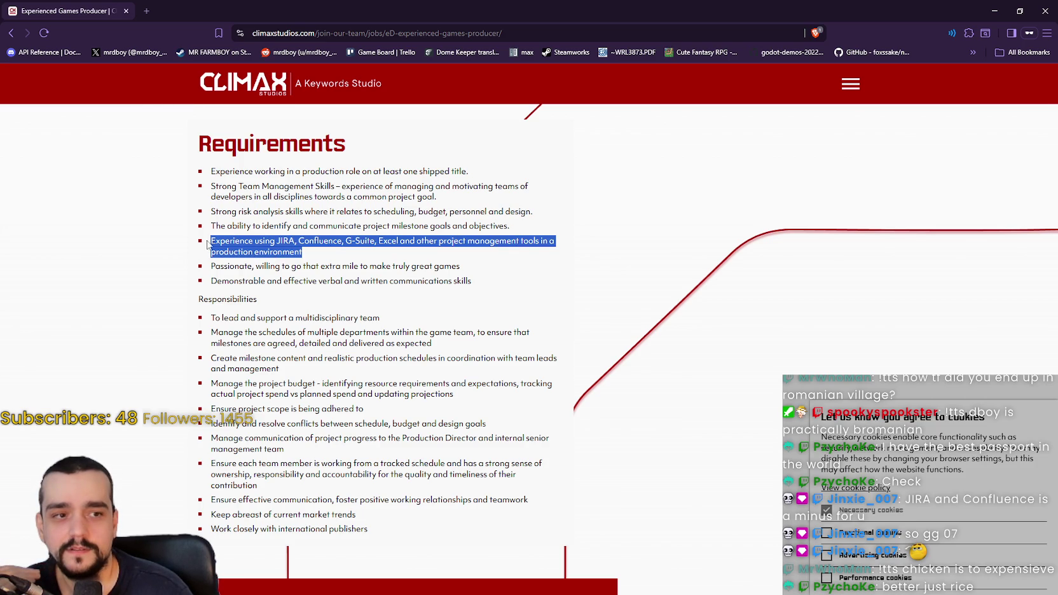
left_click(292, 244)
left_click_drag(292, 244, 395, 243)
left_click(342, 257)
triple_click(300, 248)
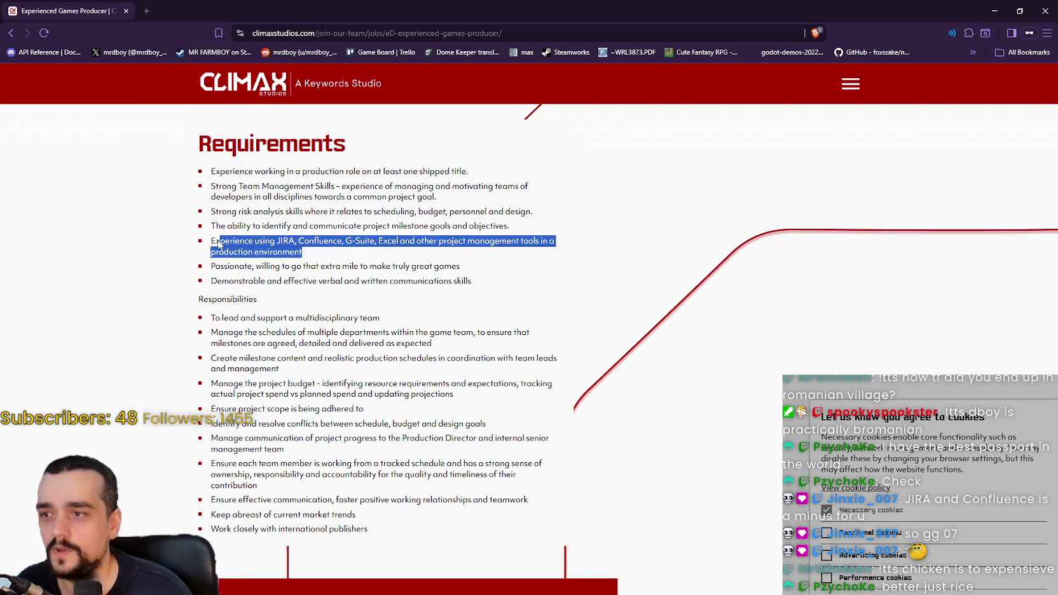
left_click(322, 265)
mouse_move(318, 259)
left_mouse_down()
mouse_move(156, 238)
mouse_move(169, 252)
mouse_move(201, 243)
left_mouse_up()
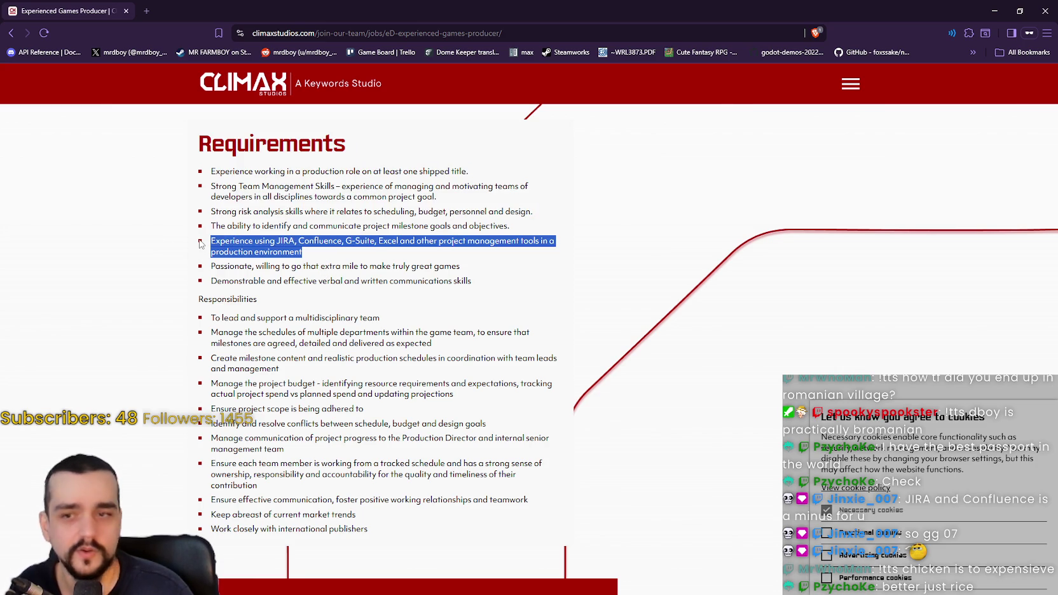
left_click(372, 257)
left_click_drag(277, 242, 374, 246)
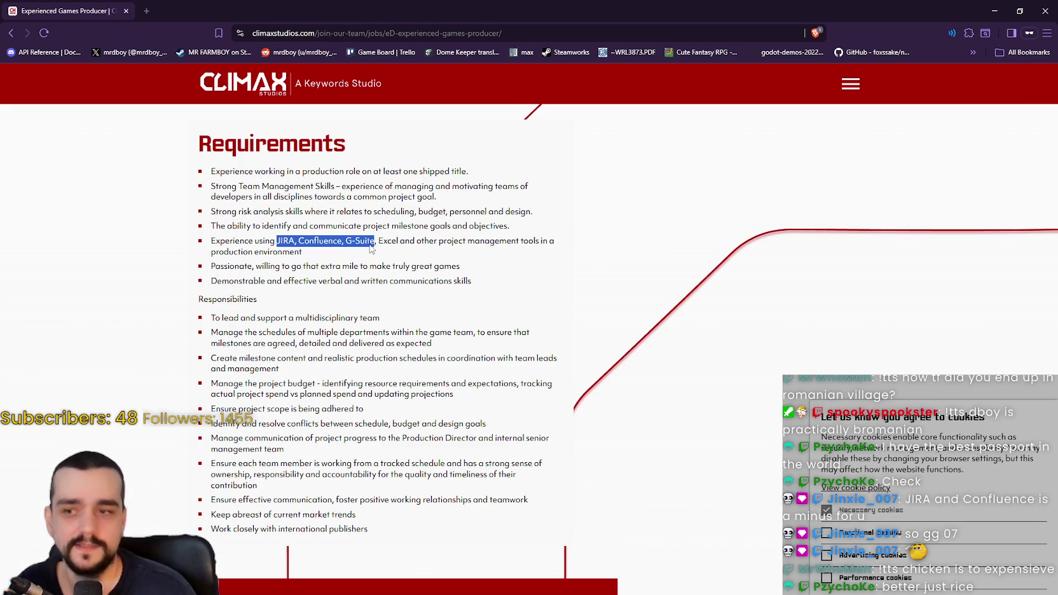
left_click_drag(277, 242, 316, 253)
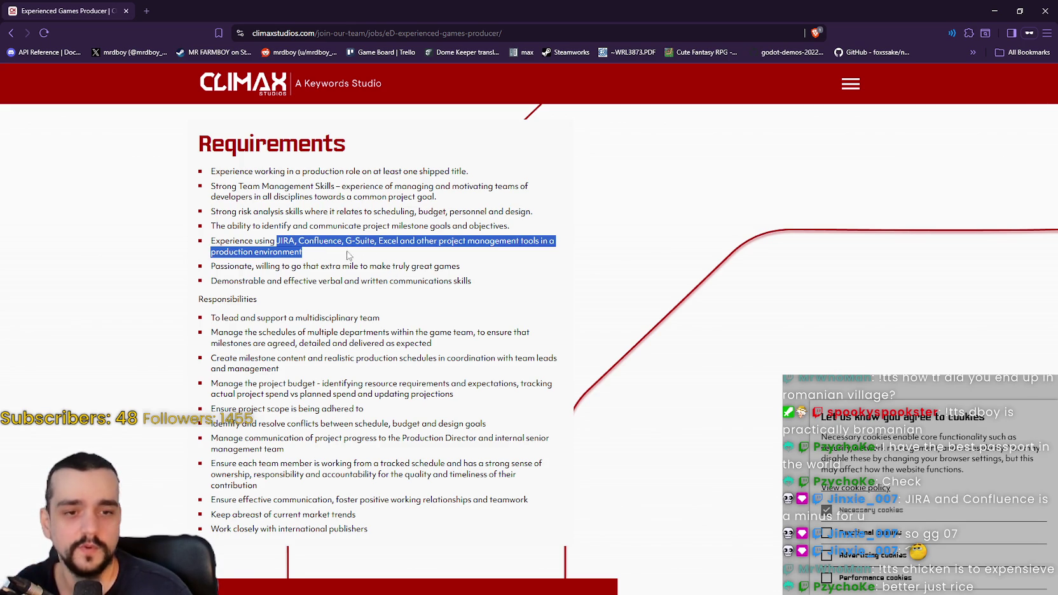
left_click_drag(397, 242, 287, 250)
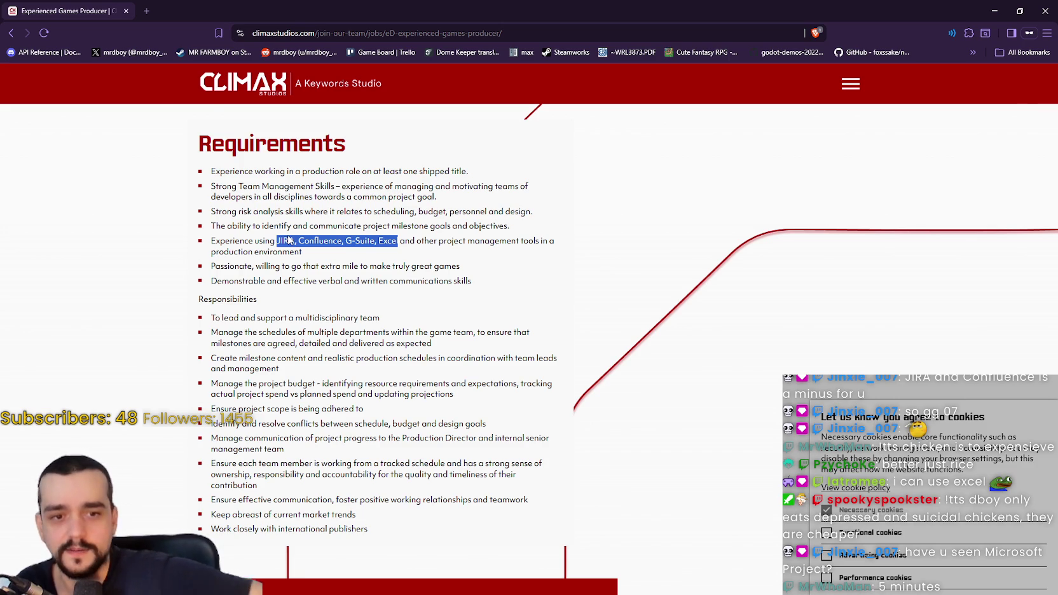
Highlight the 'Passionate… willing to go that extra mile' requirement
left_click(309, 284)
mouse_move(211, 266)
left_mouse_down()
mouse_move(318, 281)
mouse_move(319, 267)
mouse_move(360, 267)
left_mouse_up()
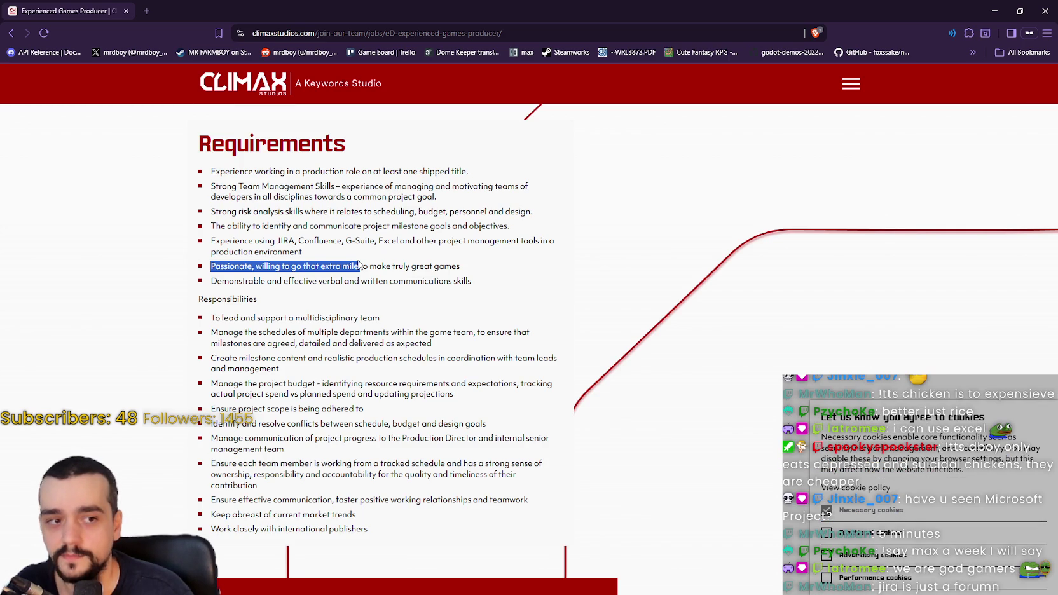
mouse_move(359, 266)
left_mouse_down()
mouse_move(394, 254)
mouse_move(449, 257)
mouse_move(447, 265)
left_mouse_up()
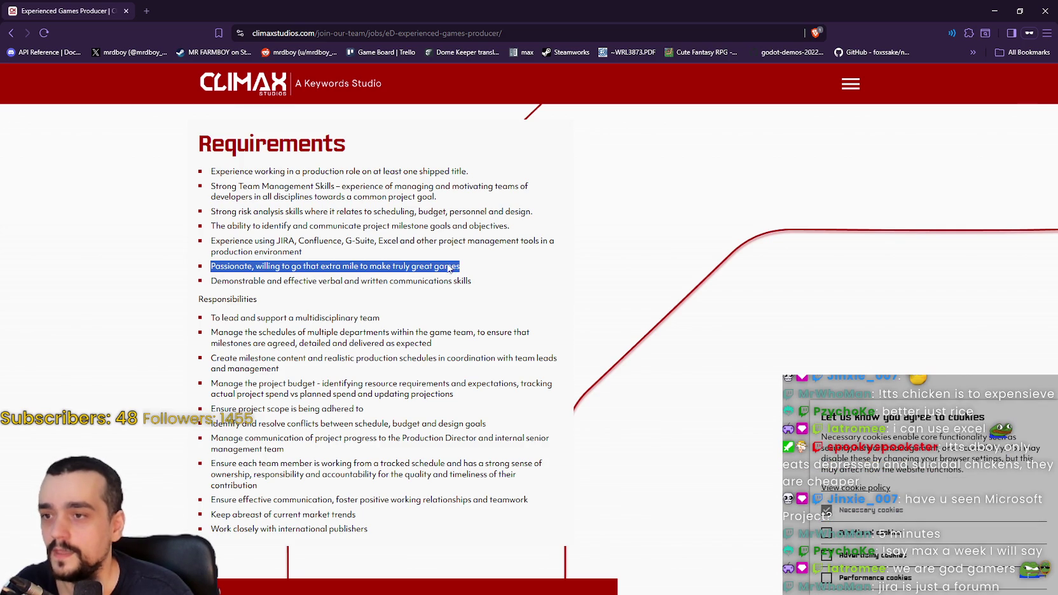
double_click(227, 265)
left_click_drag(300, 272, 389, 269)
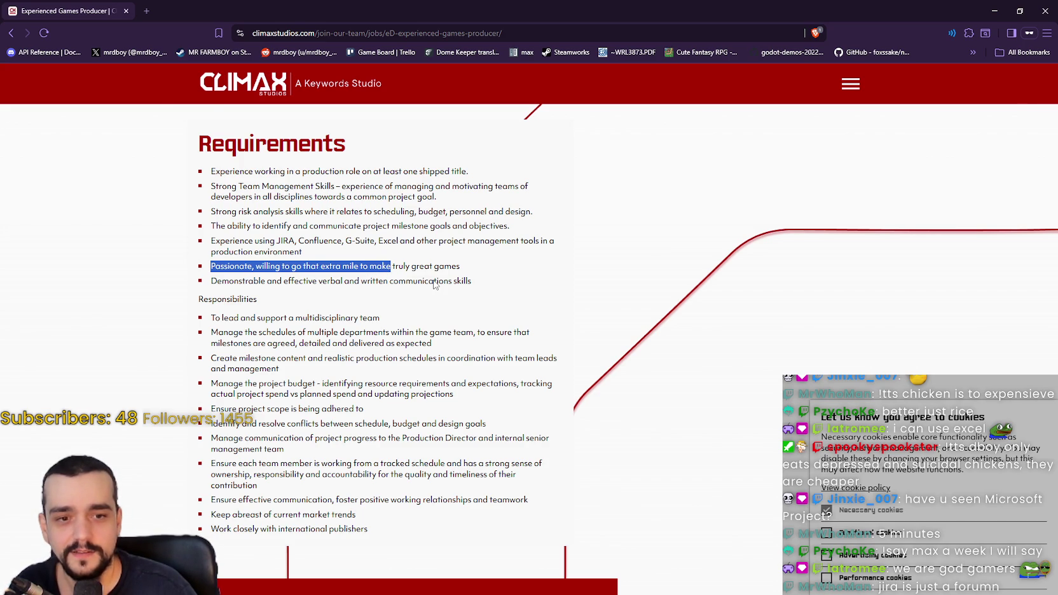
left_click(273, 274)
mouse_move(272, 272)
left_mouse_down()
mouse_move(445, 284)
mouse_move(407, 270)
mouse_move(454, 276)
left_mouse_up()
double_click(453, 269)
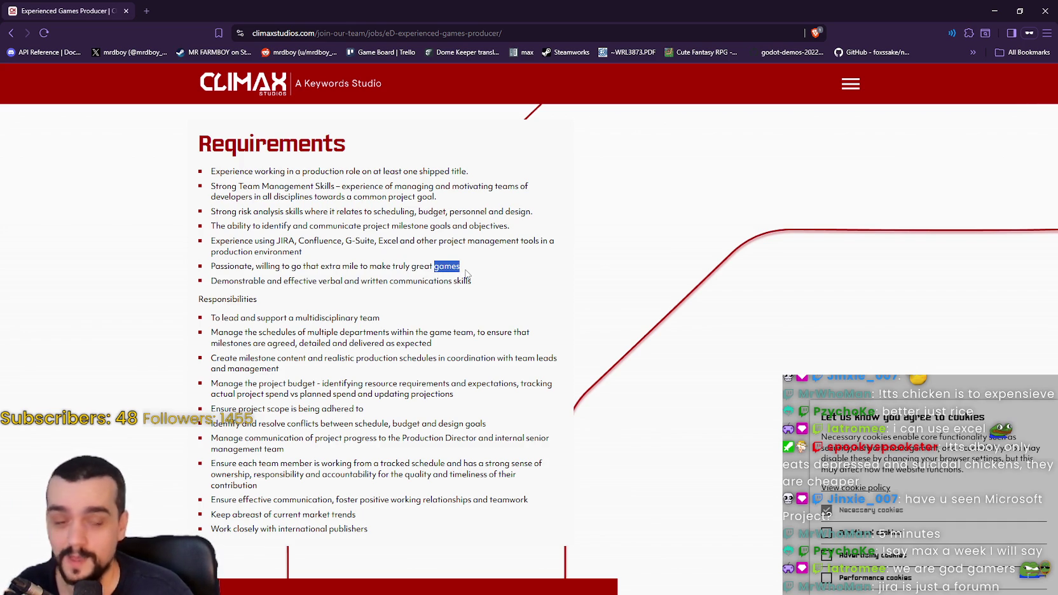
left_click_drag(213, 267, 471, 261)
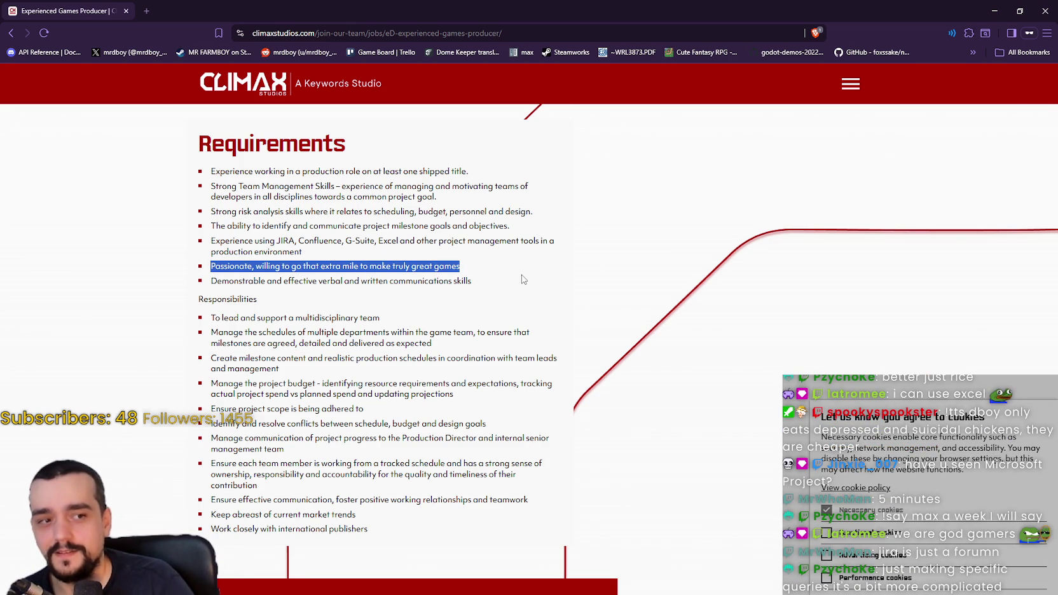
scroll(413, 267, "down", 2)
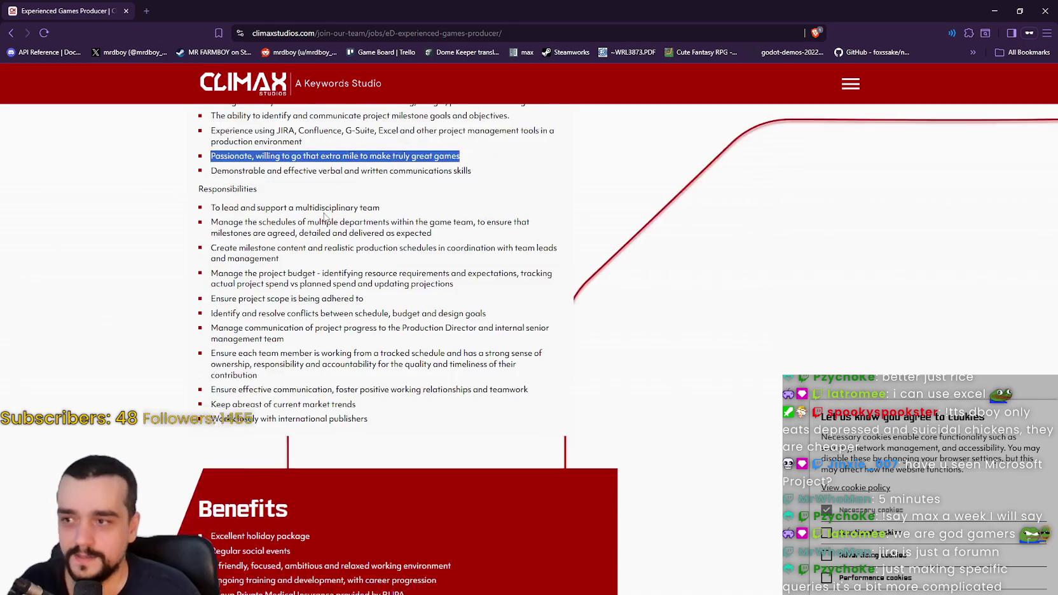
scroll(356, 286, "up", 1)
Highlight the 'Demonstrable effective verbal and written communication skills' requirement
mouse_move(264, 227)
left_mouse_down()
mouse_move(488, 240)
mouse_move(443, 229)
mouse_move(326, 237)
left_mouse_up()
left_click(258, 227)
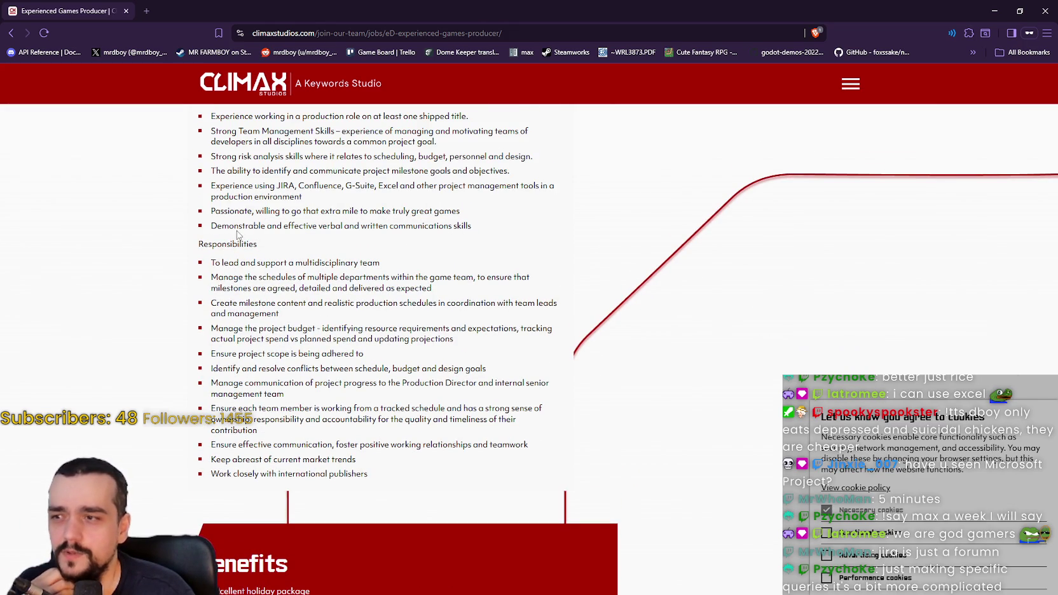
double_click(236, 229)
mouse_move(296, 231)
left_mouse_down()
mouse_move(472, 234)
mouse_move(303, 210)
mouse_move(222, 233)
left_mouse_up()
double_click(457, 230)
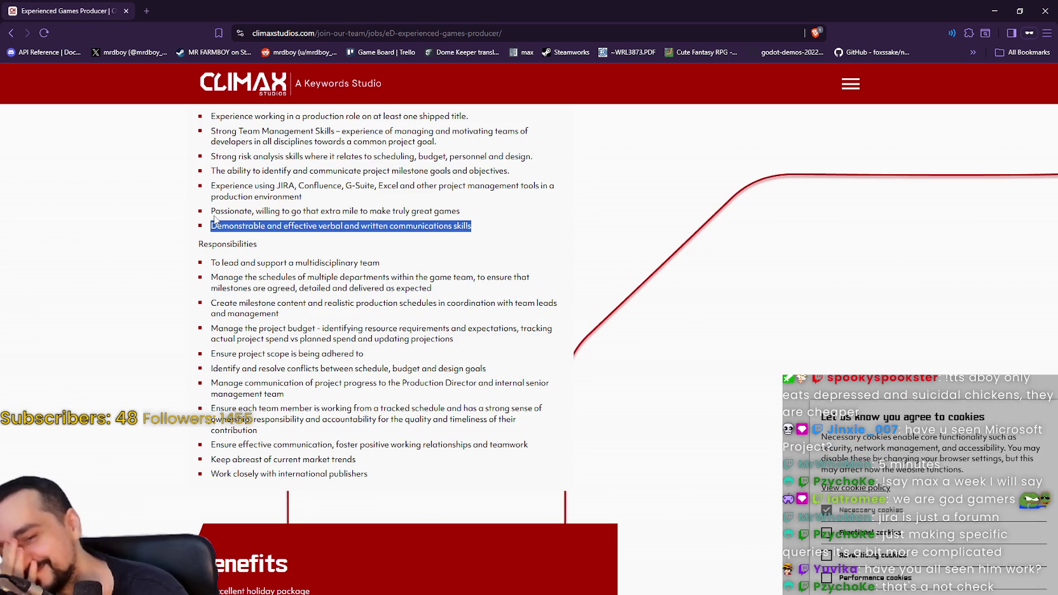
scroll(126, 161, "down", 1)
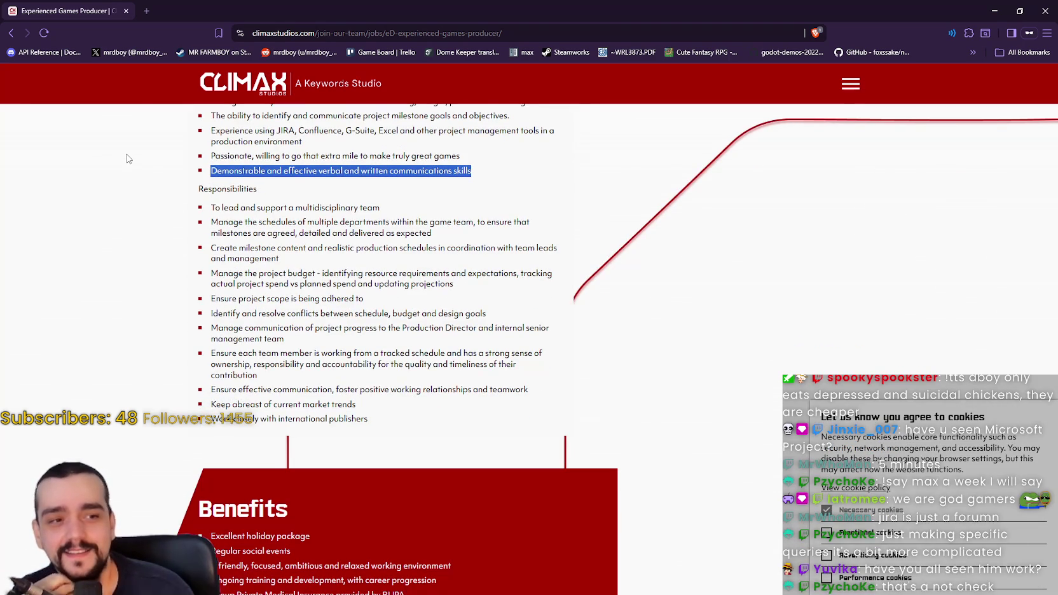
scroll(132, 173, "up", 2)
Highlight the multidisciplinary team and schedule management responsibilities
left_click(267, 322)
left_click_drag(201, 315, 388, 321)
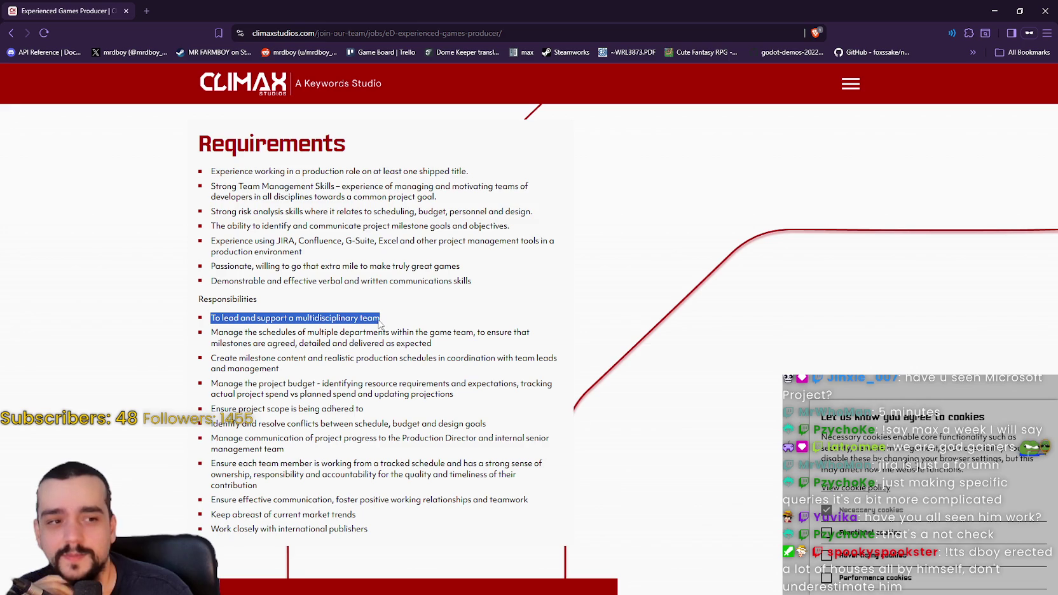
scroll(380, 321, "down", 1)
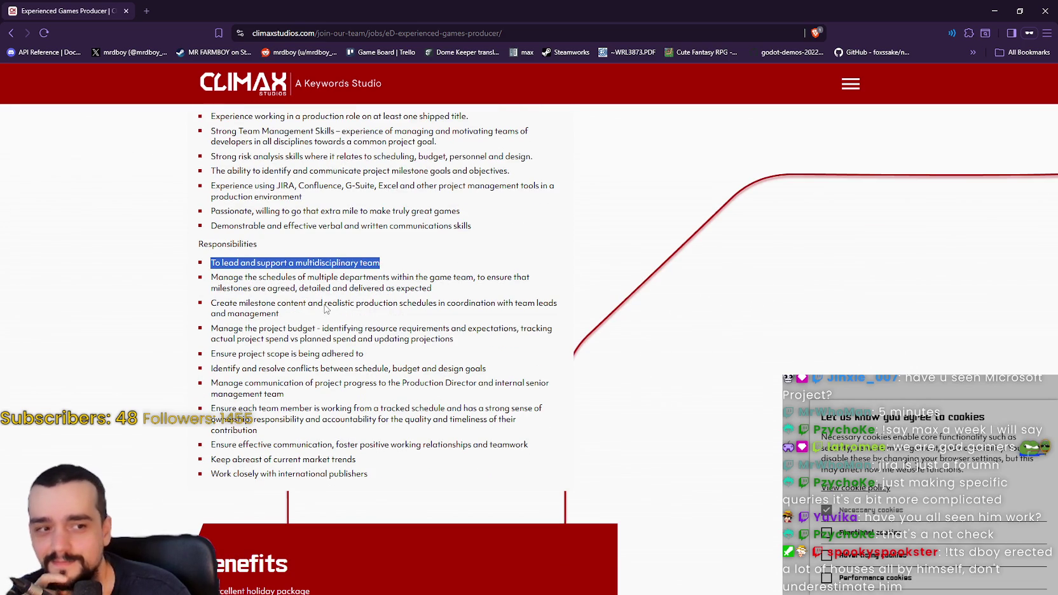
left_click_drag(218, 279, 275, 281)
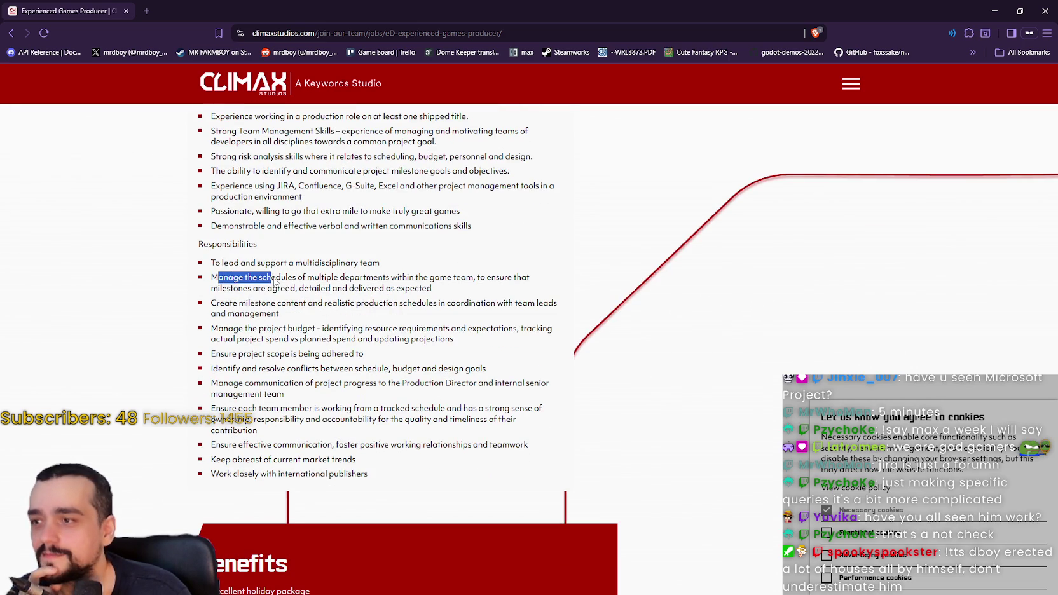
double_click(233, 278)
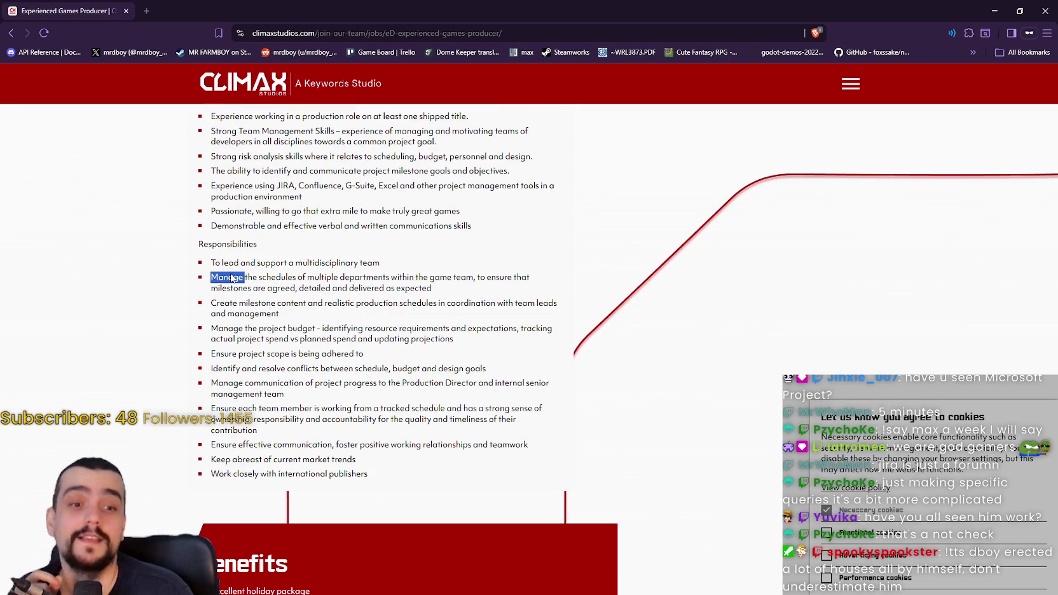
mouse_move(244, 277)
left_mouse_down()
mouse_move(507, 286)
mouse_move(262, 302)
mouse_move(388, 286)
mouse_move(437, 293)
mouse_move(280, 269)
left_mouse_up()
left_click_drag(341, 287, 347, 288)
scroll(331, 289, "down", 2)
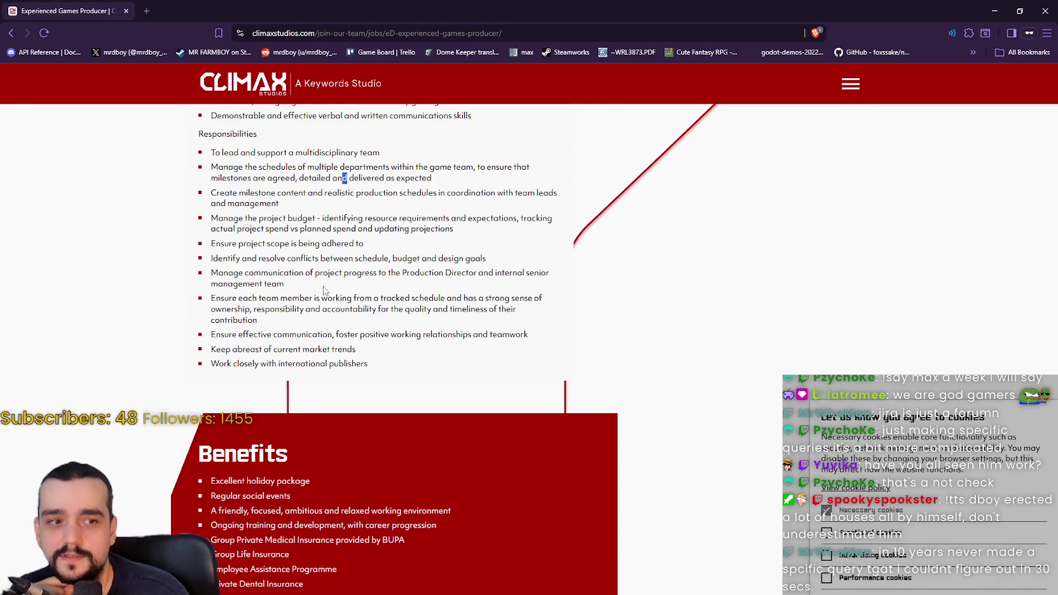
scroll(324, 289, "up", 1)
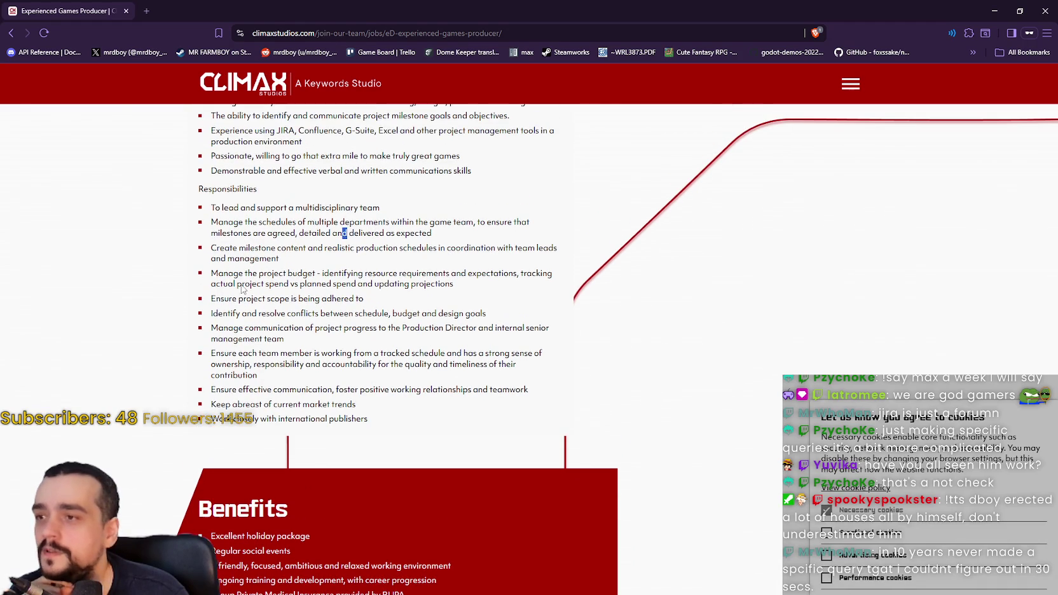
left_click_drag(217, 248, 337, 269)
Highlight the project scope, conflict resolution and remaining responsibilities down to the communication line
left_click(232, 315)
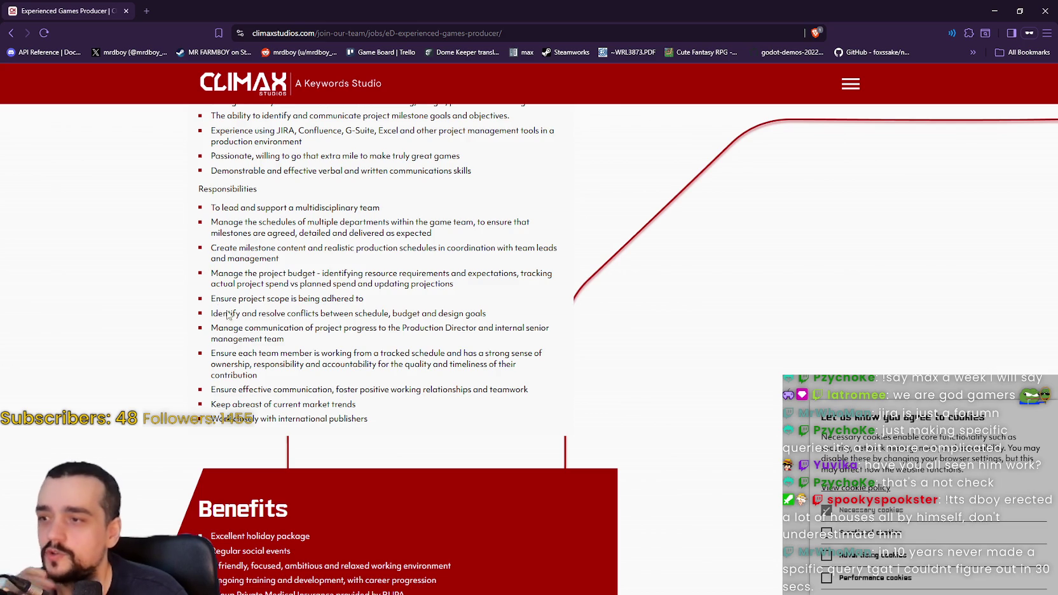
left_click_drag(217, 299, 346, 302)
left_click_drag(240, 300, 351, 302)
left_click(230, 320)
mouse_move(230, 321)
left_mouse_down()
mouse_move(468, 327)
mouse_move(478, 317)
left_mouse_up()
mouse_move(221, 341)
left_mouse_down()
mouse_move(256, 333)
mouse_move(356, 427)
mouse_move(418, 464)
mouse_move(380, 424)
mouse_move(210, 420)
left_mouse_up()
triple_click(382, 427)
left_click(370, 416)
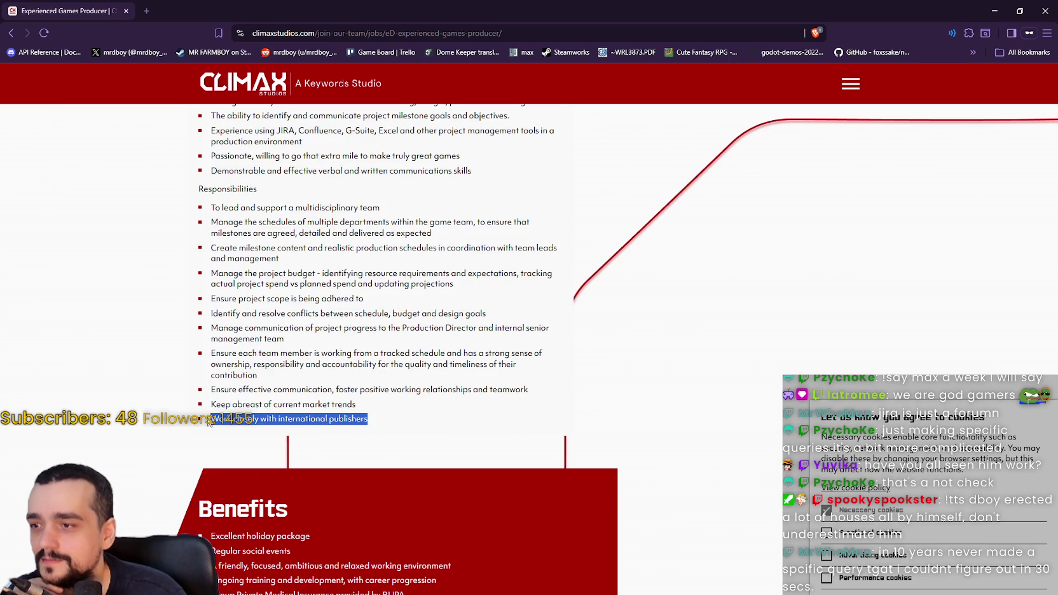
mouse_move(331, 405)
left_mouse_down()
mouse_move(213, 405)
mouse_move(300, 405)
left_mouse_up()
left_click(319, 408)
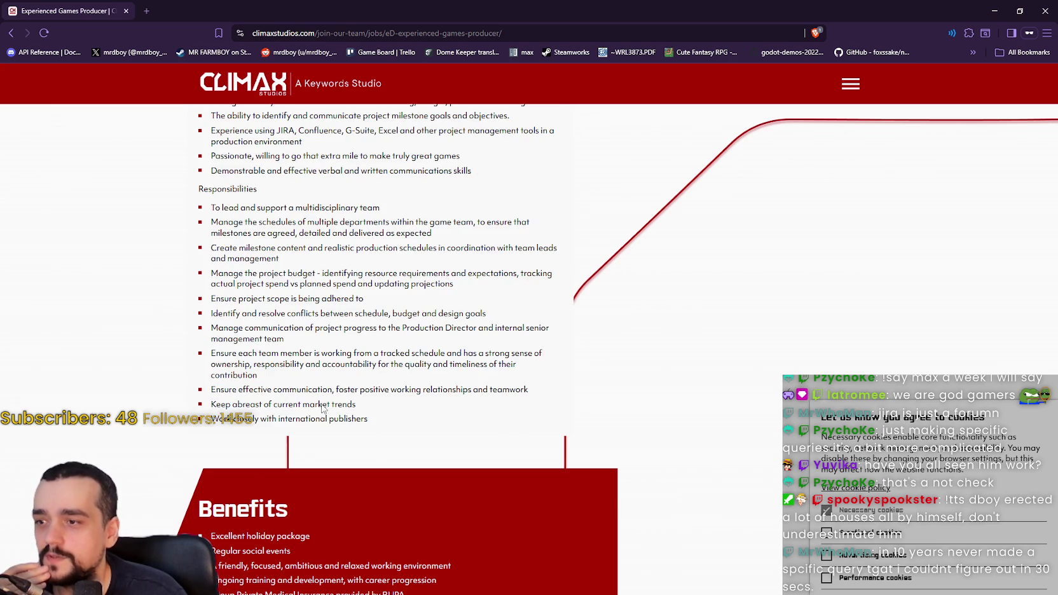
double_click(342, 406)
left_click(294, 393)
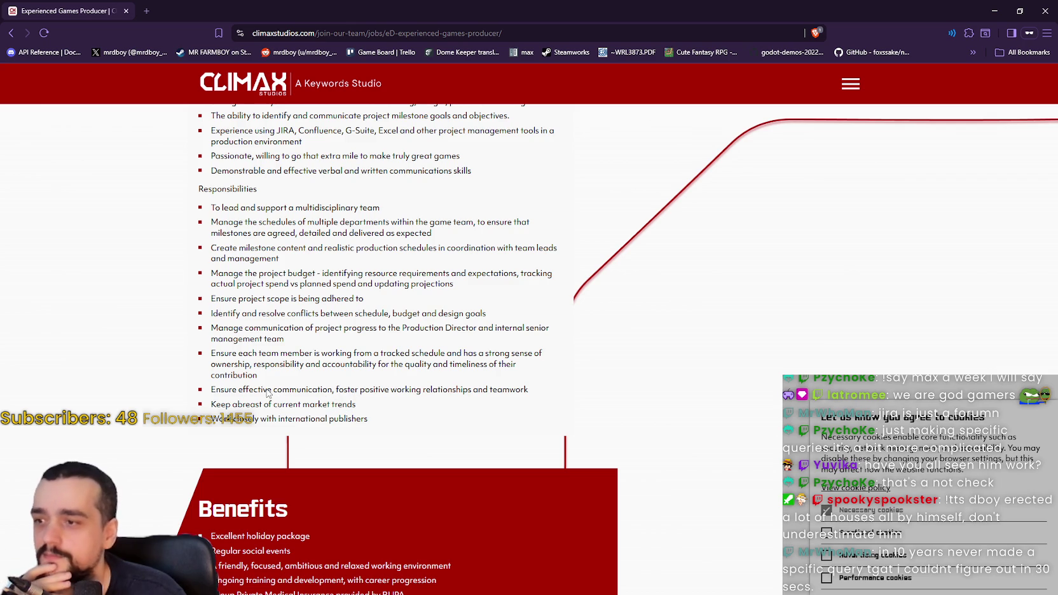
left_click_drag(344, 391, 515, 391)
left_click(421, 389)
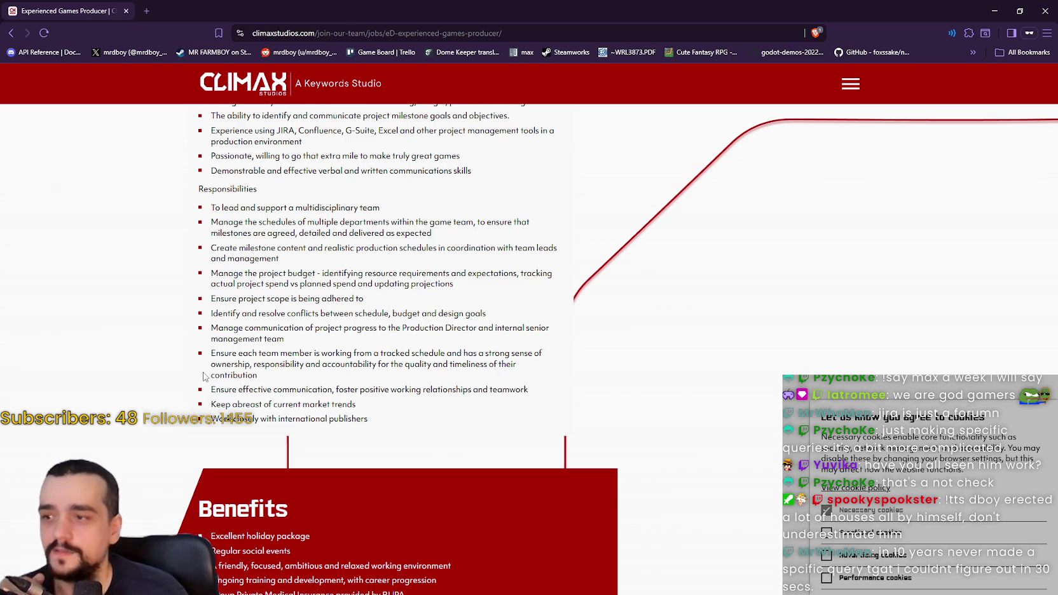
Scroll down to the benefits, such as in-house clubs and socials, above the application form
scroll(127, 356, "up", 8)
scroll(263, 372, "down", 7)
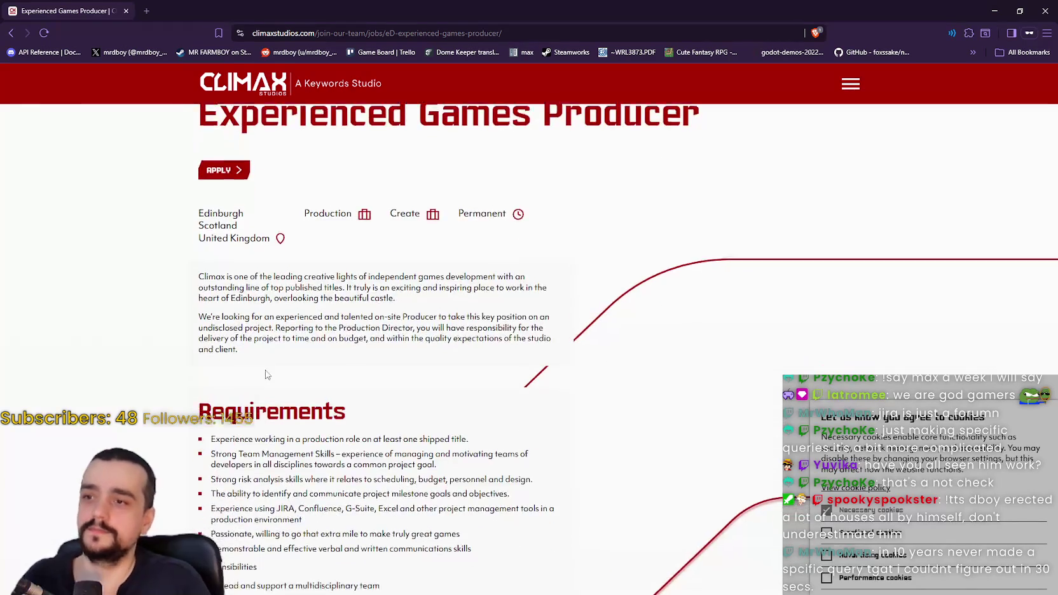
scroll(261, 374, "down", 2)
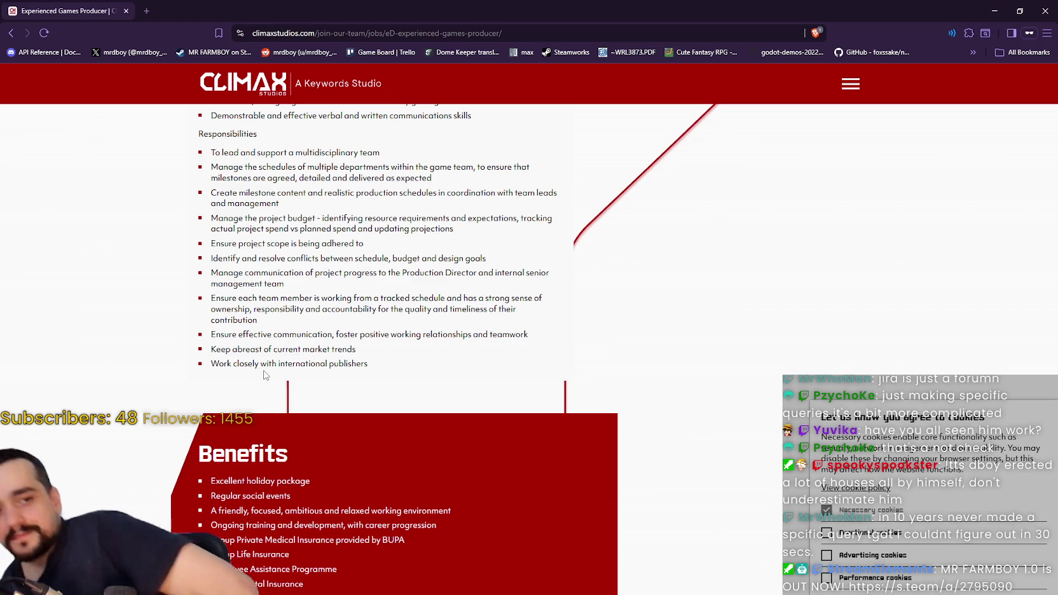
scroll(174, 307, "down", 1)
scroll(176, 308, "down", 5)
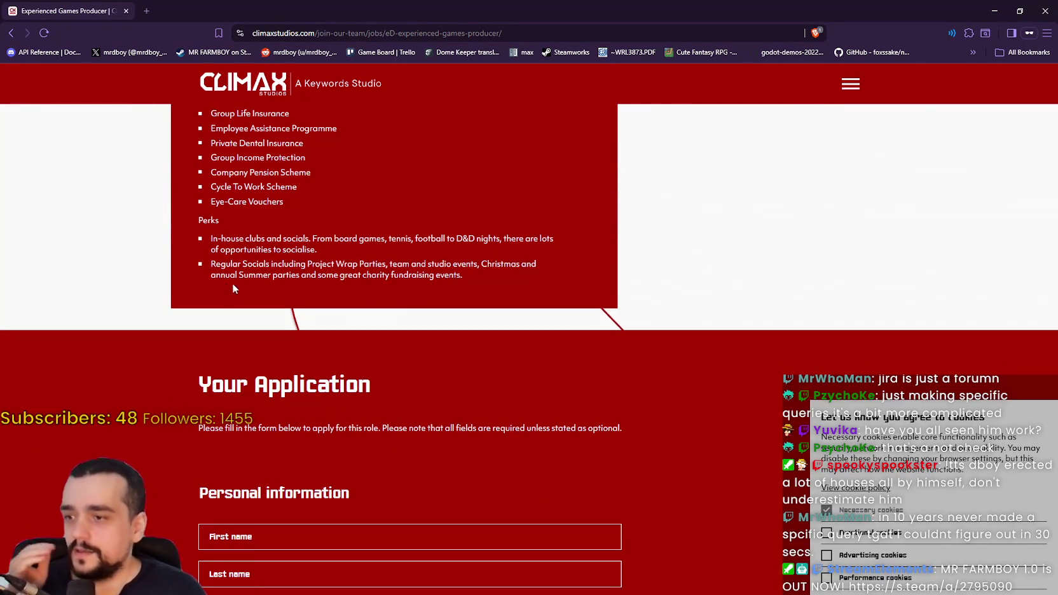
scroll(231, 283, "up", 2)
triple_click(215, 204)
triple_click(231, 222)
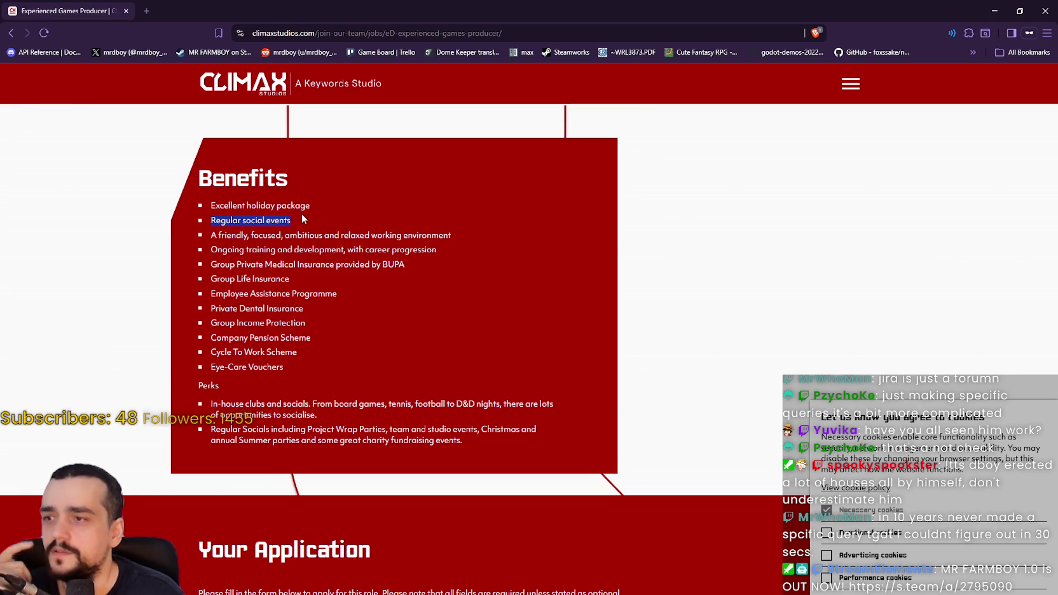
double_click(253, 221)
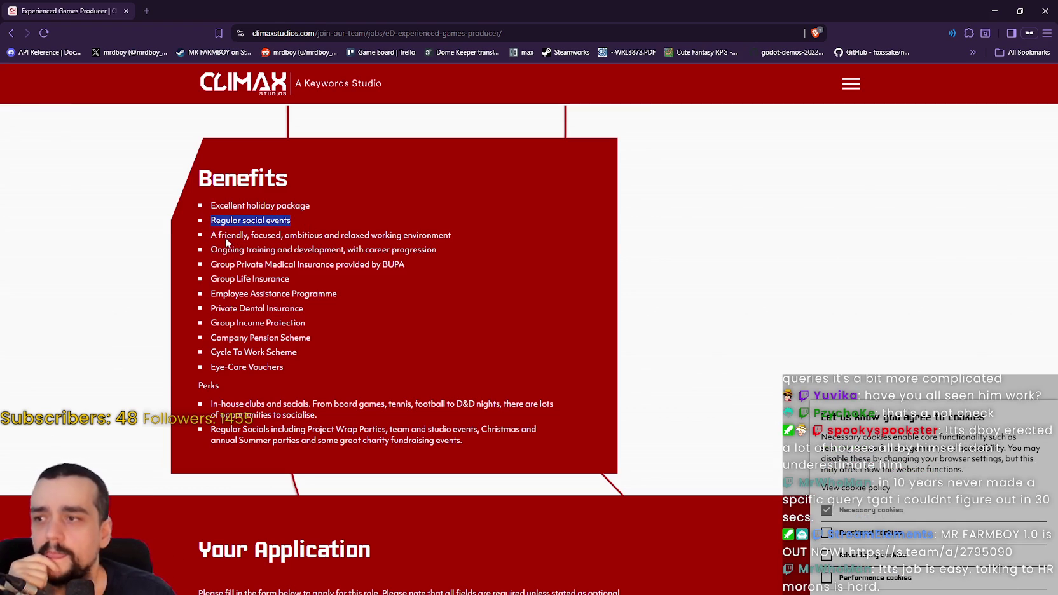
left_click_drag(451, 235, 219, 235)
left_click(227, 254)
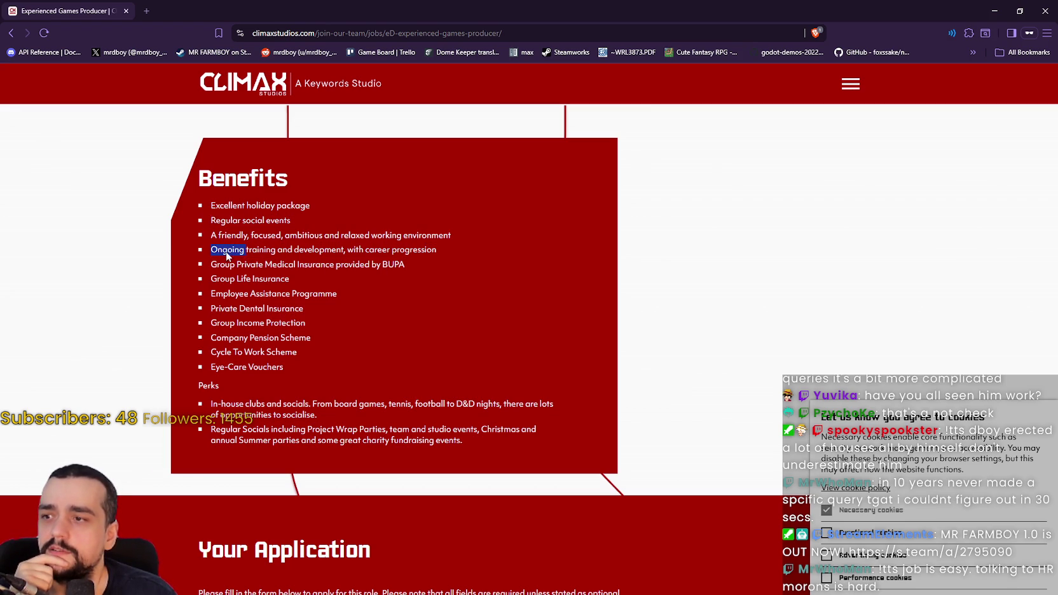
left_click_drag(346, 252, 419, 252)
left_click_drag(212, 264, 385, 265)
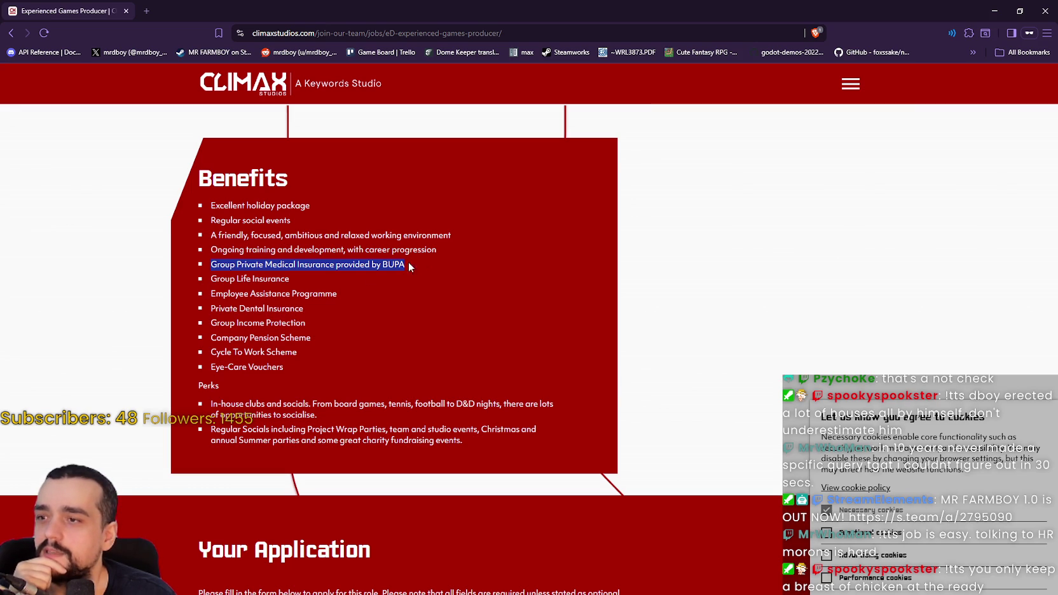
mouse_move(211, 278)
left_mouse_down()
mouse_move(290, 280)
mouse_move(337, 295)
left_mouse_up()
left_click_drag(230, 309, 286, 309)
mouse_move(227, 341)
left_mouse_down()
mouse_move(297, 339)
mouse_move(281, 354)
left_mouse_up()
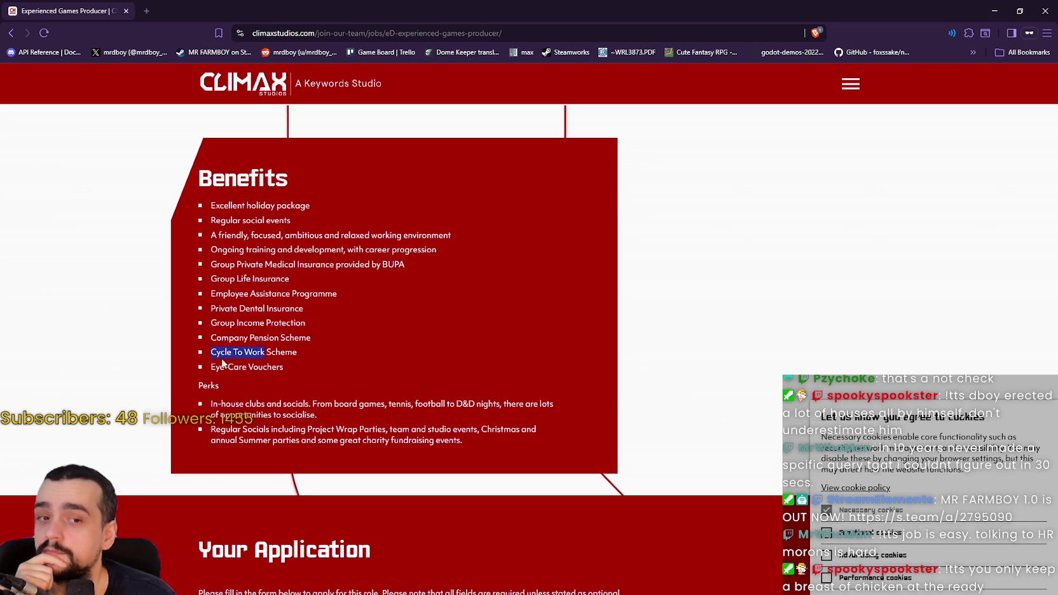
mouse_move(212, 355)
left_mouse_down()
mouse_move(313, 354)
mouse_move(266, 180)
mouse_move(306, 358)
left_mouse_up()
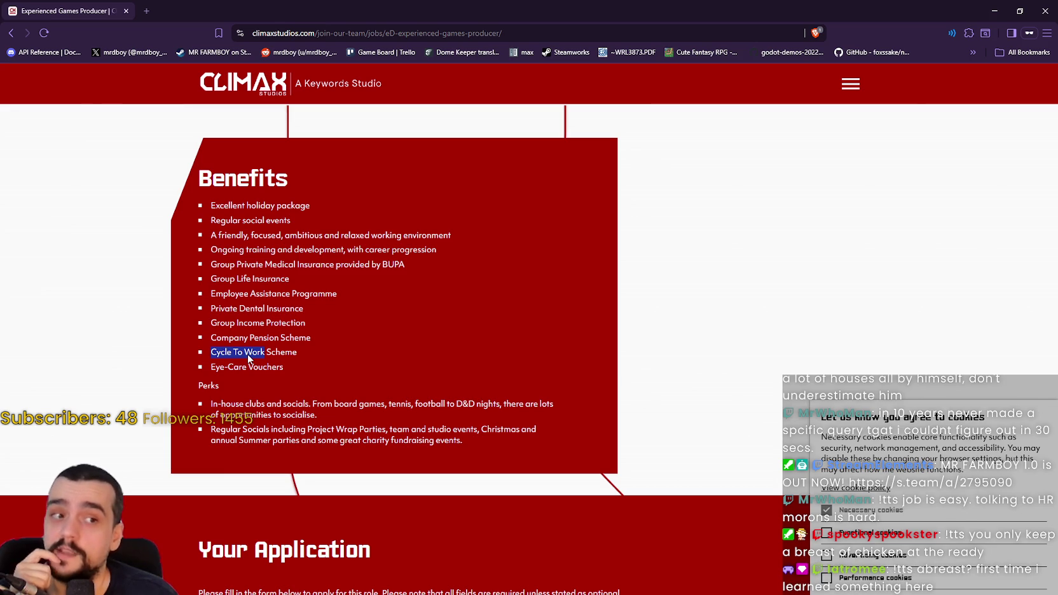
scroll(323, 327, "down", 1)
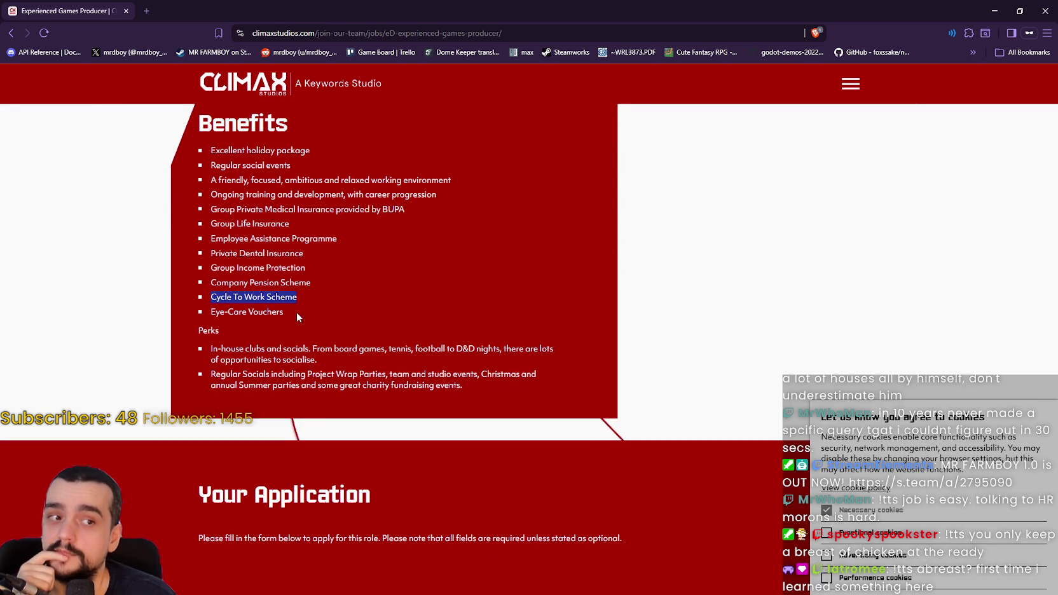
left_click_drag(222, 318, 277, 315)
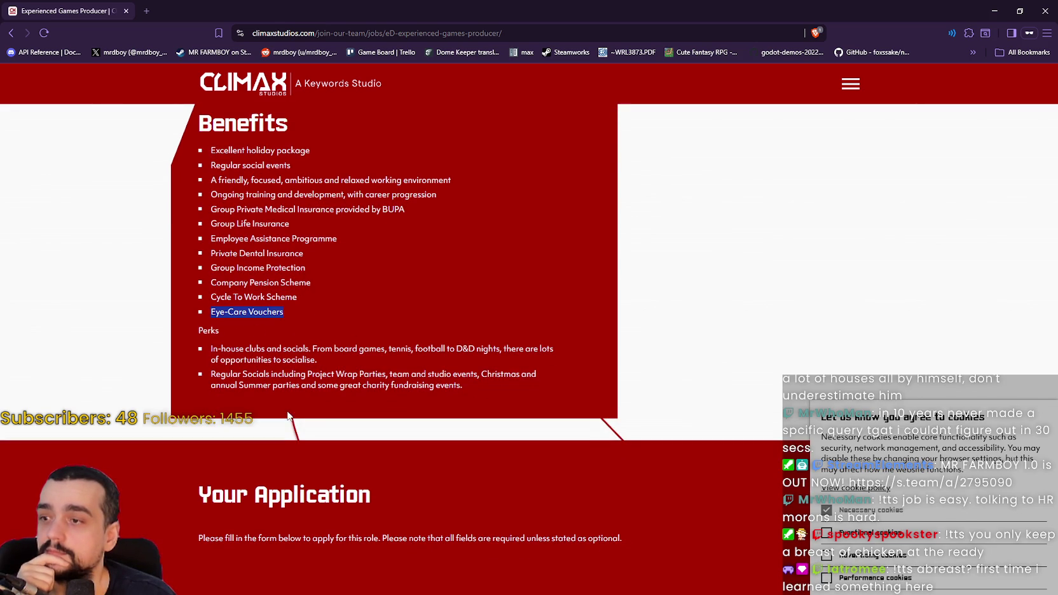
scroll(290, 417, "down", 1)
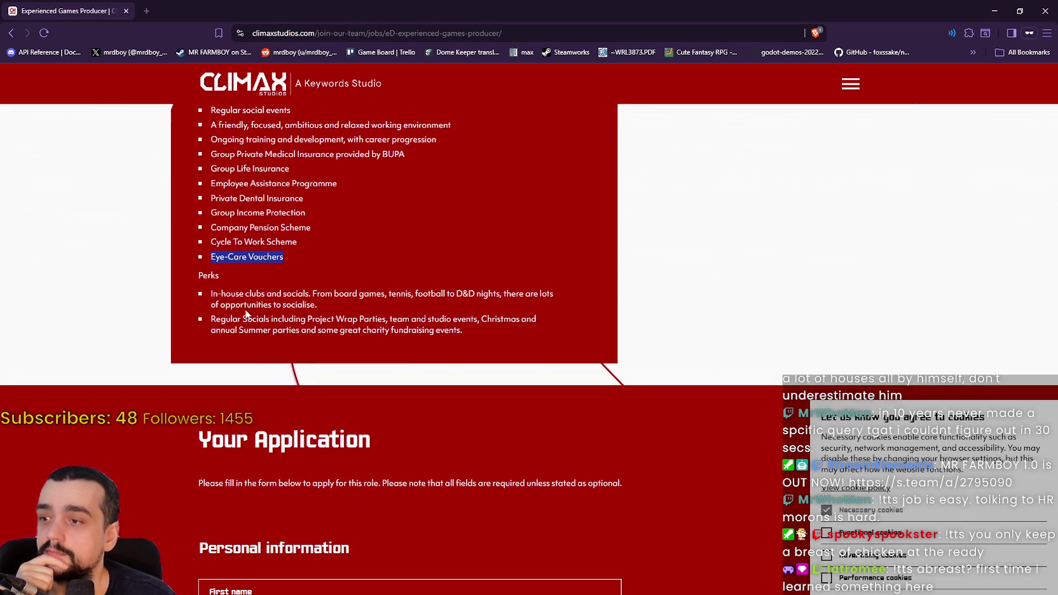
left_click(316, 302)
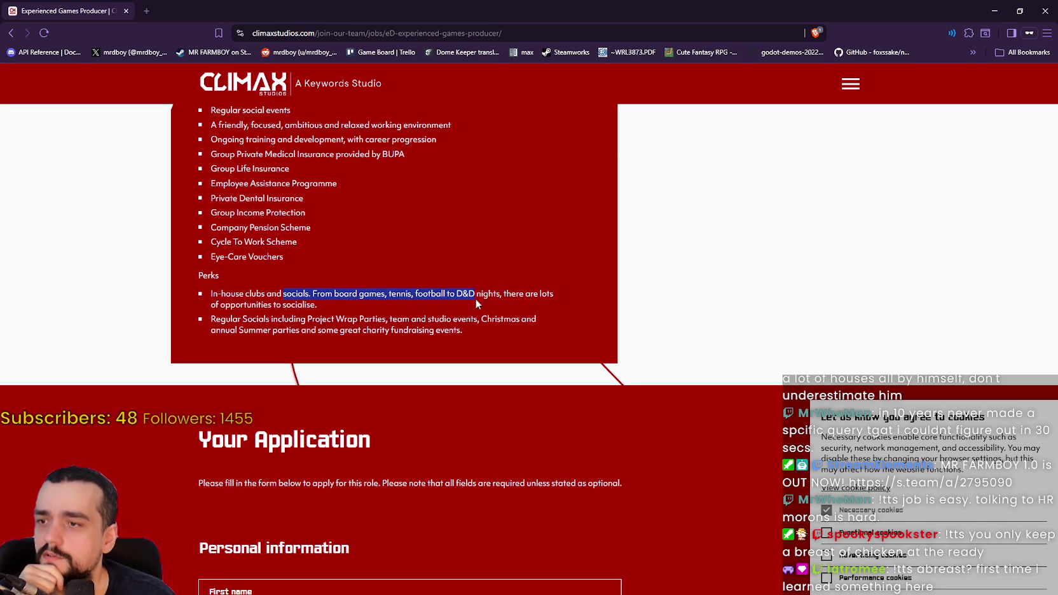
left_click_drag(550, 305, 545, 339)
left_click(541, 341)
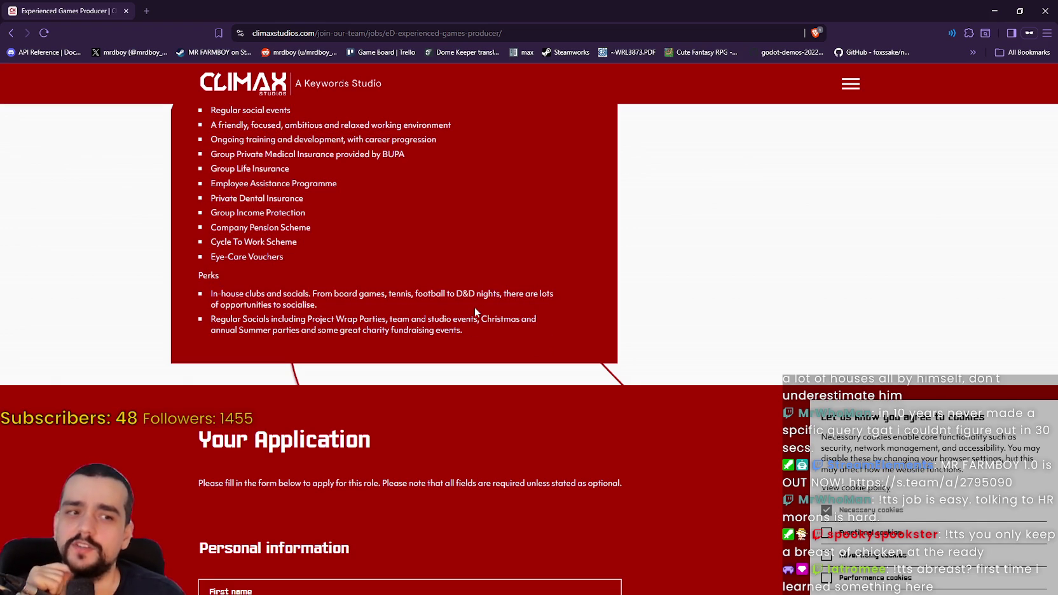
mouse_move(470, 331)
left_mouse_down()
mouse_move(210, 318)
mouse_move(374, 300)
mouse_move(336, 311)
mouse_move(246, 195)
mouse_move(296, 316)
mouse_move(204, 117)
mouse_move(209, 209)
mouse_move(203, 118)
left_mouse_up()
scroll(336, 311, "up", 1)
mouse_move(210, 349)
left_mouse_down()
mouse_move(401, 381)
mouse_move(237, 379)
mouse_move(203, 121)
mouse_move(531, 384)
left_mouse_up()
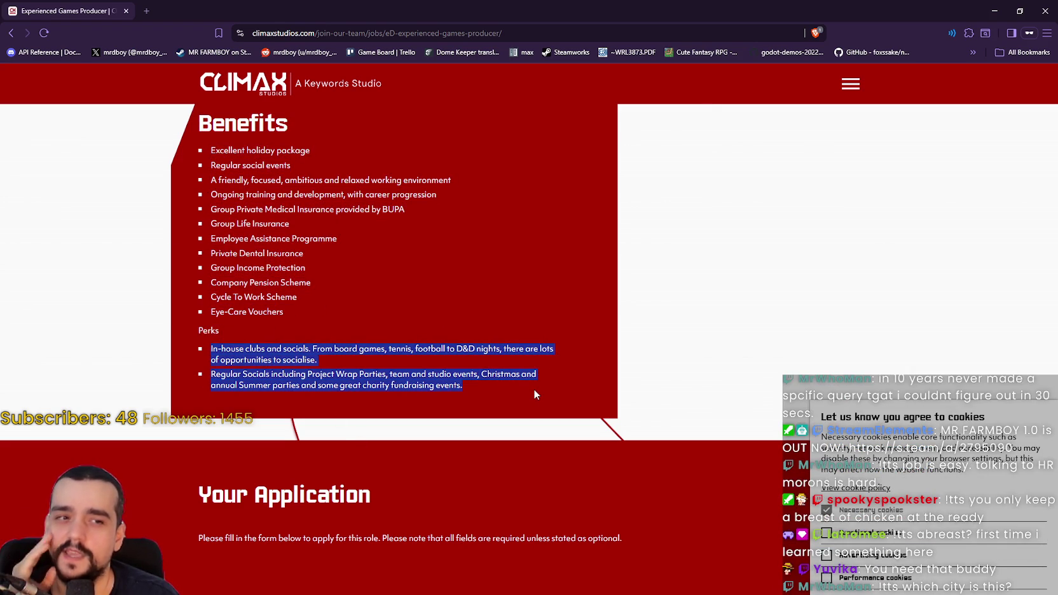
left_click(512, 380)
scroll(514, 385, "down", 1)
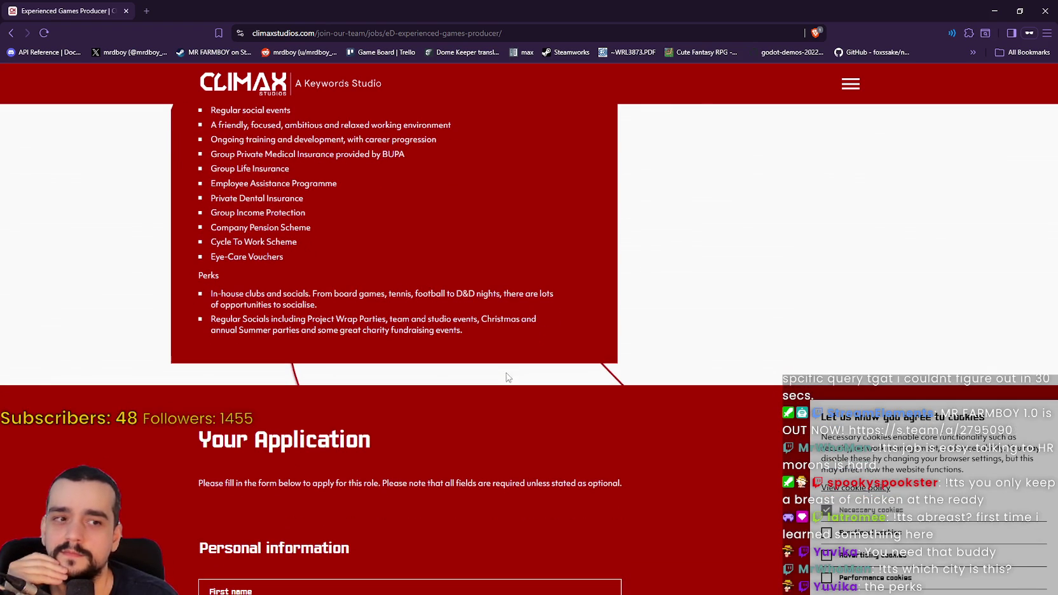
mouse_move(504, 335)
left_mouse_down()
mouse_move(202, 319)
mouse_move(216, 319)
left_mouse_up()
left_click(321, 318)
scroll(391, 341, "up", 1)
scroll(391, 341, "up", 15)
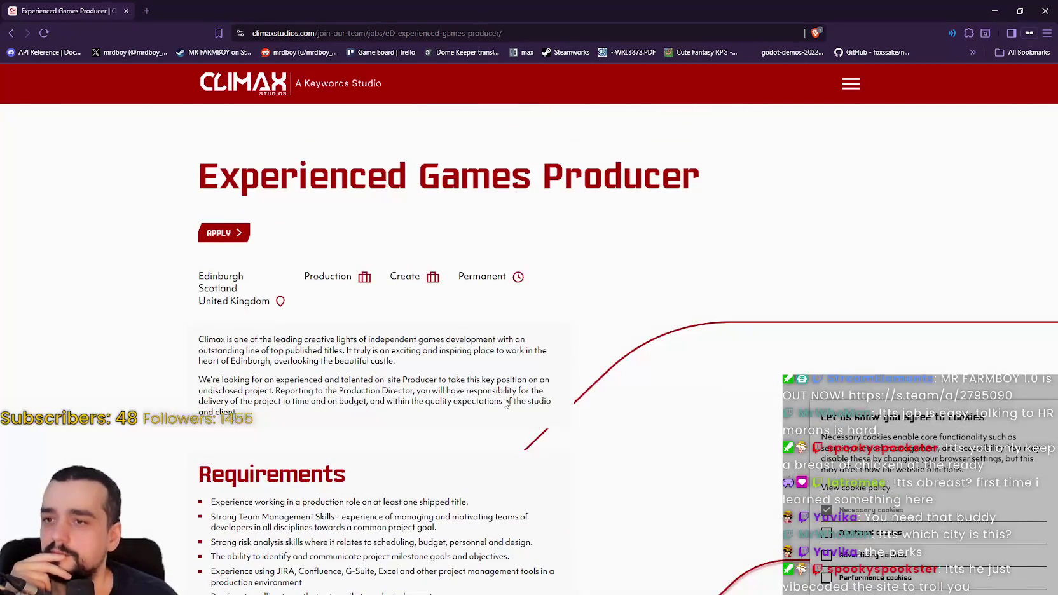
scroll(273, 292, "down", 4)
scroll(386, 361, "up", 2)
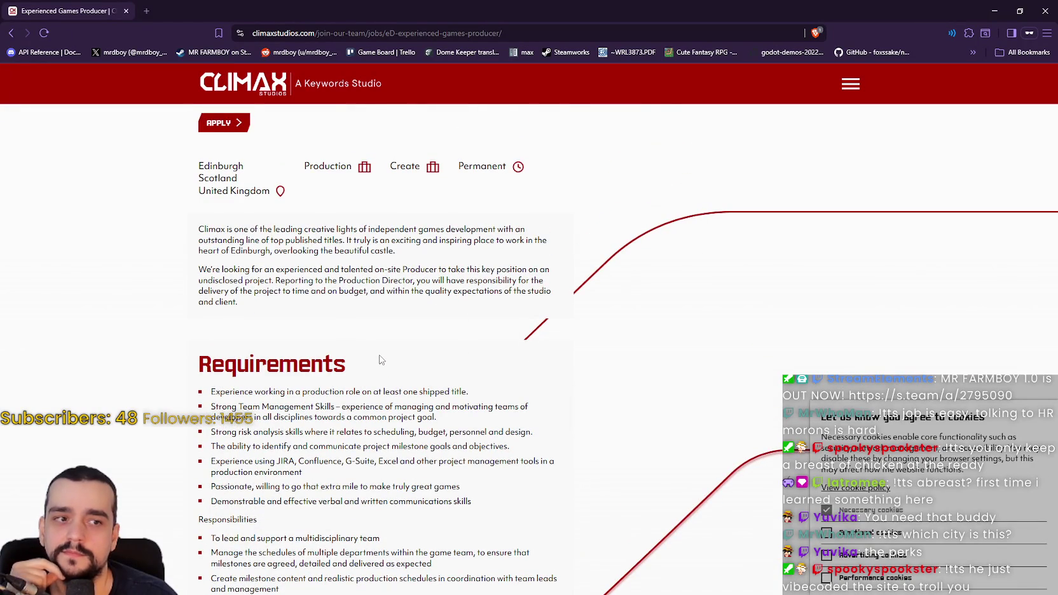
scroll(272, 313, "up", 2)
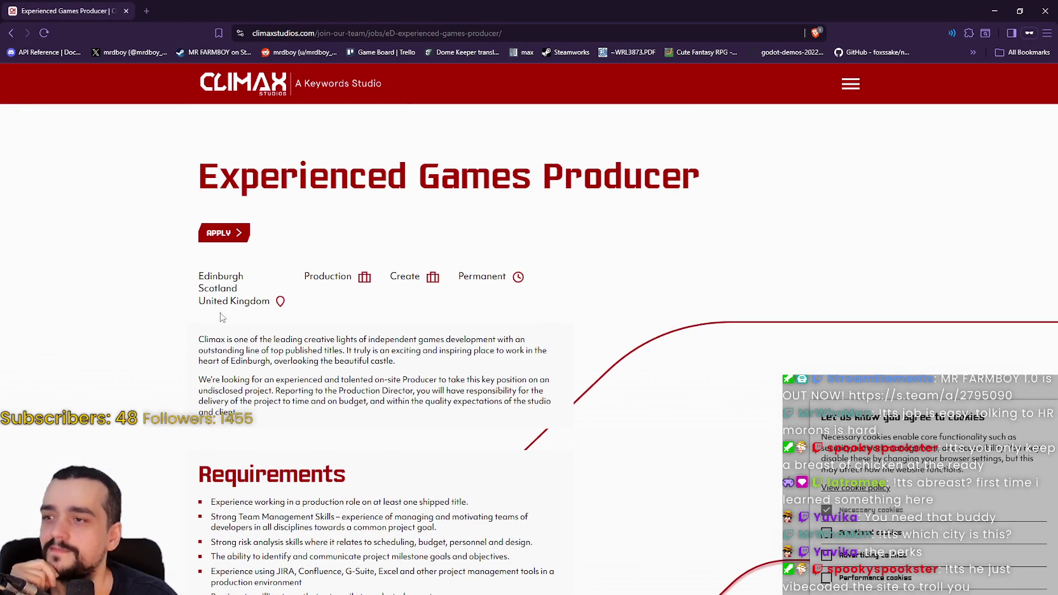
double_click(219, 291)
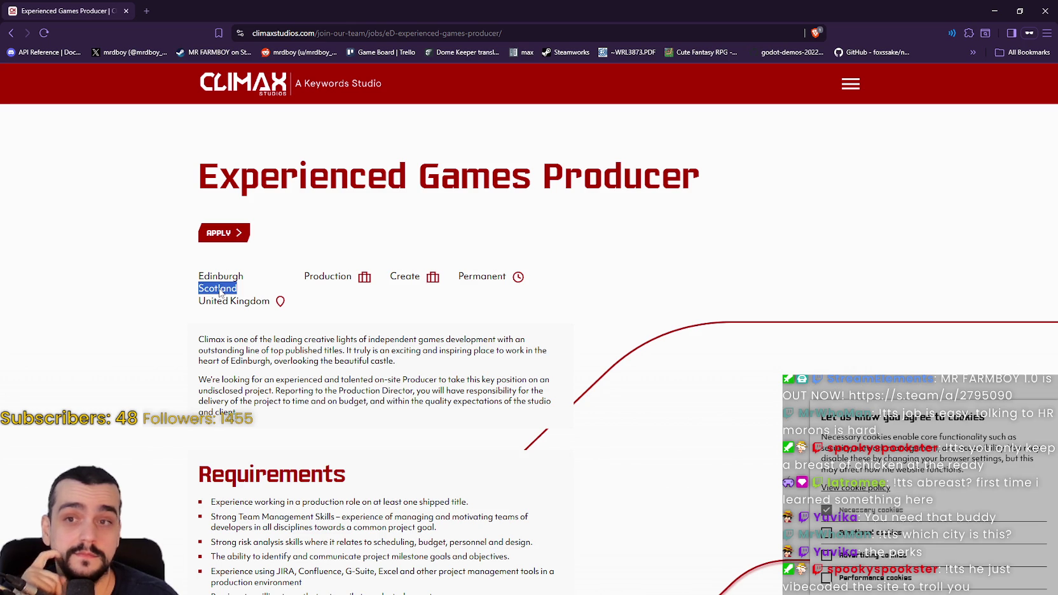
mouse_move(214, 290)
left_mouse_down()
mouse_move(213, 278)
mouse_move(206, 291)
left_mouse_up()
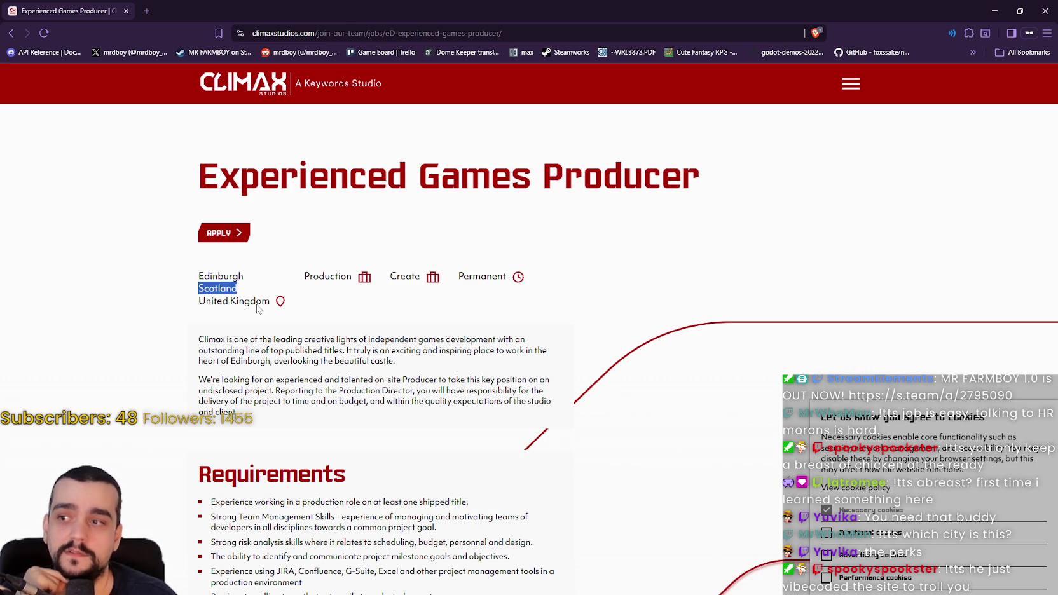
scroll(474, 362, "down", 7)
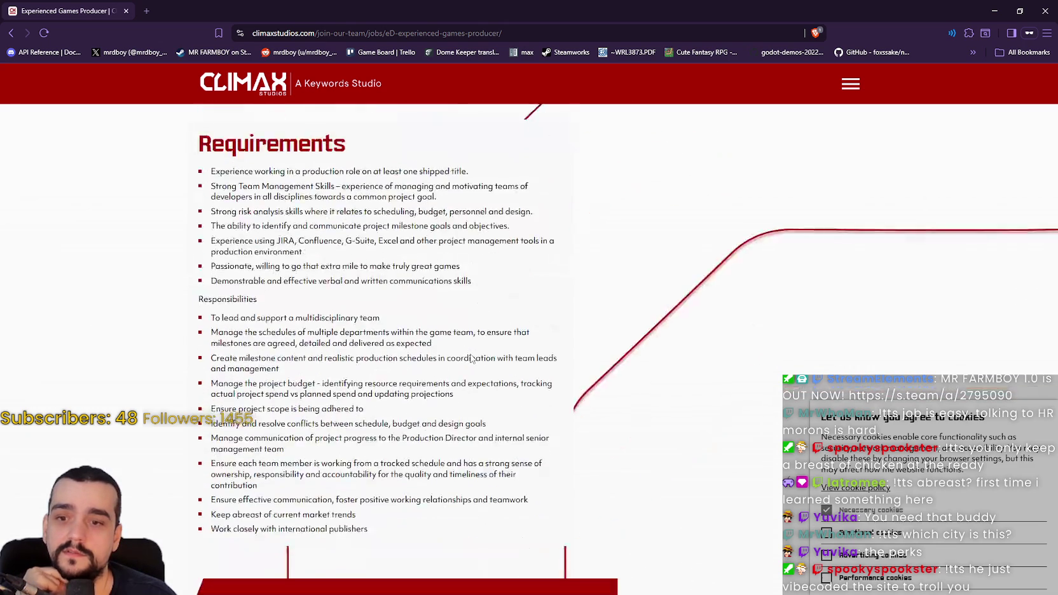
scroll(469, 358, "down", 4)
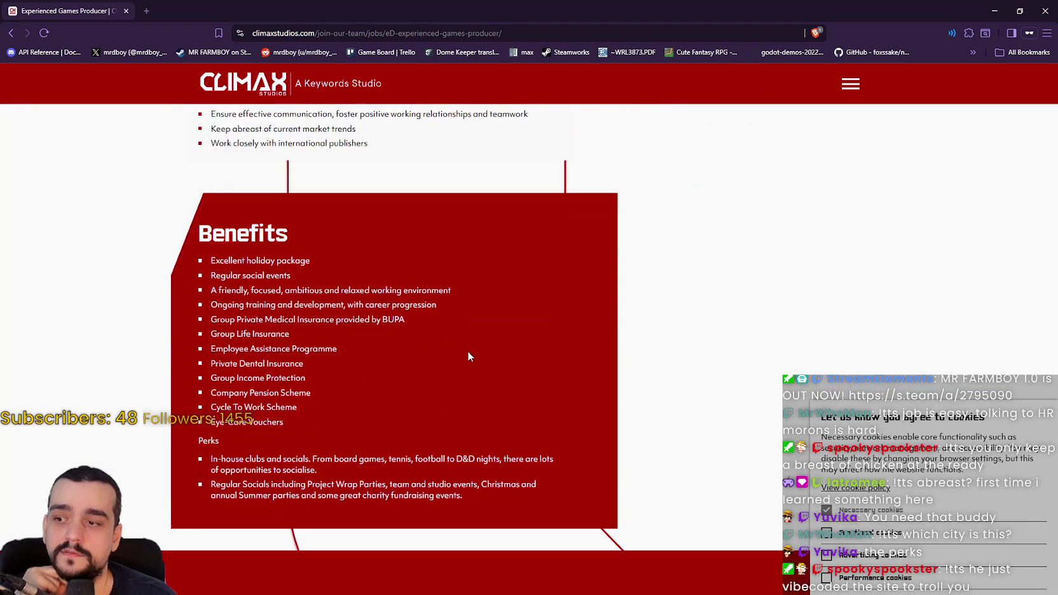
Scroll through the rest of the job posting and deselect the Scotland text
scroll(465, 348, "down", 3)
scroll(464, 346, "down", 5)
scroll(464, 344, "down", 3)
scroll(590, 373, "down", 7)
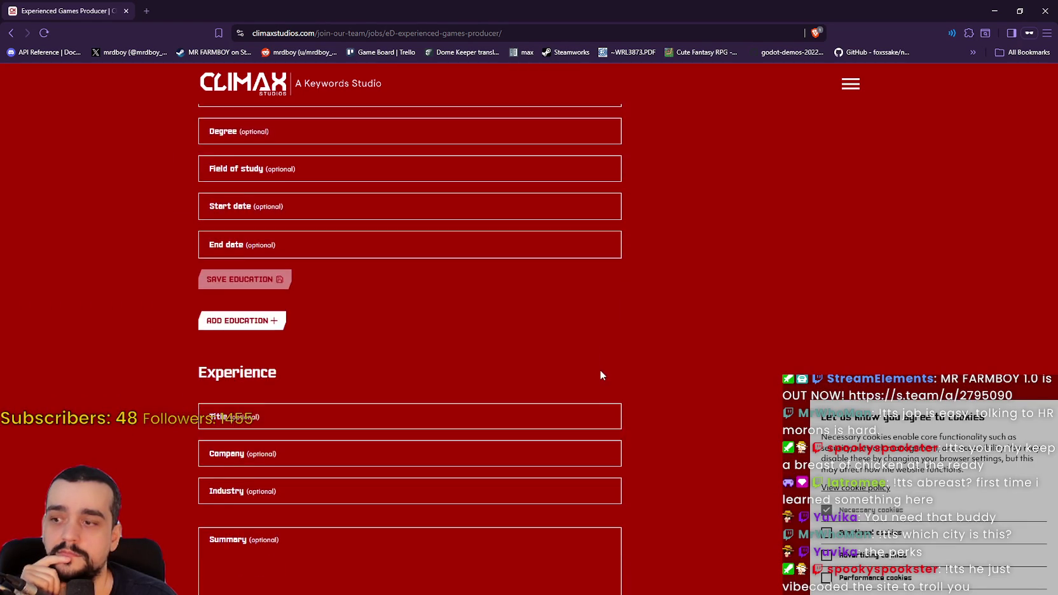
scroll(599, 369, "down", 2)
scroll(598, 368, "up", 4)
scroll(595, 366, "down", 4)
scroll(594, 368, "down", 10)
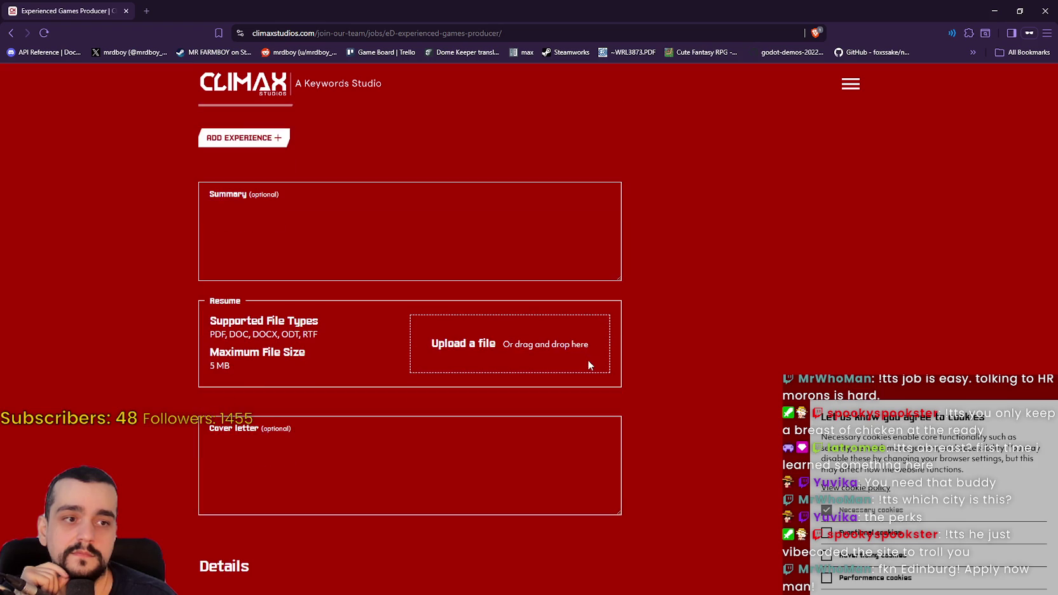
scroll(600, 408, "up", 6)
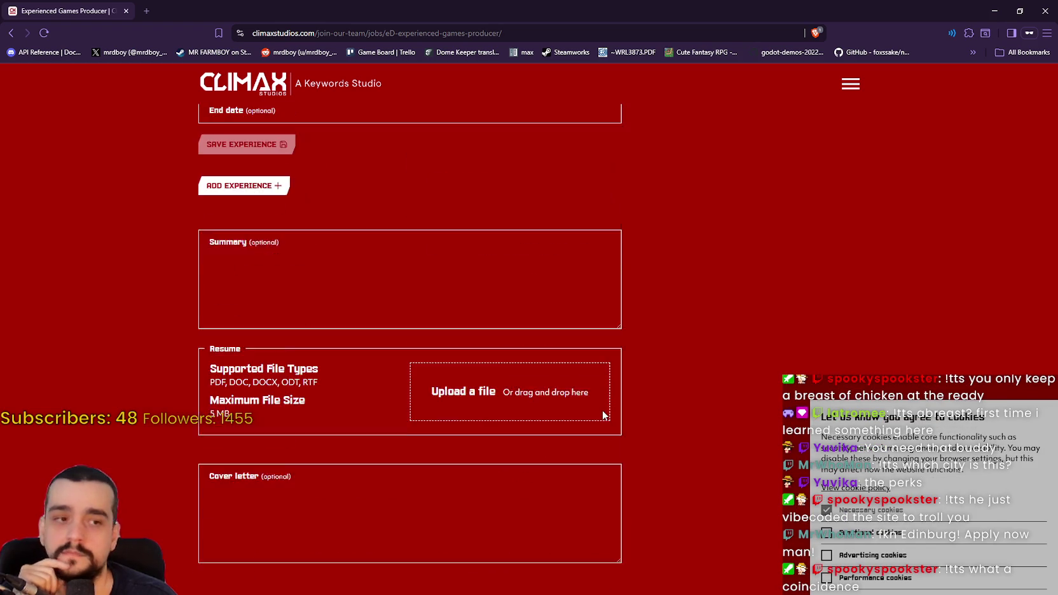
scroll(600, 407, "up", 14)
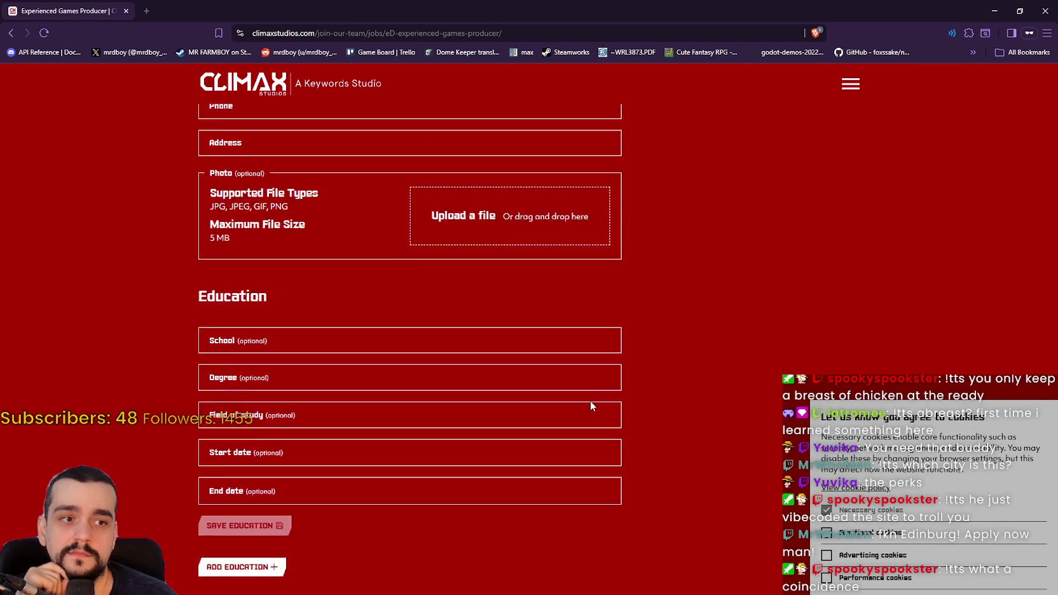
scroll(589, 404, "up", 15)
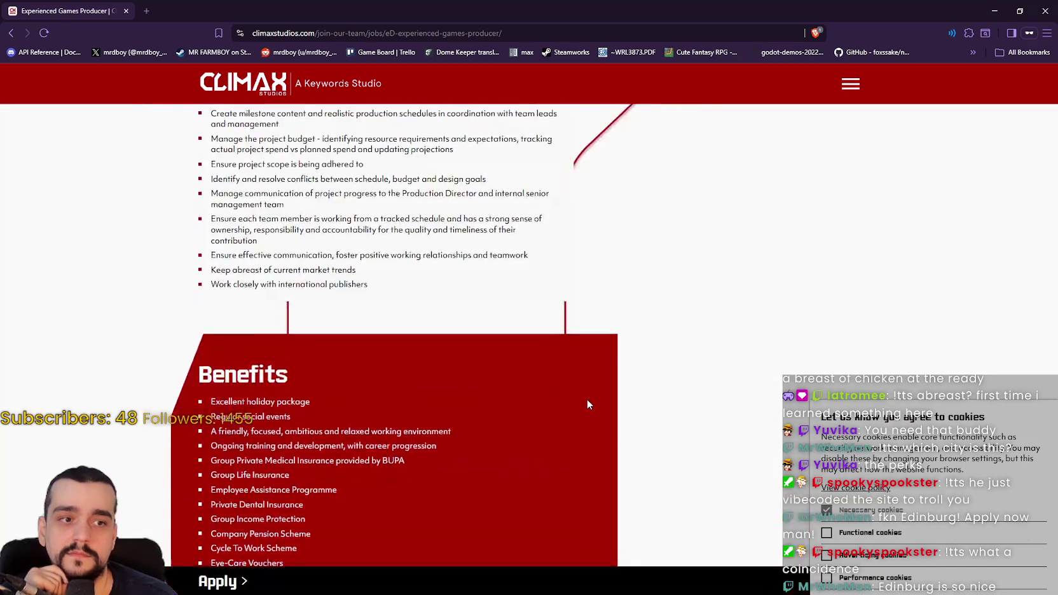
scroll(586, 403, "up", 5)
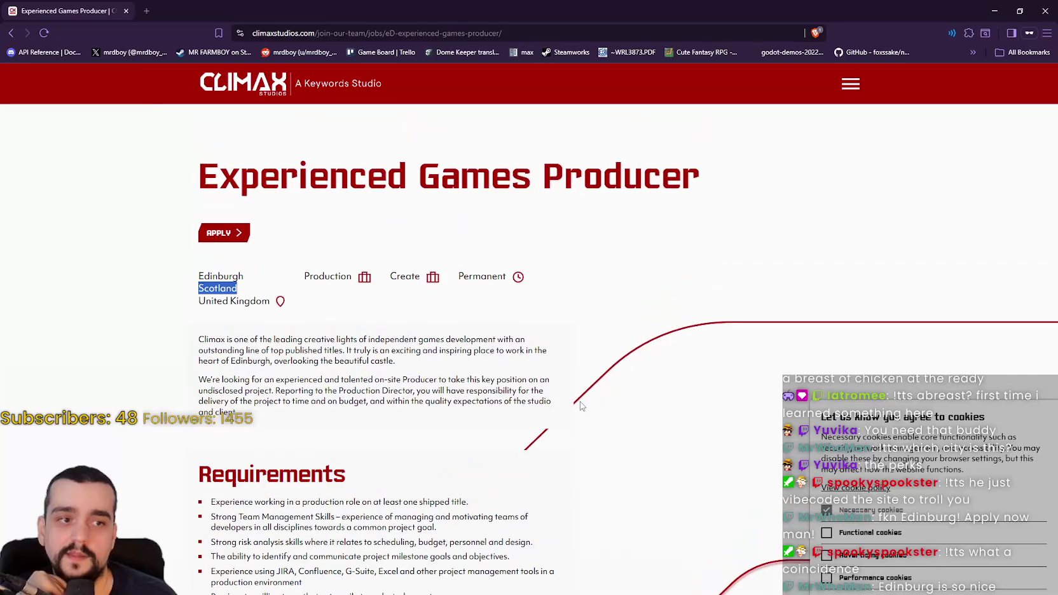
left_click(234, 326)
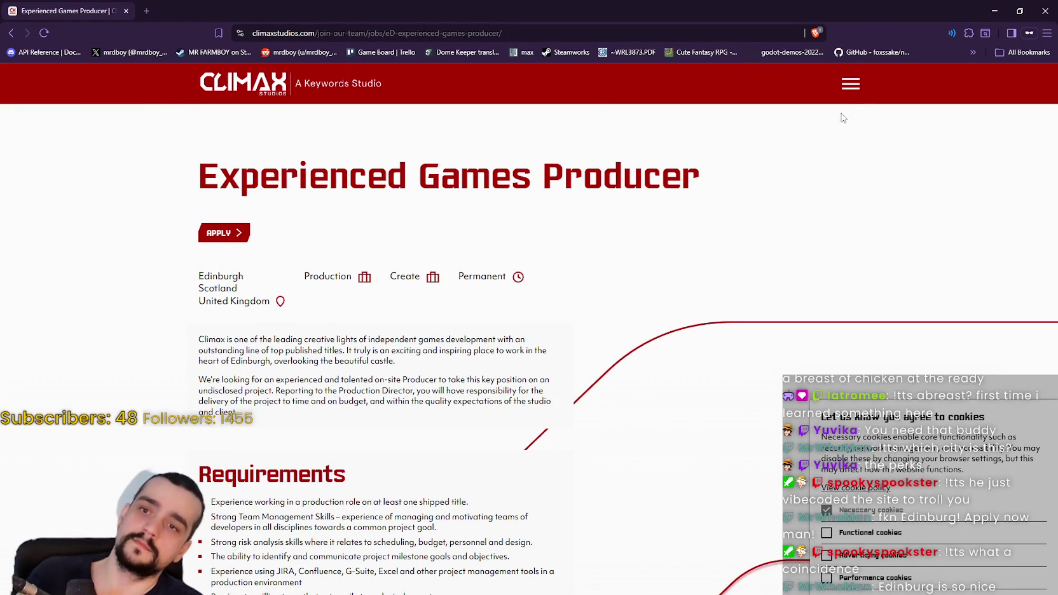
Go to the Our Home page from the site's navigation menu
left_click(849, 85)
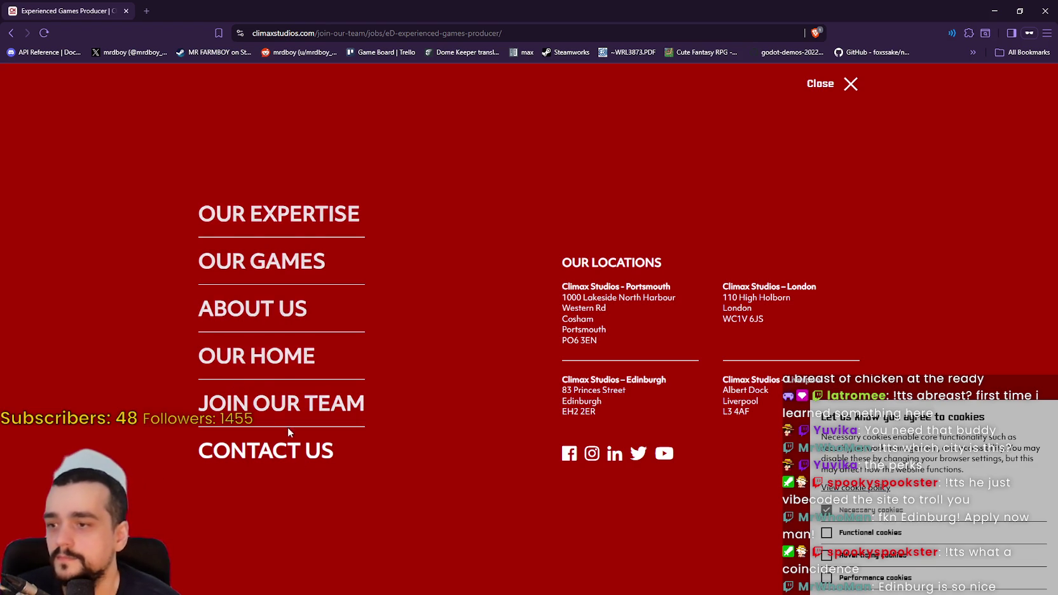
left_click(269, 364)
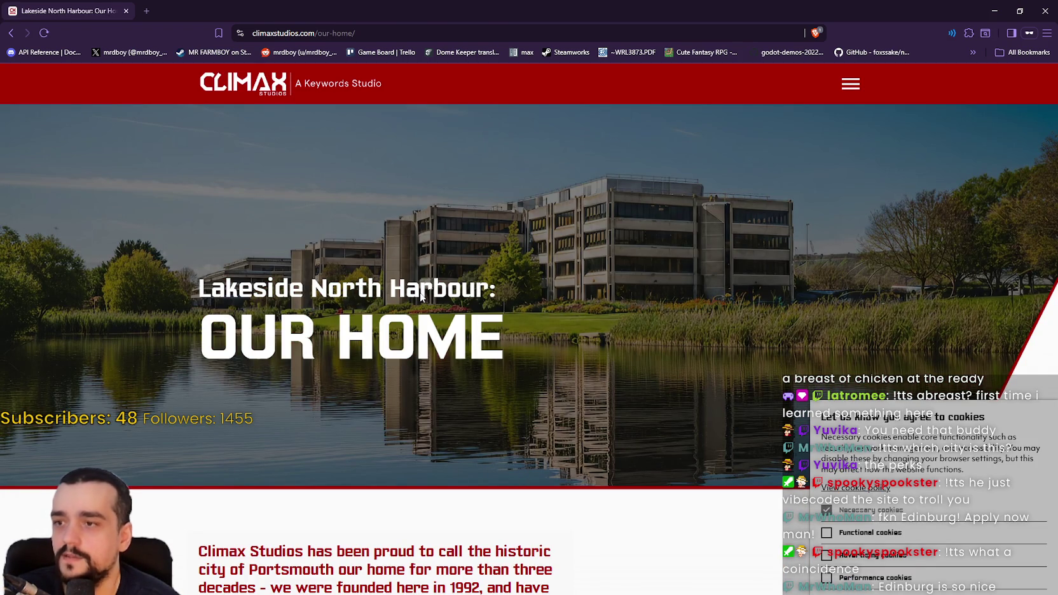
scroll(413, 317, "down", 2)
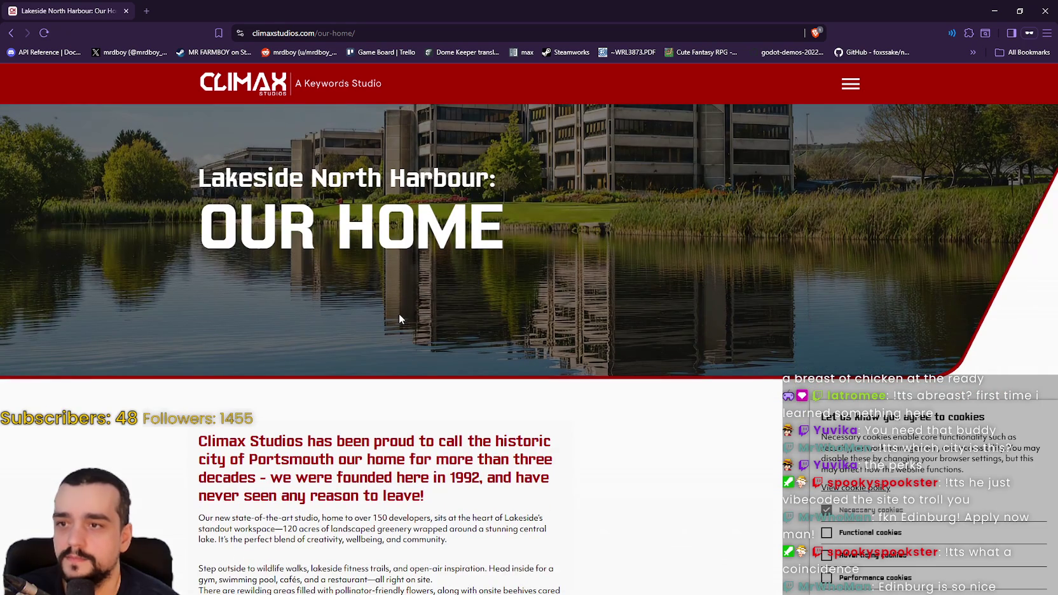
scroll(399, 314, "down", 5)
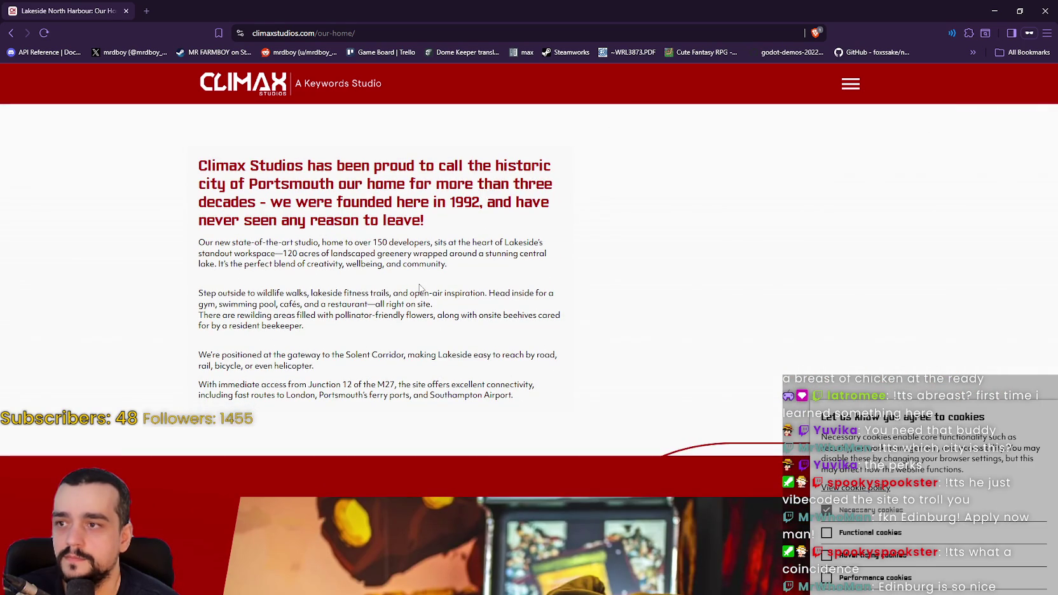
scroll(420, 288, "down", 6)
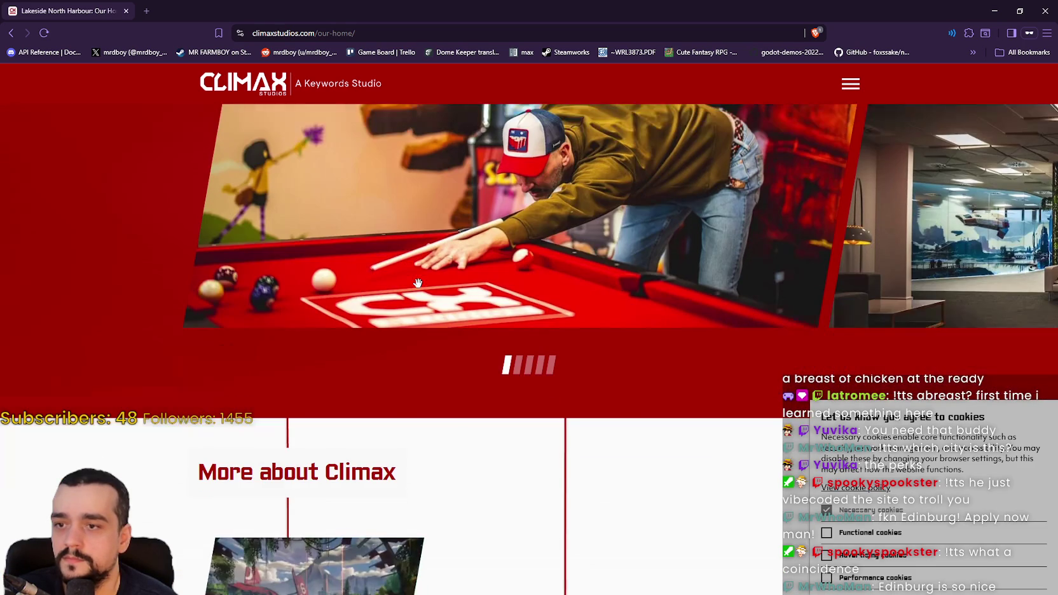
scroll(668, 300, "up", 1)
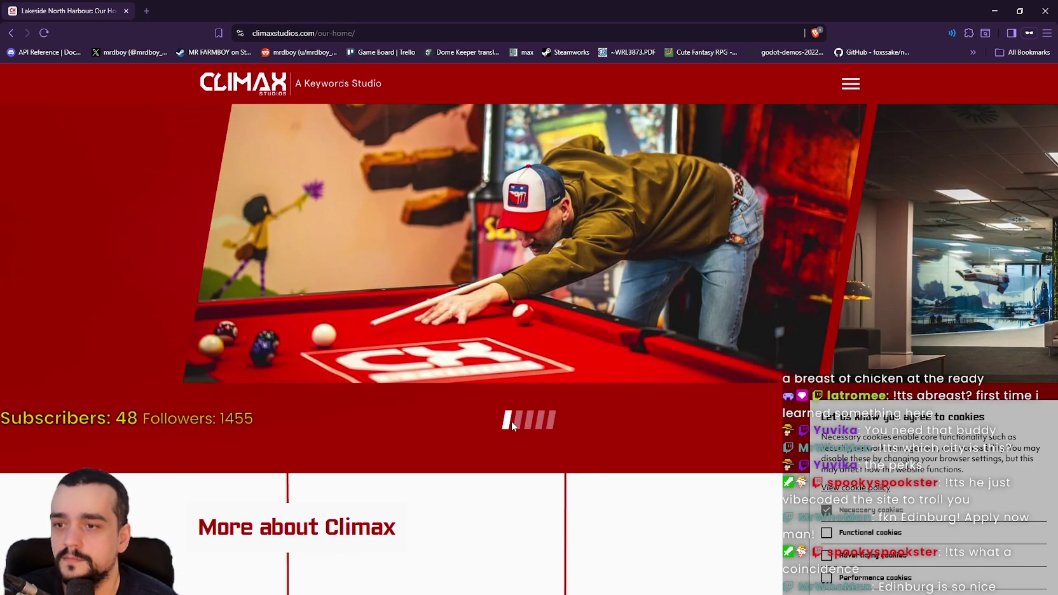
Cycle the photo carousel through the harbour, office shelves and lounge-with-dog photos
left_click(519, 421)
left_click(529, 423)
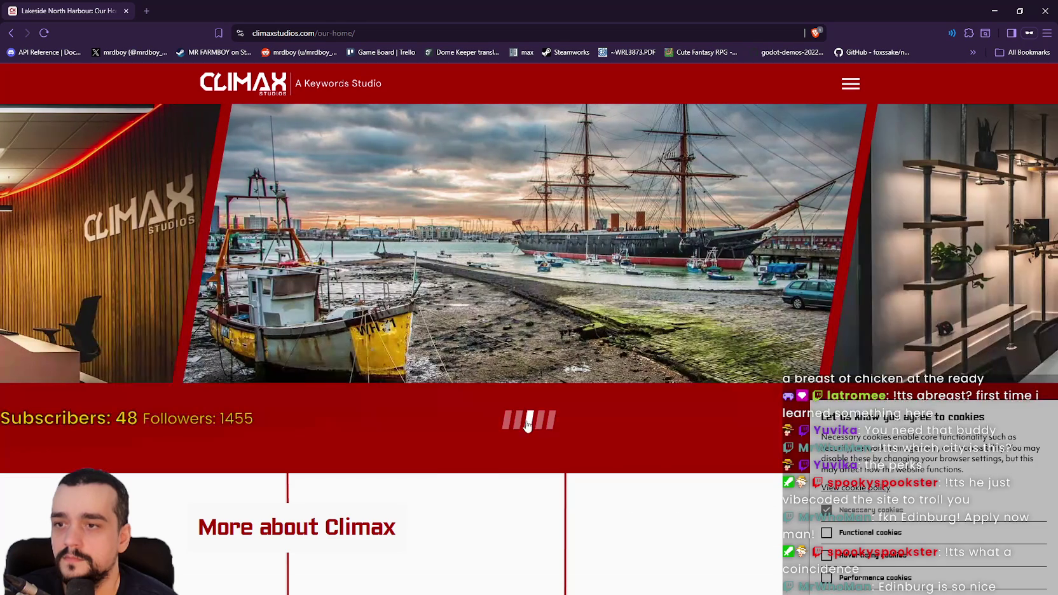
left_click(519, 421)
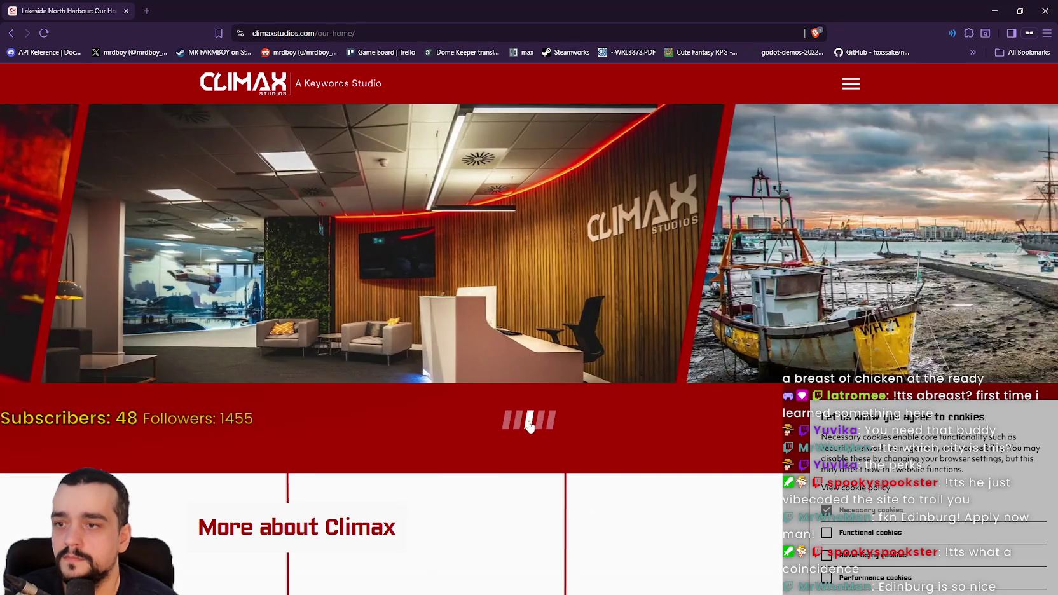
left_click(530, 423)
left_click(539, 423)
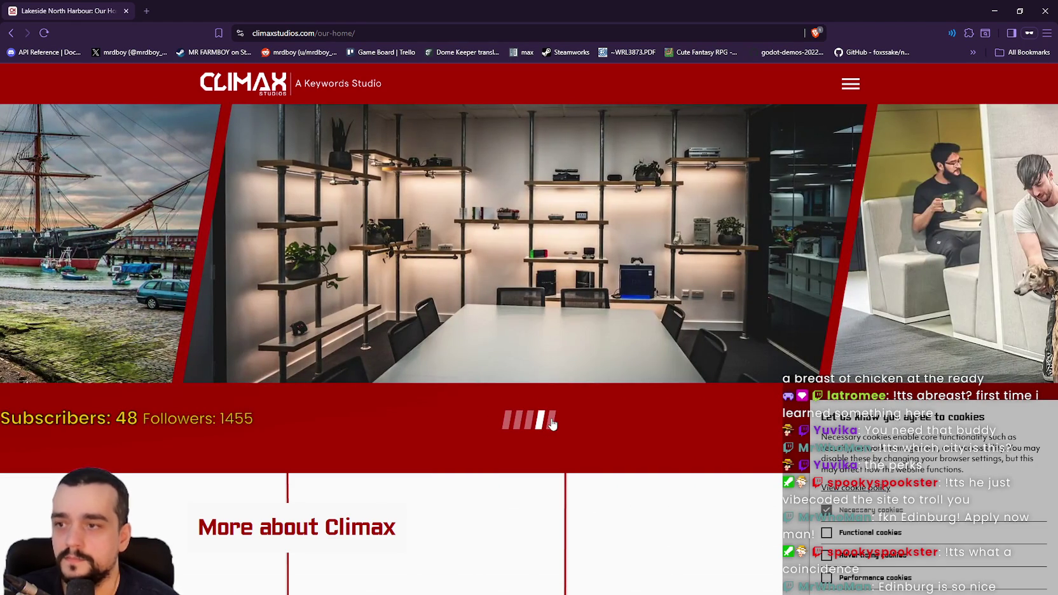
left_click(551, 421)
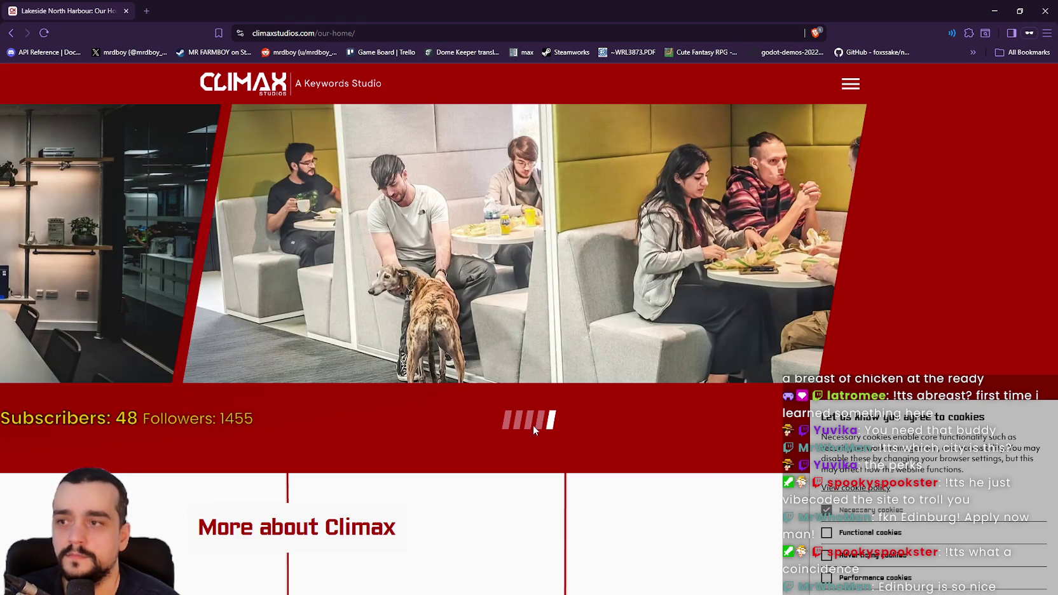
Open the About Climax Studios page from its card further down
scroll(516, 423, "down", 5)
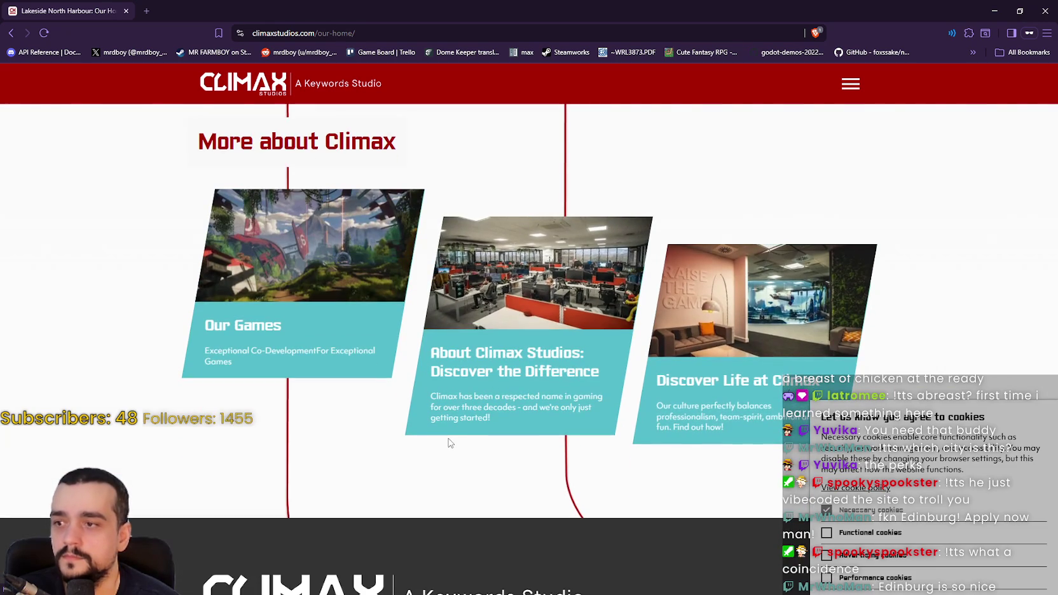
scroll(566, 343, "down", 1)
left_click(514, 243)
Scroll the About Us page down to the games timeline and select the New World title
scroll(511, 327, "down", 3)
scroll(541, 291, "up", 3)
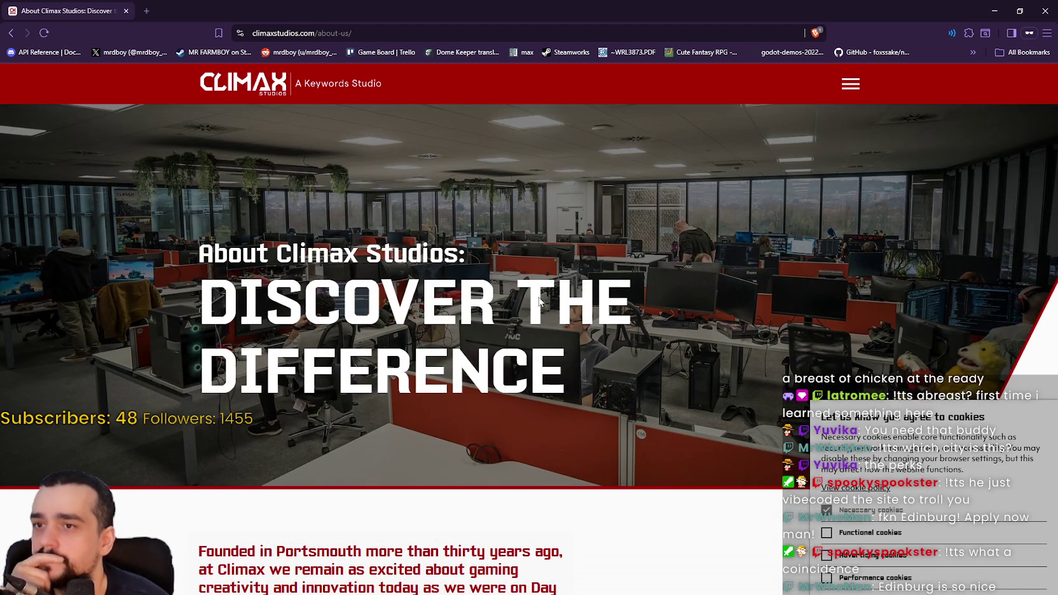
scroll(539, 300, "down", 7)
scroll(537, 302, "up", 2)
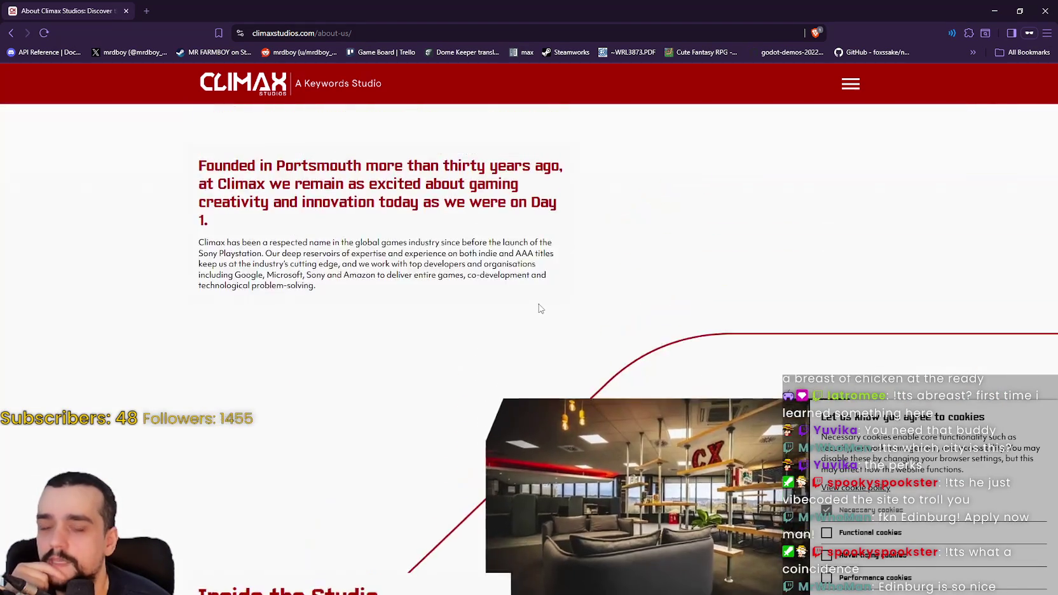
scroll(539, 308, "up", 5)
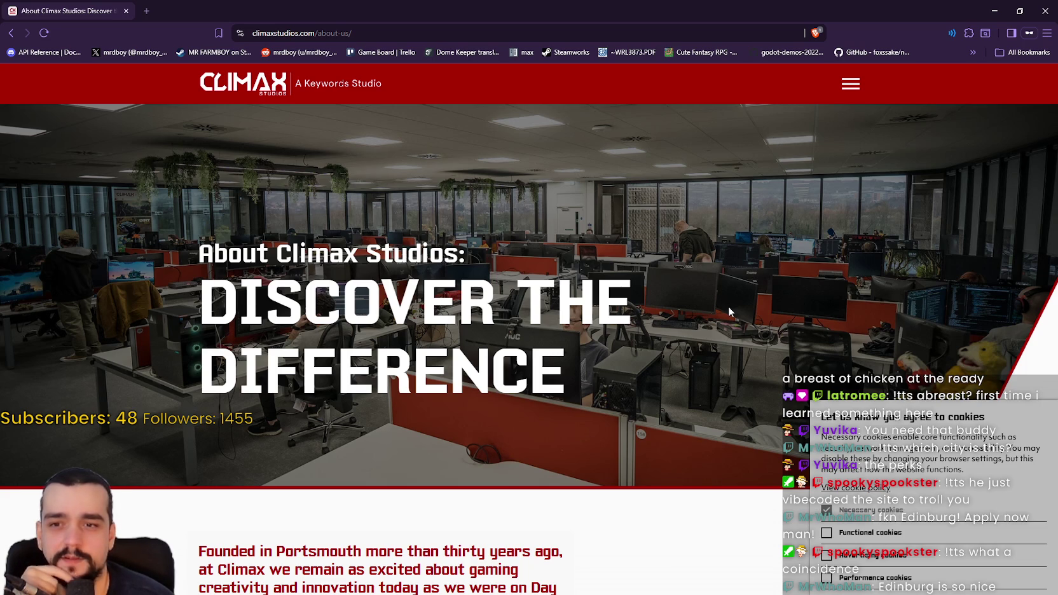
scroll(728, 305, "down", 2)
scroll(728, 306, "up", 2)
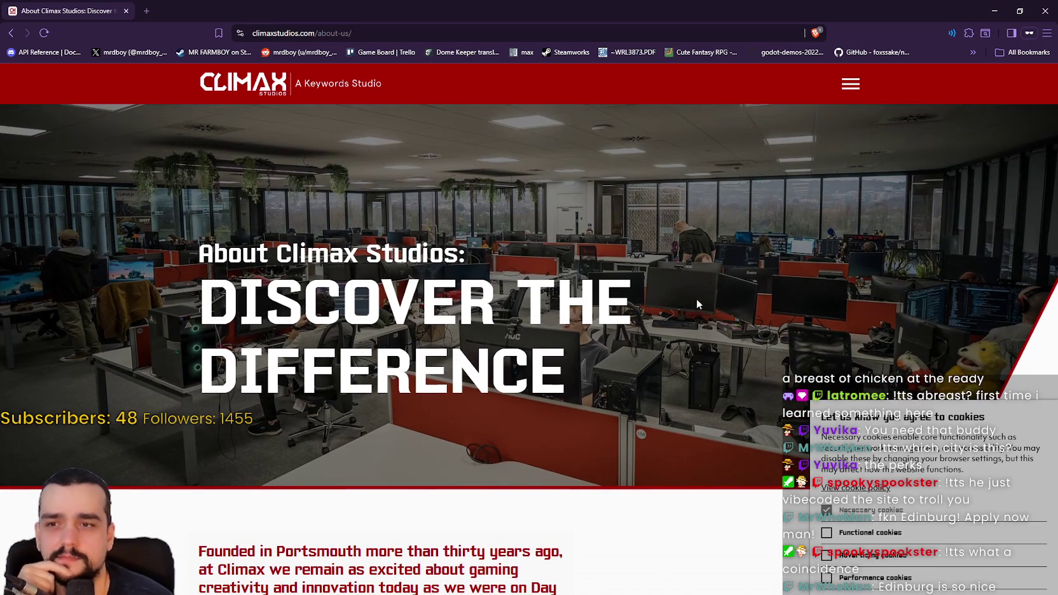
scroll(633, 349, "down", 7)
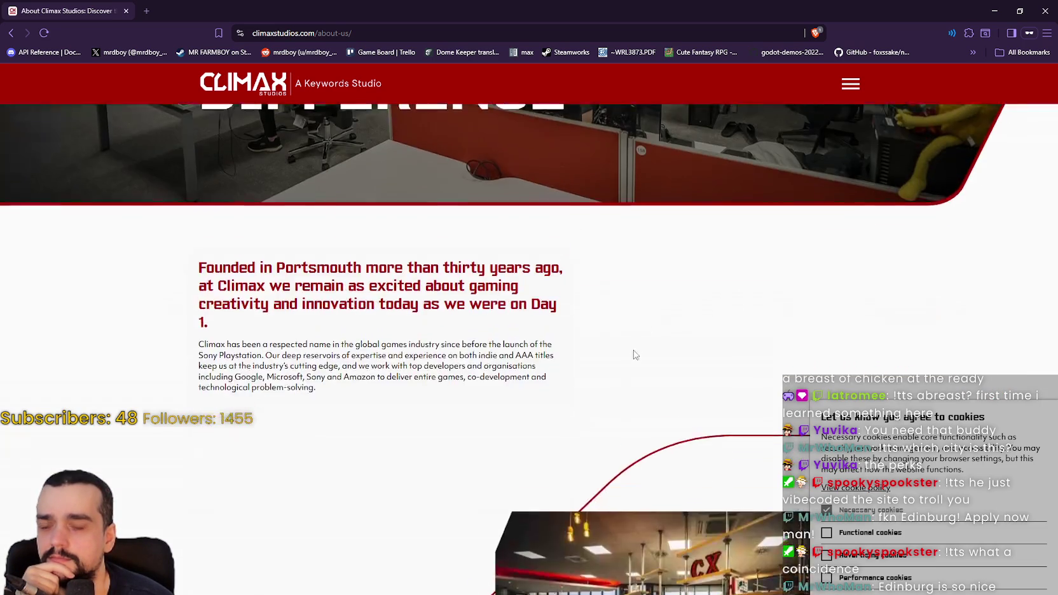
scroll(644, 363, "down", 3)
scroll(644, 366, "down", 7)
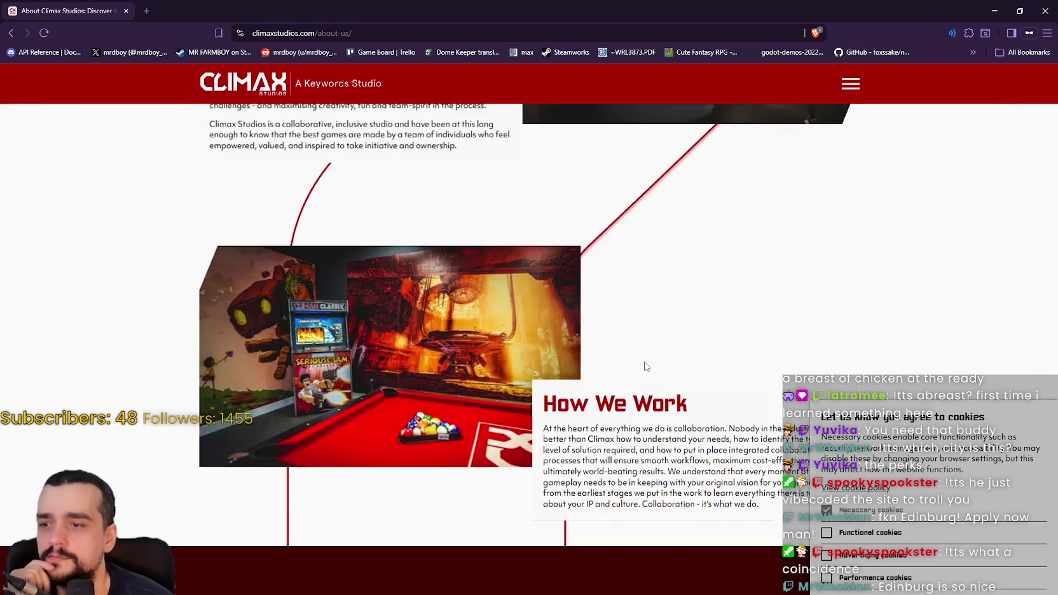
scroll(640, 358, "up", 10)
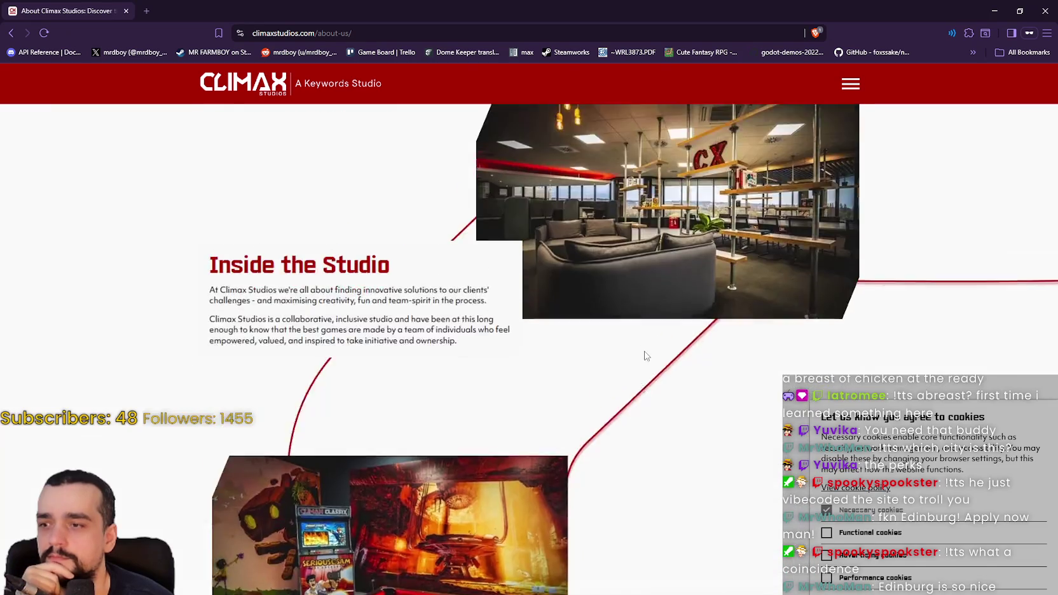
scroll(710, 447, "down", 5)
scroll(712, 449, "down", 8)
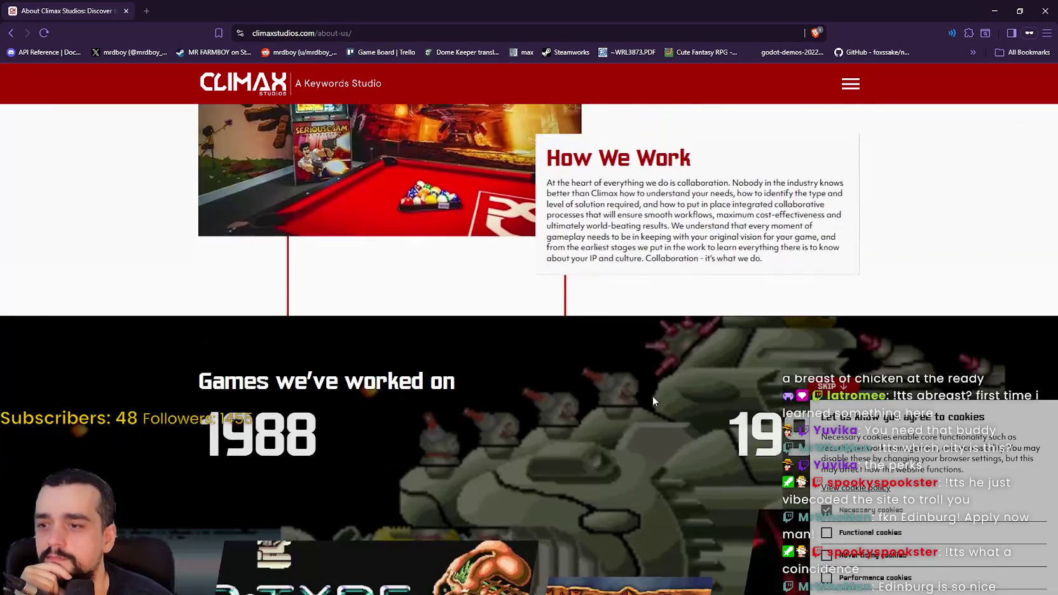
scroll(632, 382, "up", 3)
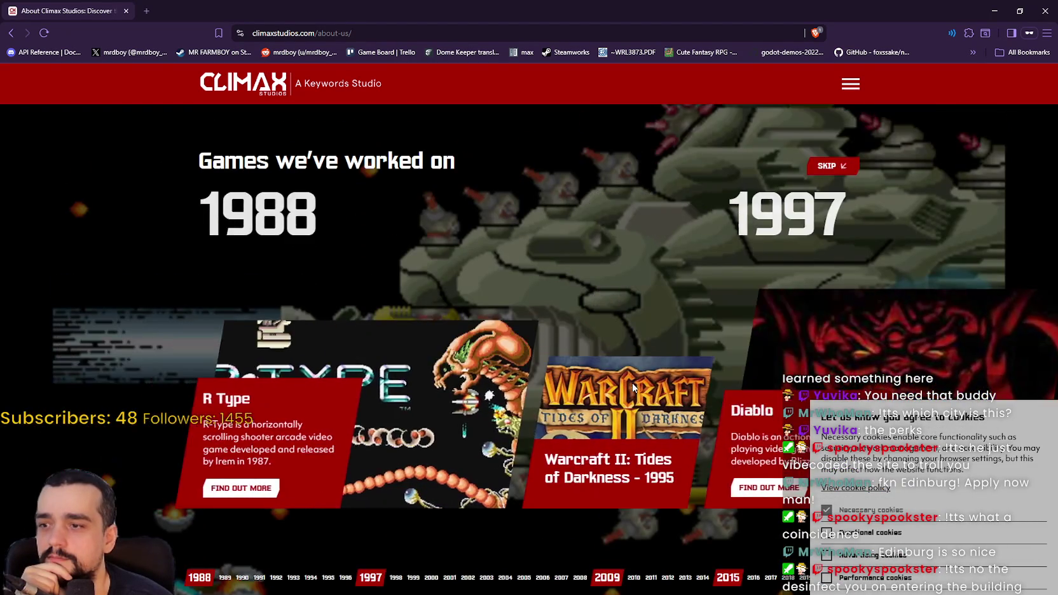
scroll(632, 382, "down", 5)
scroll(547, 344, "down", 5)
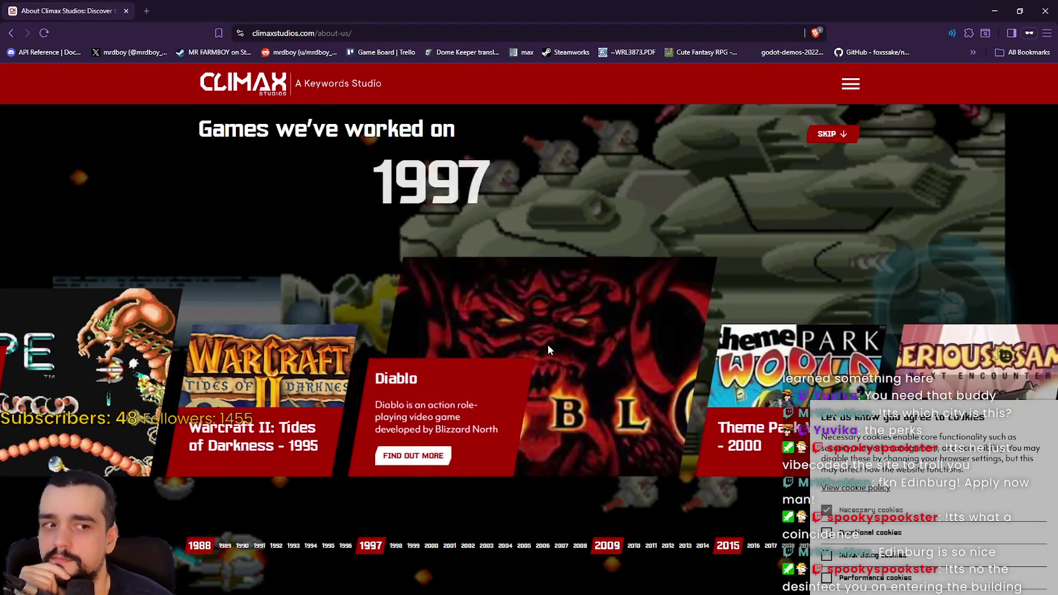
scroll(548, 348, "down", 5)
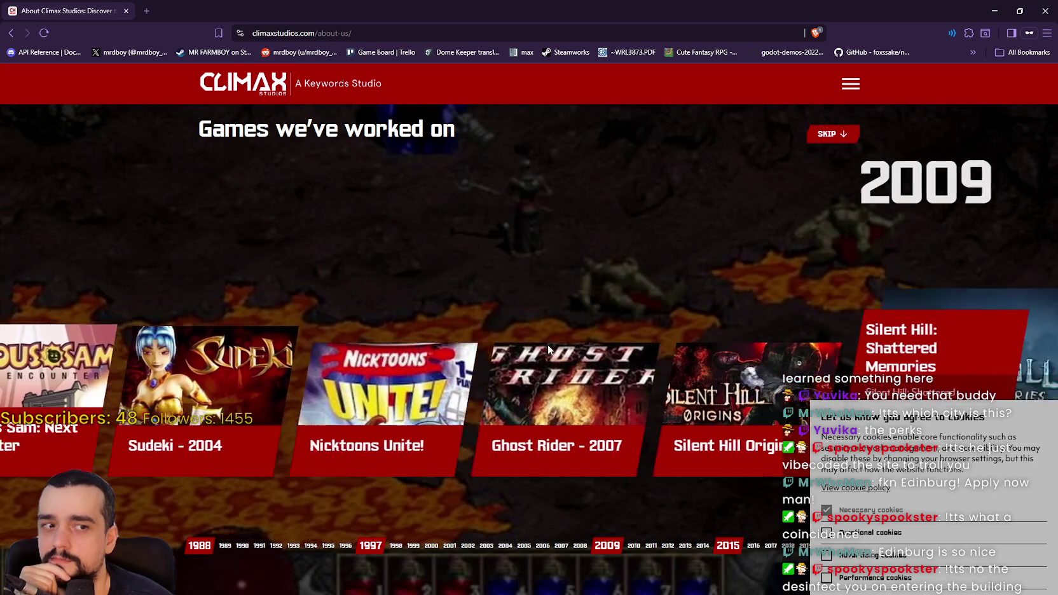
scroll(541, 343, "down", 2)
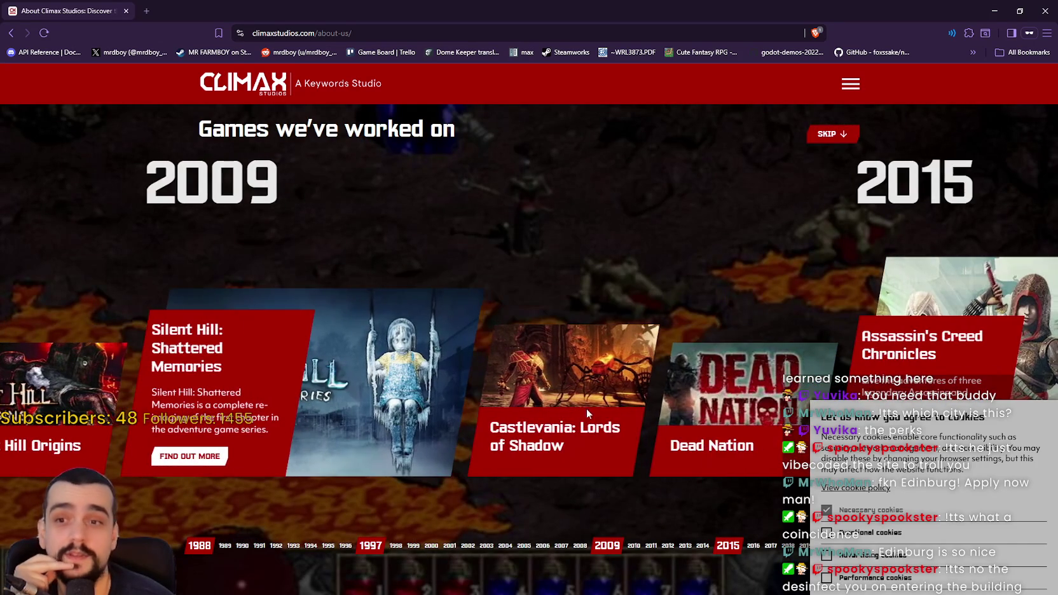
scroll(589, 403, "down", 5)
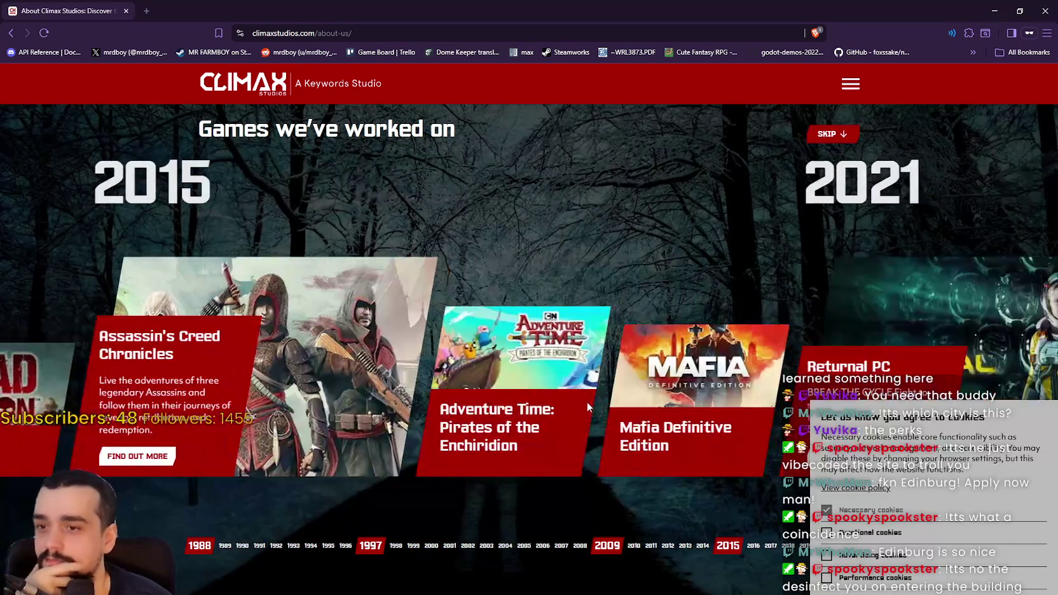
scroll(586, 403, "down", 6)
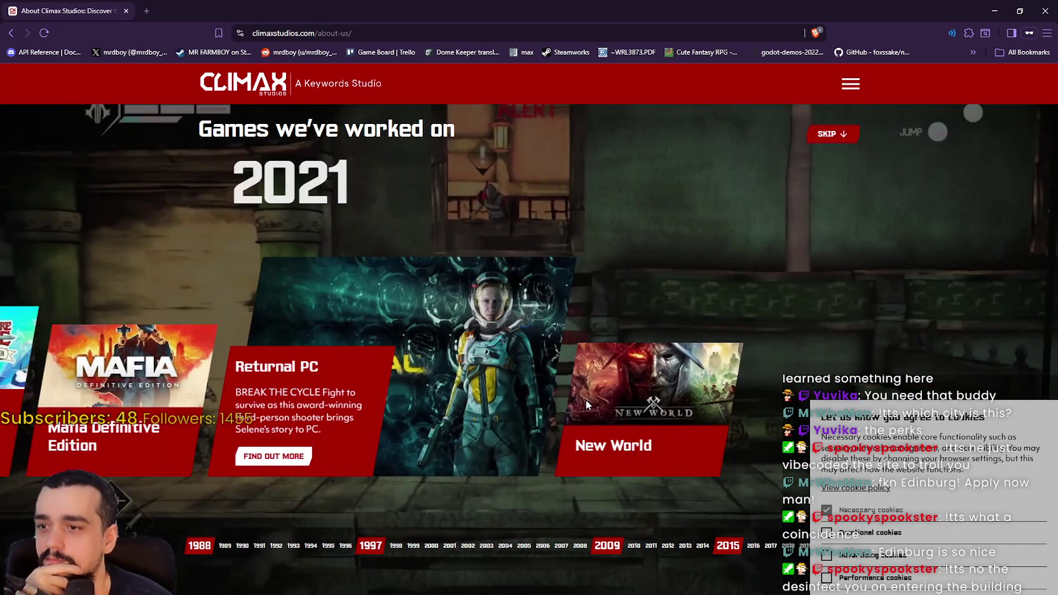
scroll(582, 405, "up", 4)
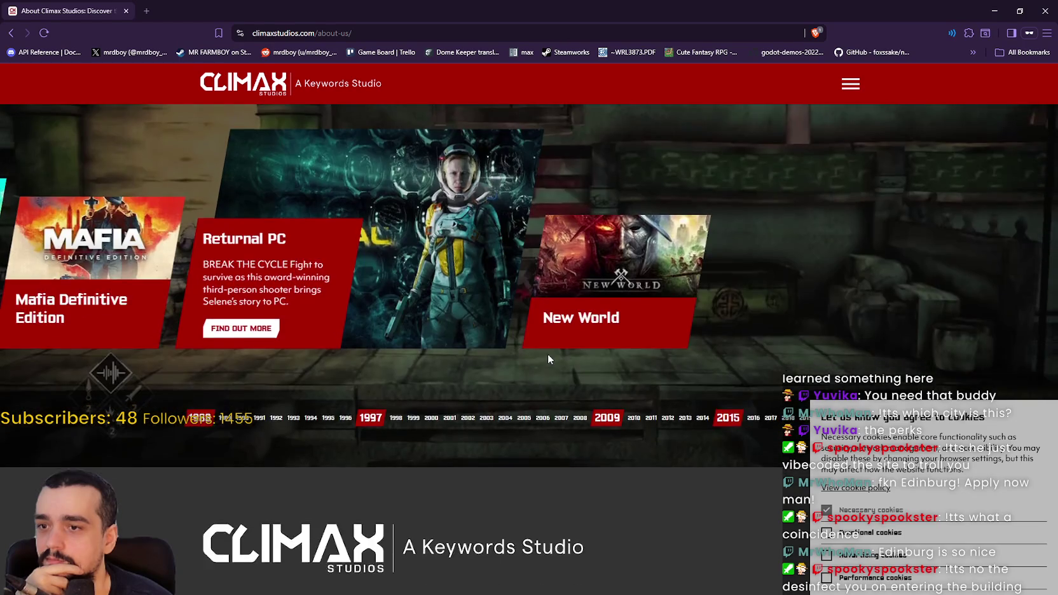
scroll(612, 398, "down", 2)
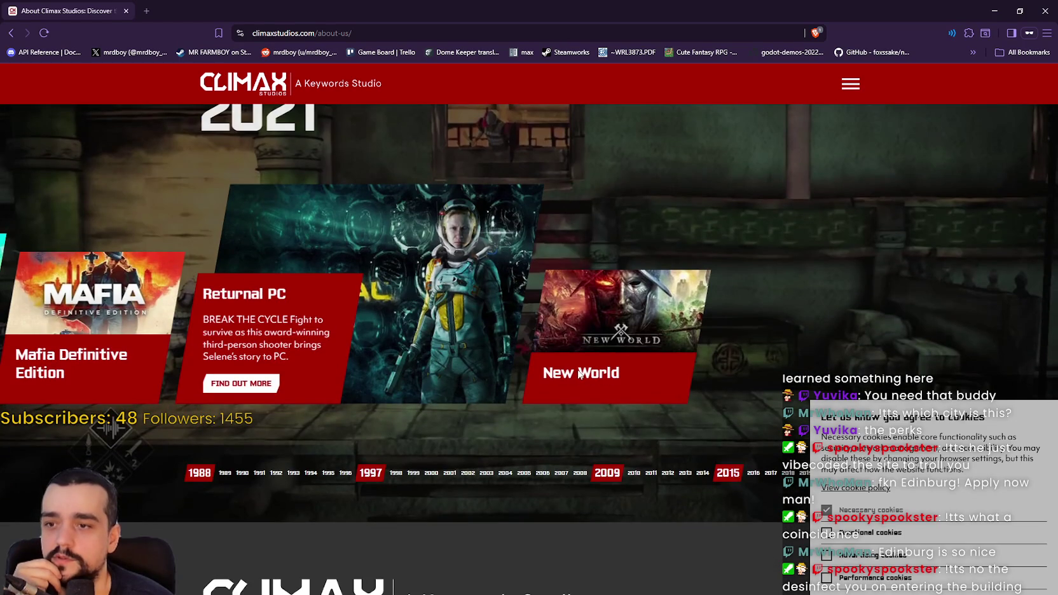
mouse_move(565, 376)
left_mouse_down()
mouse_move(619, 374)
mouse_move(550, 377)
left_mouse_up()
Run the games timeline back from 2021 to earlier titles like Sudeki and Ghost Rider
scroll(562, 382, "up", 2)
scroll(549, 393, "up", 2)
scroll(548, 391, "down", 3)
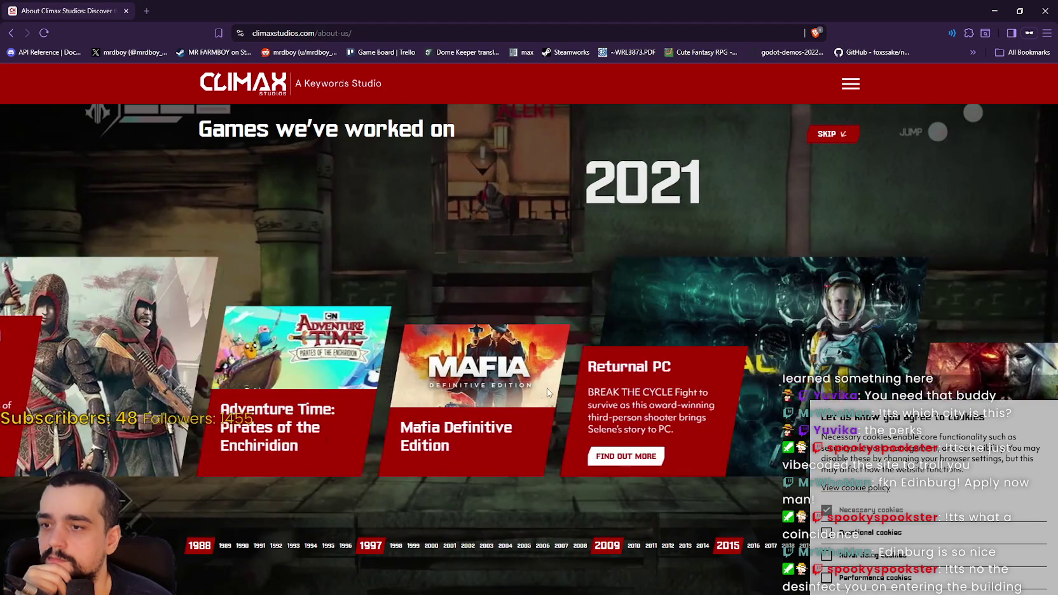
scroll(537, 211, "up", 3)
scroll(361, 153, "up", 3)
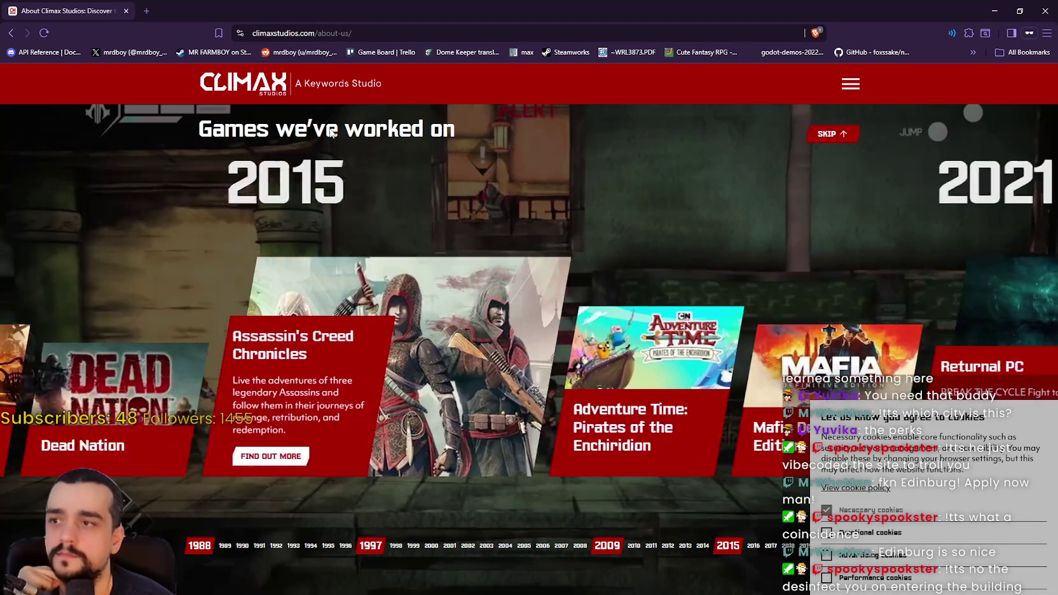
scroll(98, 362, "up", 5)
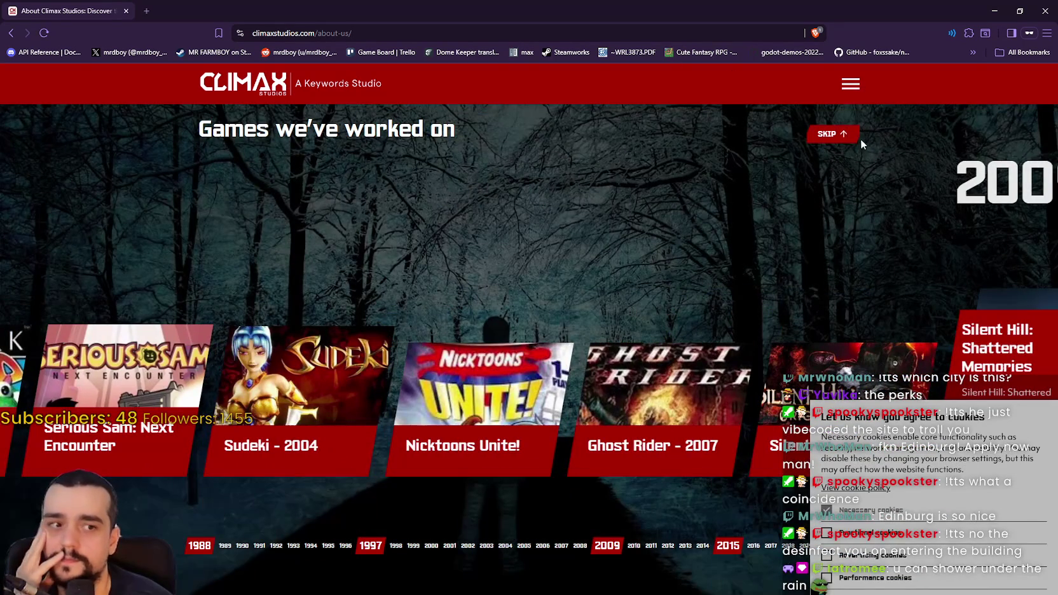
left_click(845, 134)
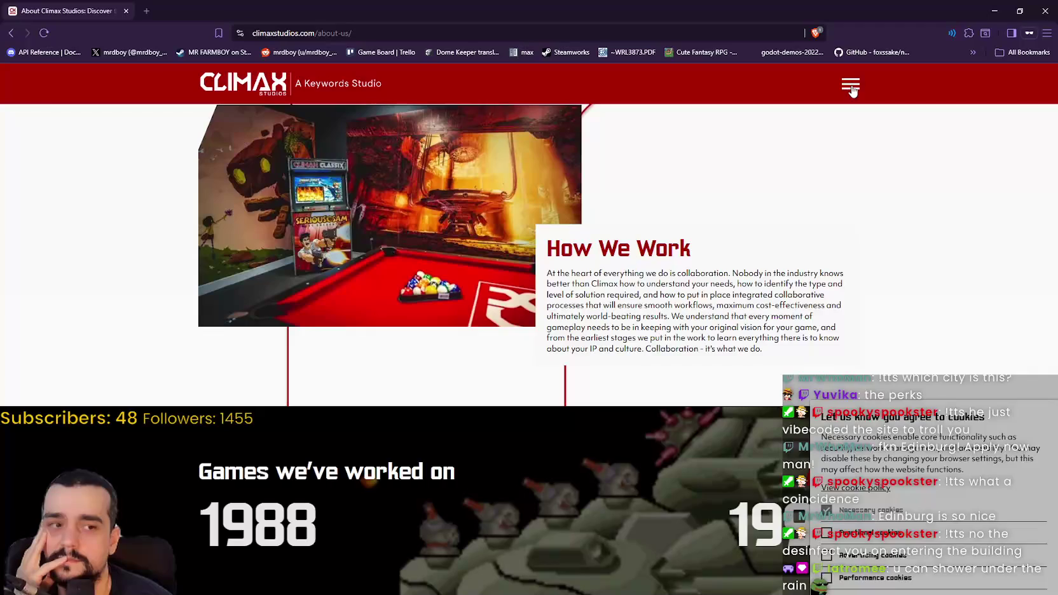
Go to the Our Expertise page from the site menu and scroll through it
scroll(849, 163, "up", 5)
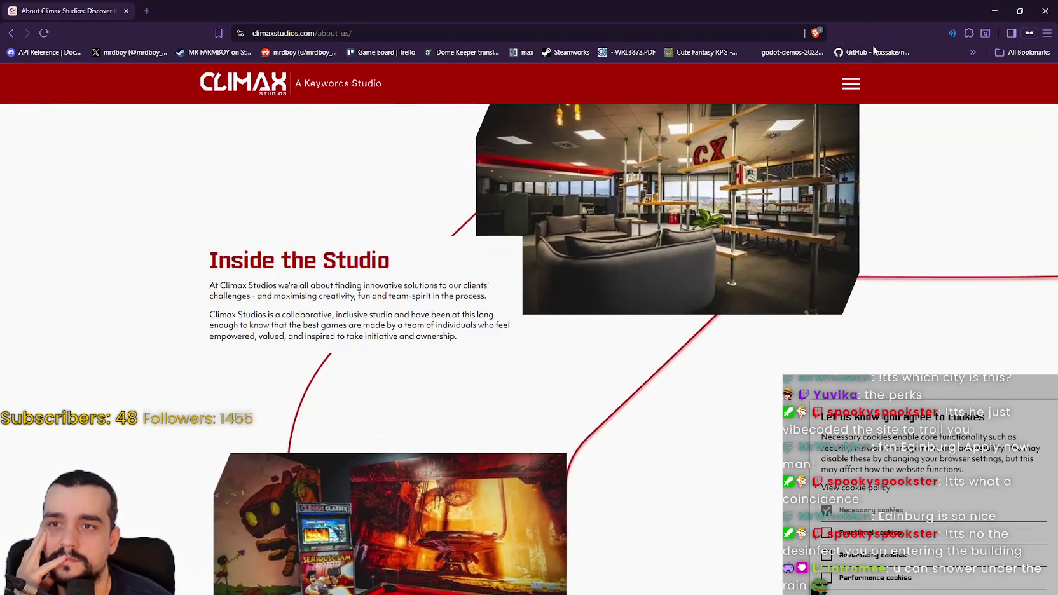
left_click(858, 81)
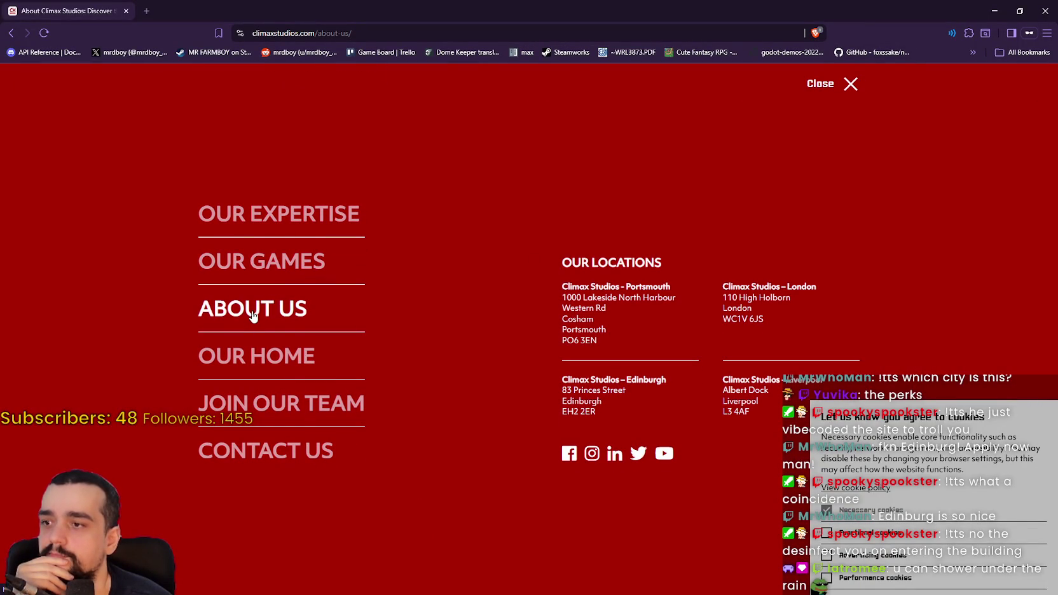
left_click(289, 219)
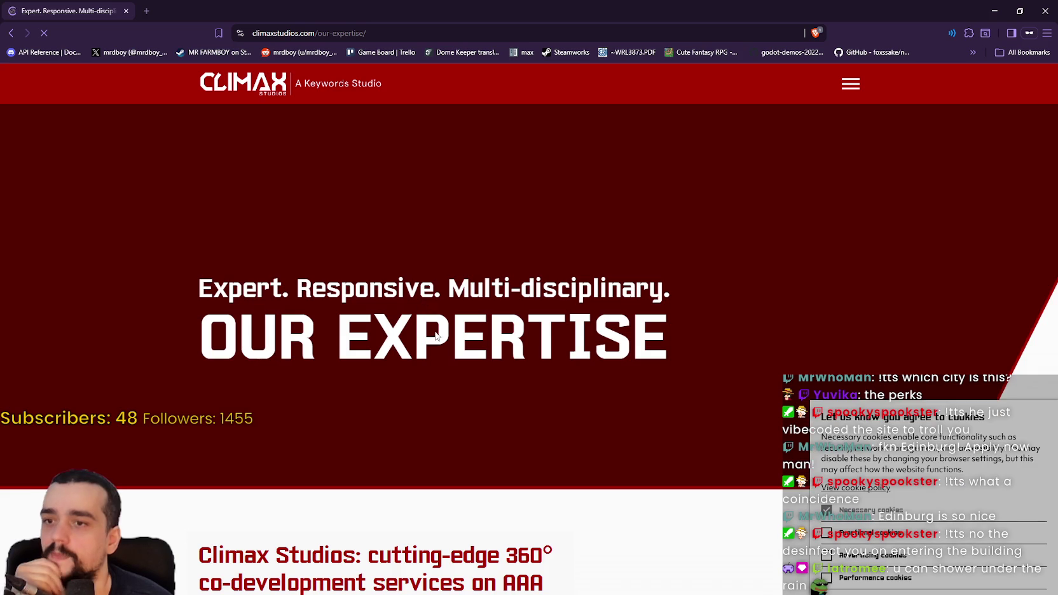
scroll(477, 342, "down", 4)
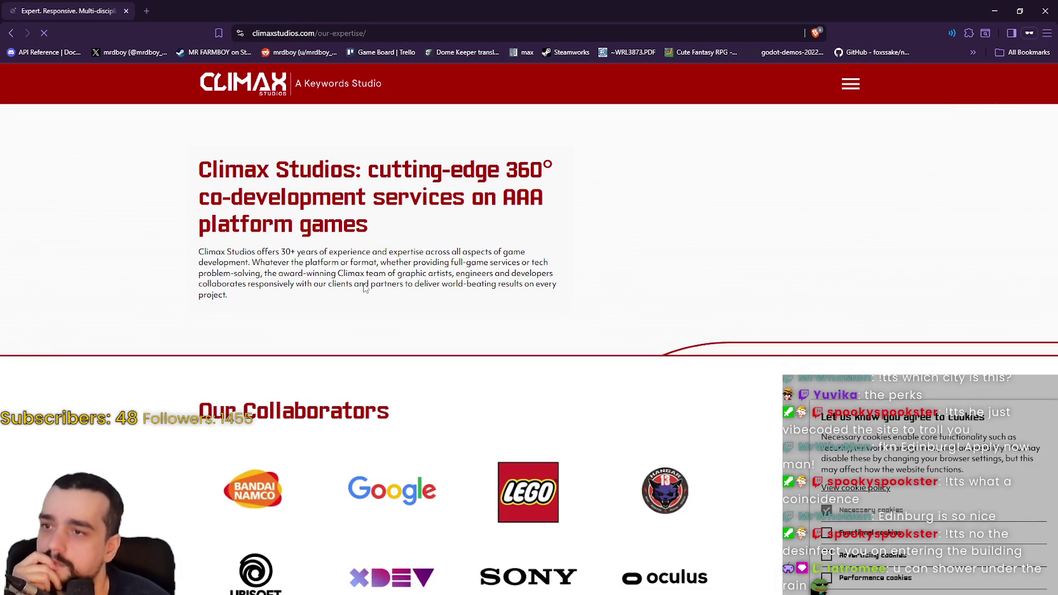
scroll(182, 222, "down", 3)
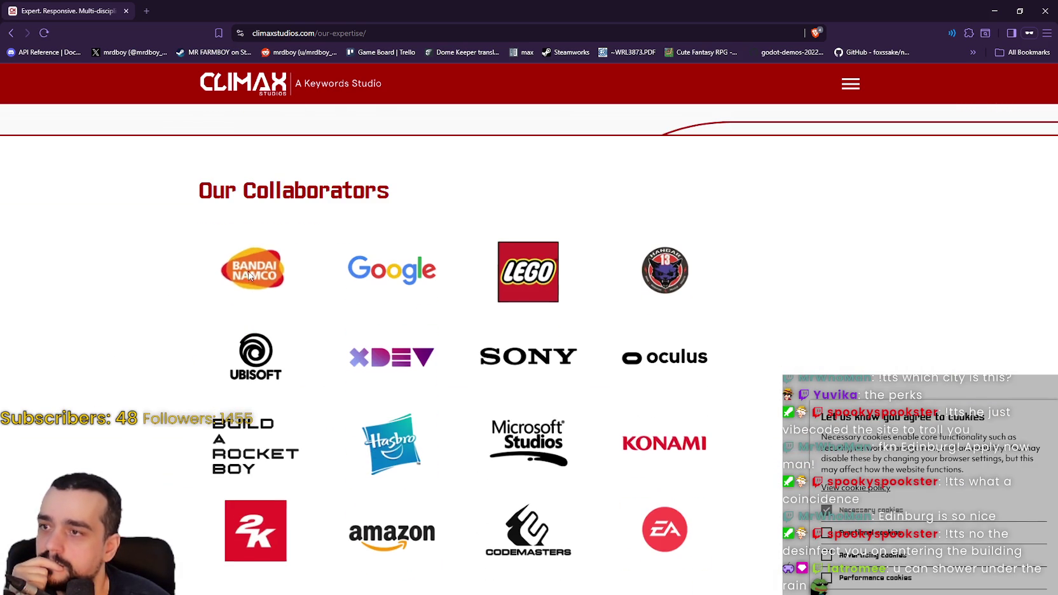
scroll(254, 273, "down", 4)
scroll(368, 291, "down", 3)
scroll(369, 290, "down", 8)
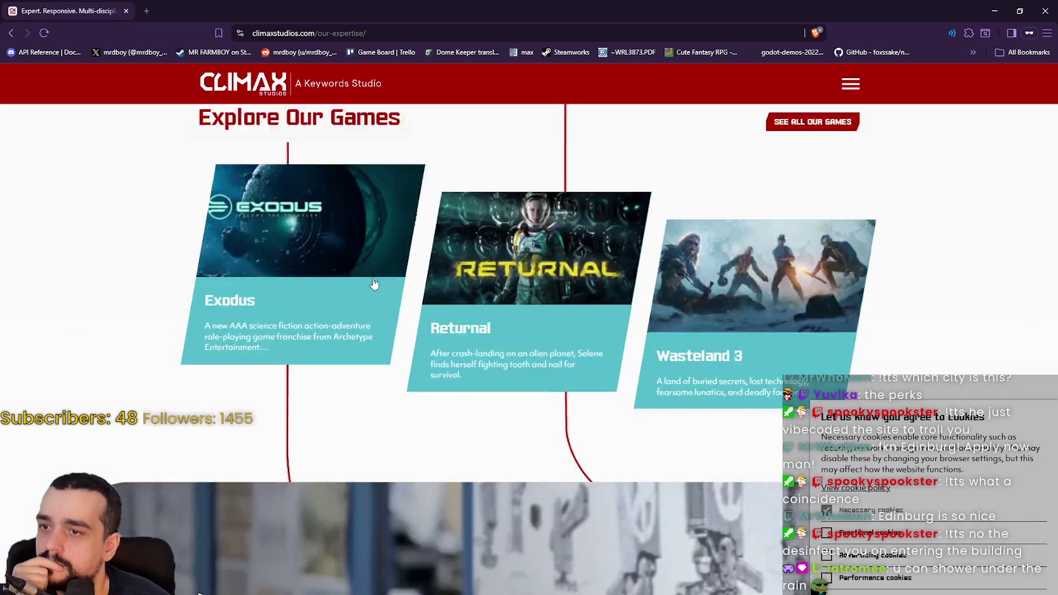
scroll(442, 386, "down", 4)
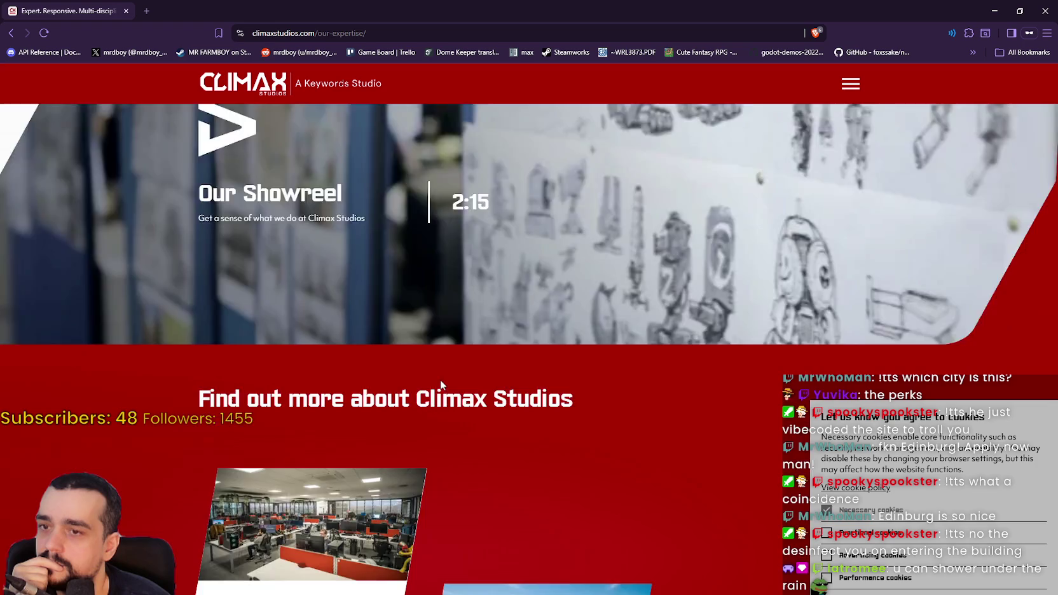
scroll(440, 385, "down", 4)
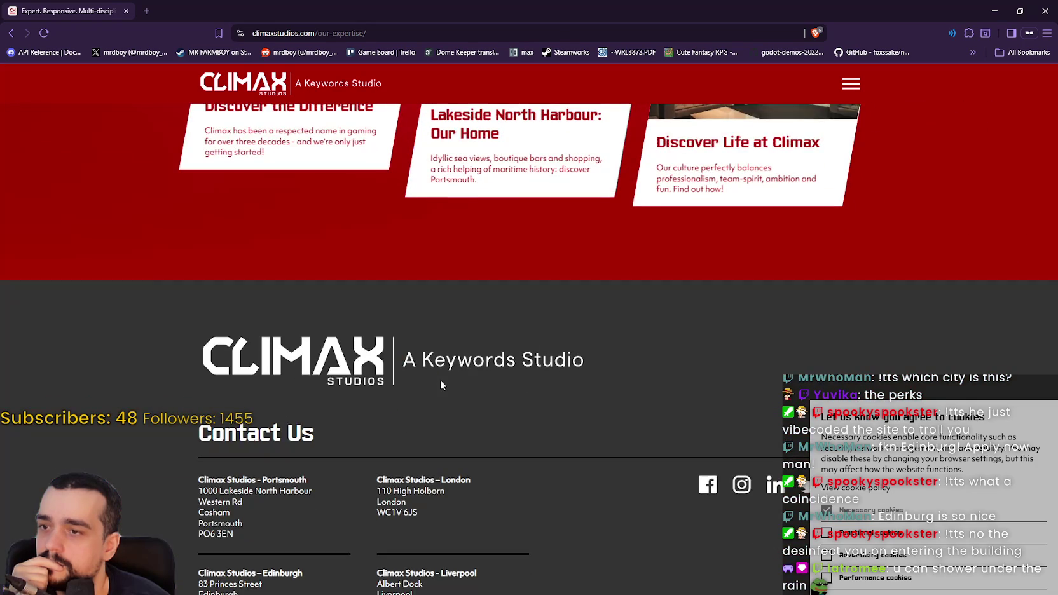
scroll(440, 381, "up", 14)
scroll(436, 382, "up", 15)
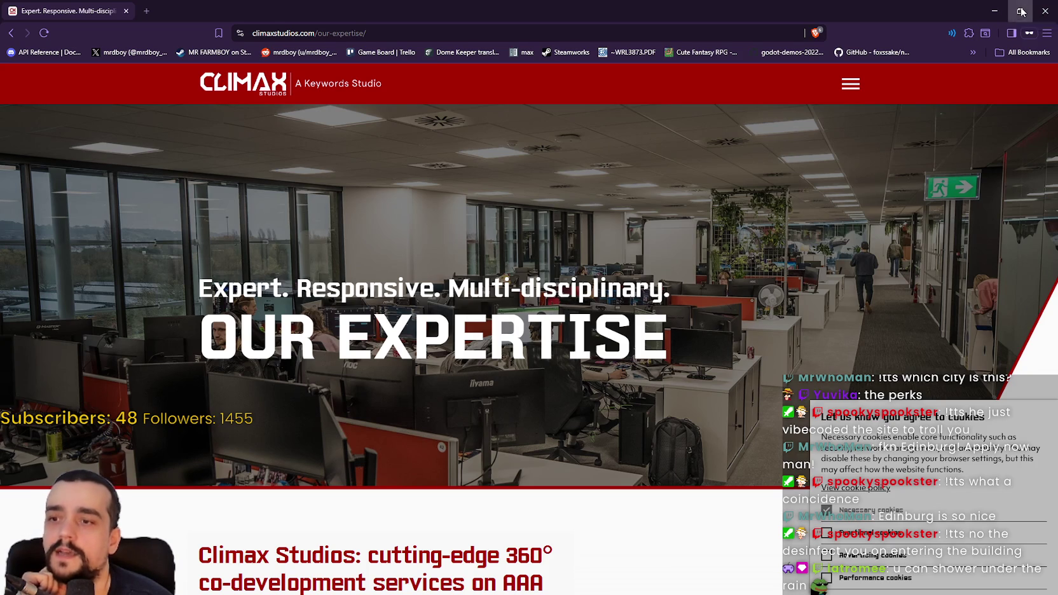
Shrink the browser window, maximize it again, and rescroll the Our Expertise page
left_click(1021, 12)
left_click(810, 58)
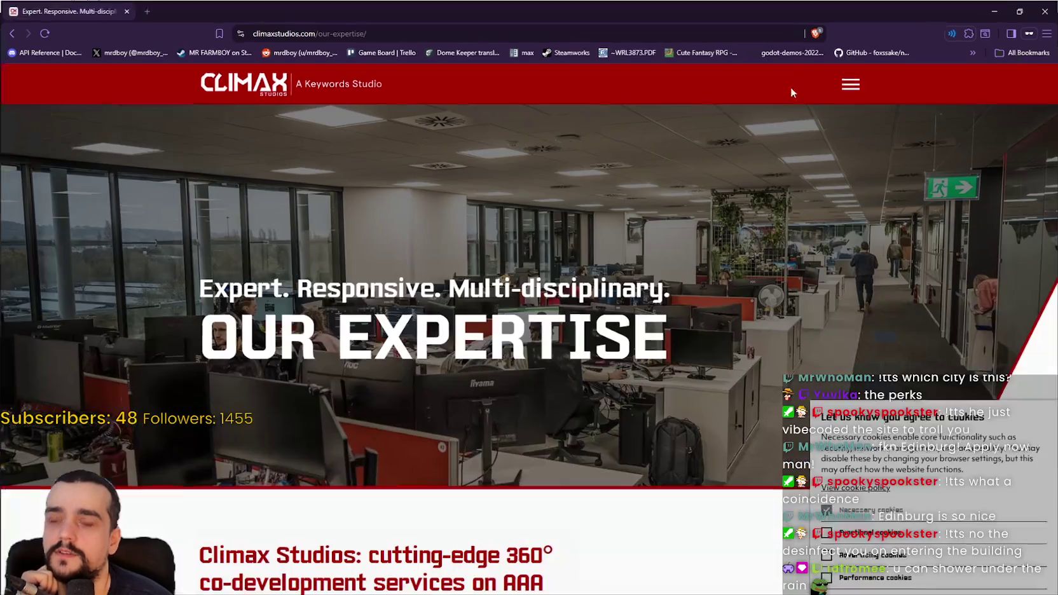
scroll(614, 353, "down", 4)
scroll(620, 413, "up", 4)
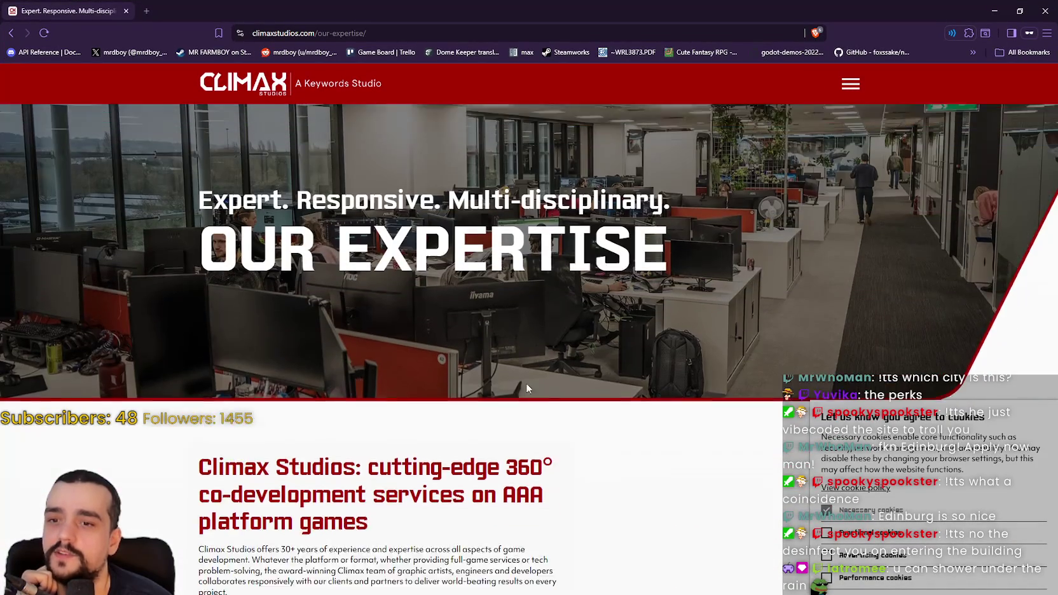
scroll(623, 509, "down", 1)
scroll(623, 509, "down", 3)
scroll(620, 514, "up", 3)
scroll(509, 508, "down", 2)
Select the Climax Studios heading and paragraph, clear the selection, and close the browser
triple_click(156, 481)
left_click(202, 493)
triple_click(249, 528)
scroll(439, 494, "up", 3)
scroll(439, 494, "down", 3)
scroll(667, 284, "up", 3)
left_click(561, 503)
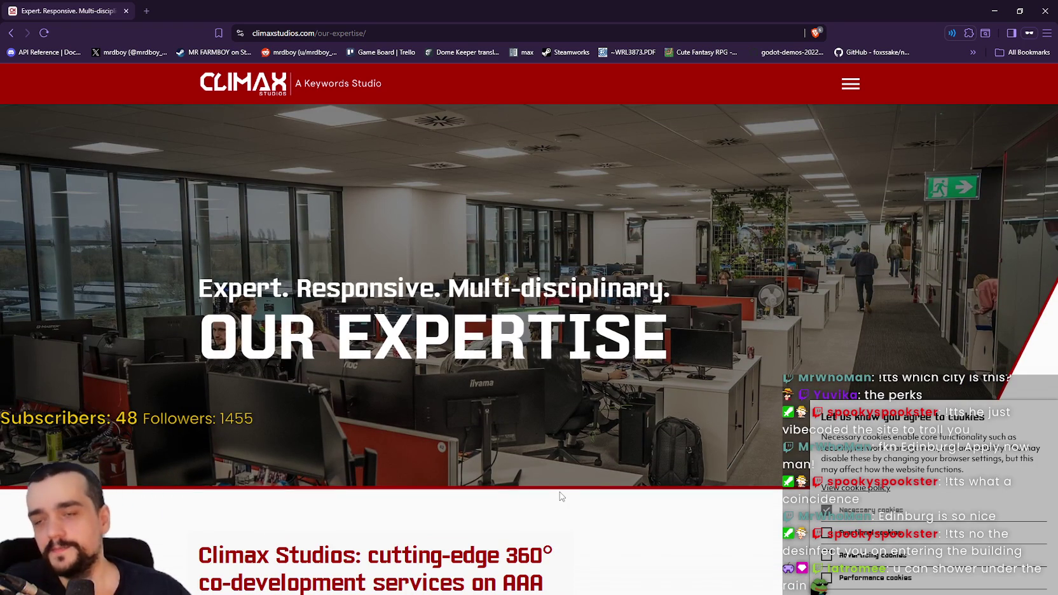
left_click(1044, 11)
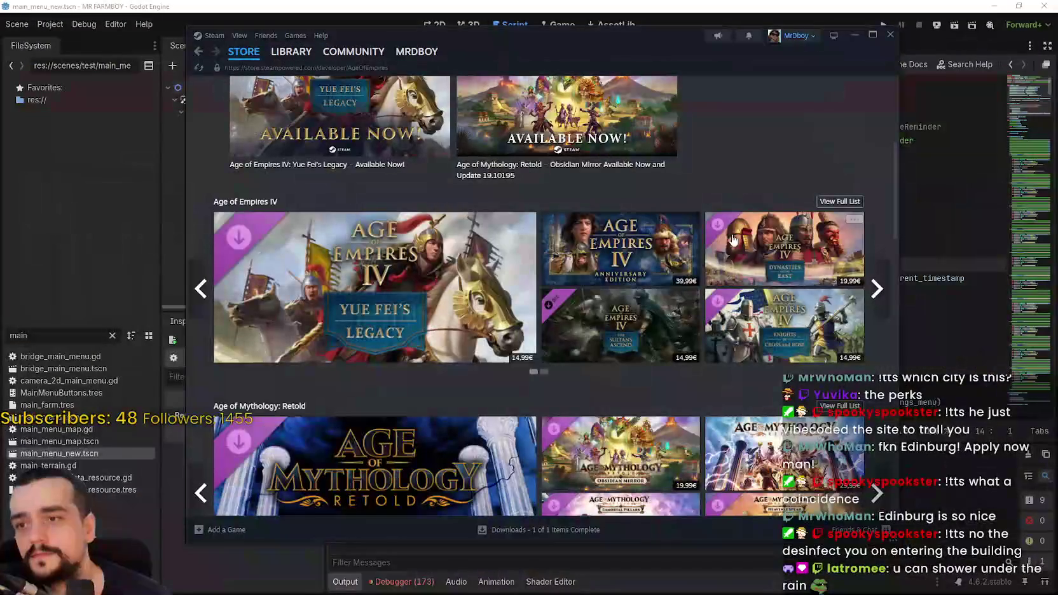
Bring the login_yo.gd script editor in front of Steam, place the caret on line 17, and save
left_click(760, 8)
left_click(747, 251)
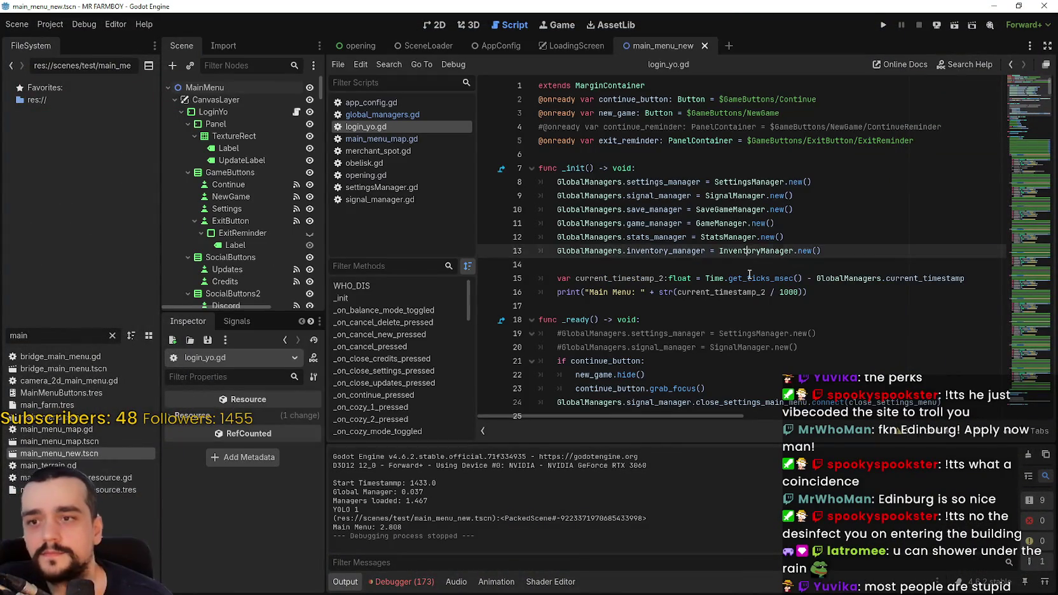
left_click(748, 277)
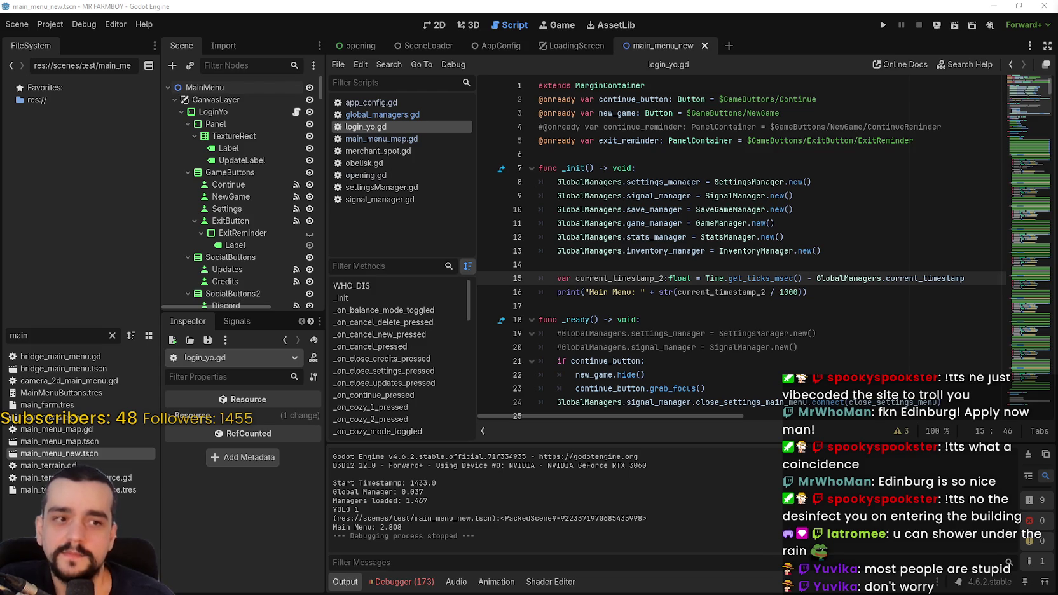
left_click(594, 325)
left_click(594, 311)
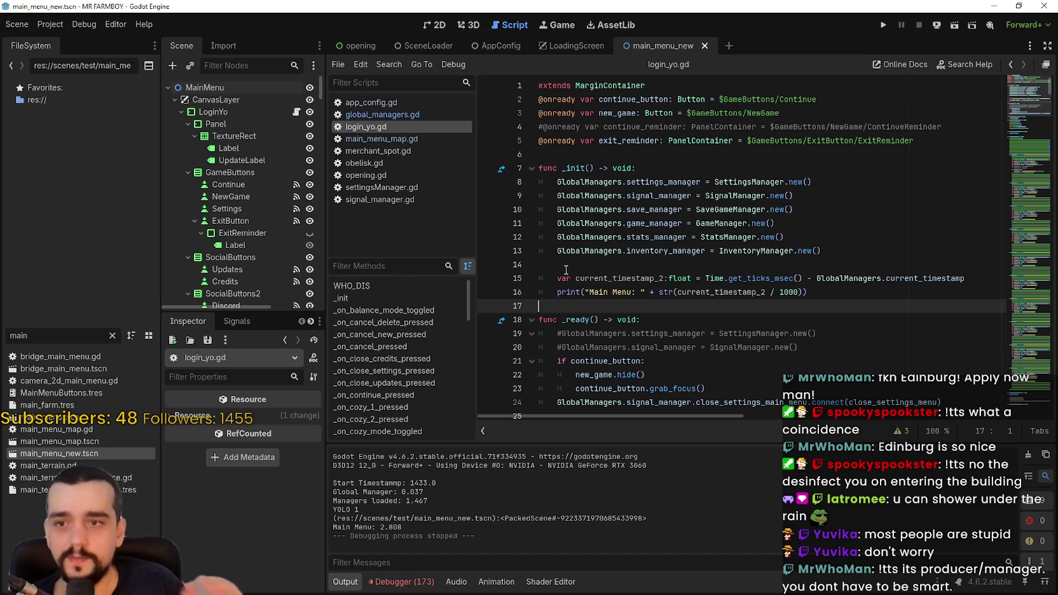
key("Up")
key("Up")
key("Up")
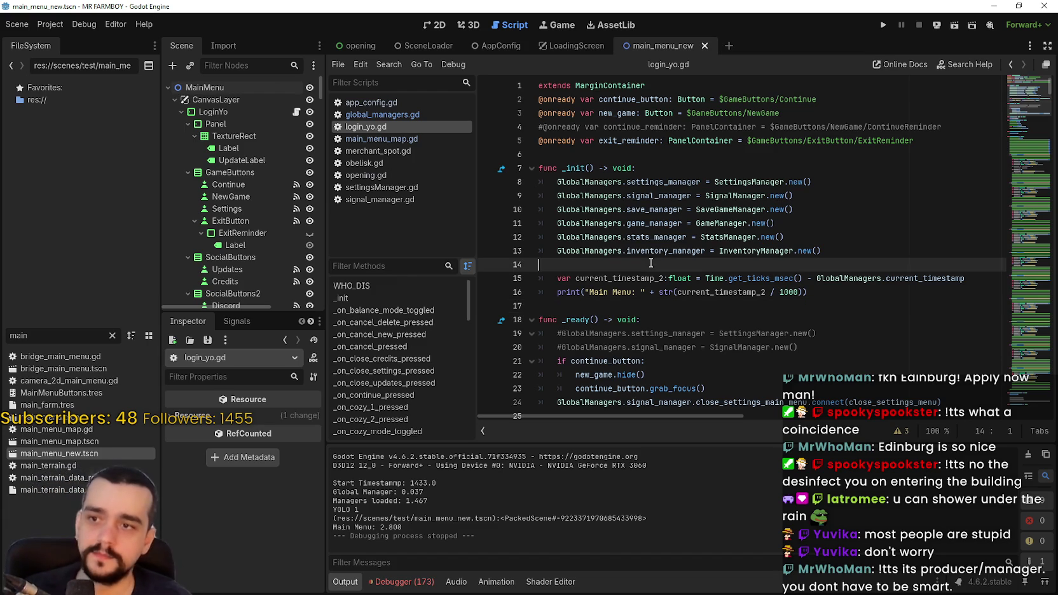